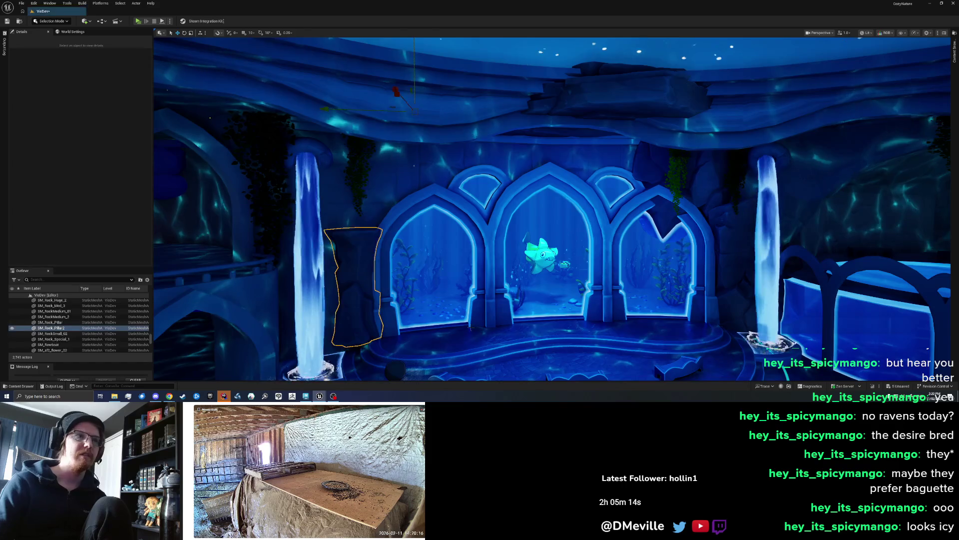
Scale the rock pillar up, then lower it and nudge it behind the left waterfall
left_click_drag(388, 296, 473, 267)
left_click_drag(398, 297, 356, 307)
key("w")
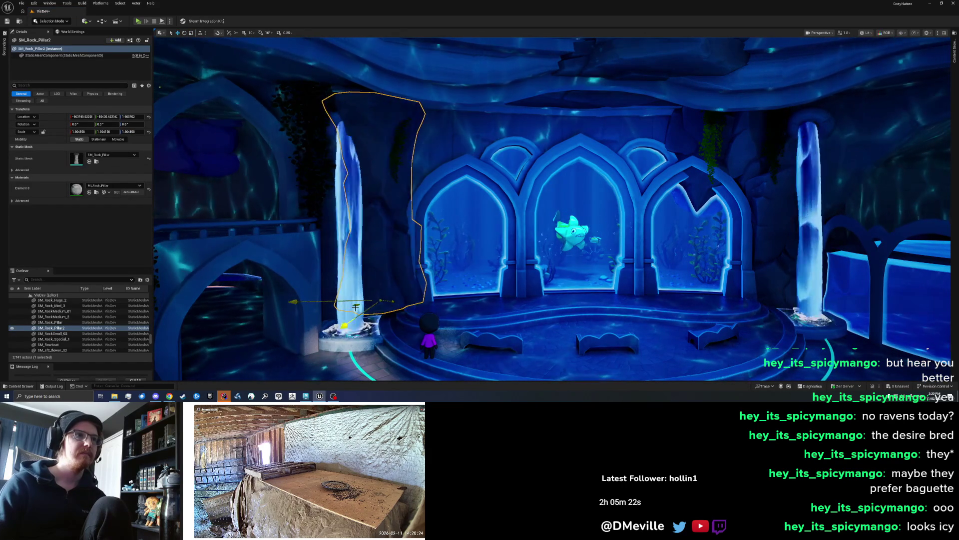
left_click_drag(384, 297, 367, 320)
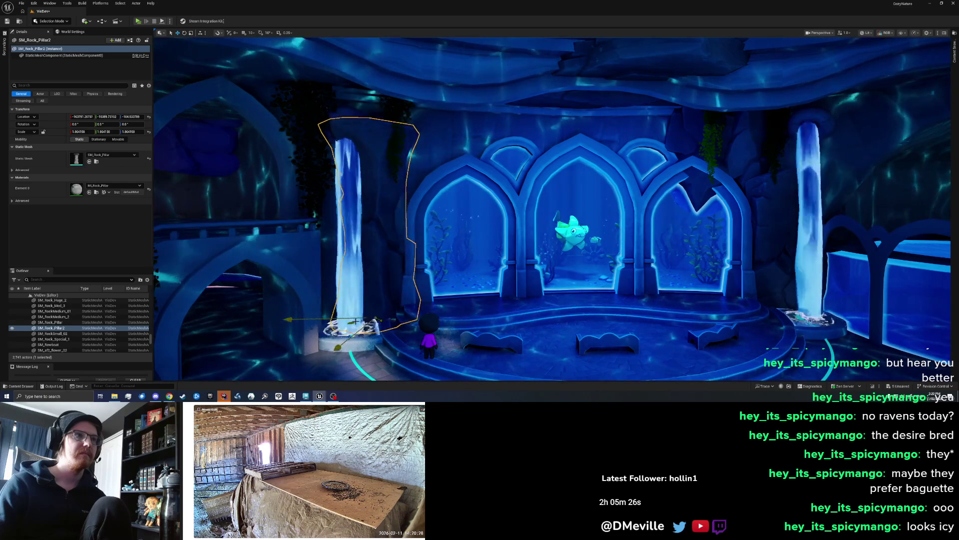
left_click_drag(367, 326, 369, 322)
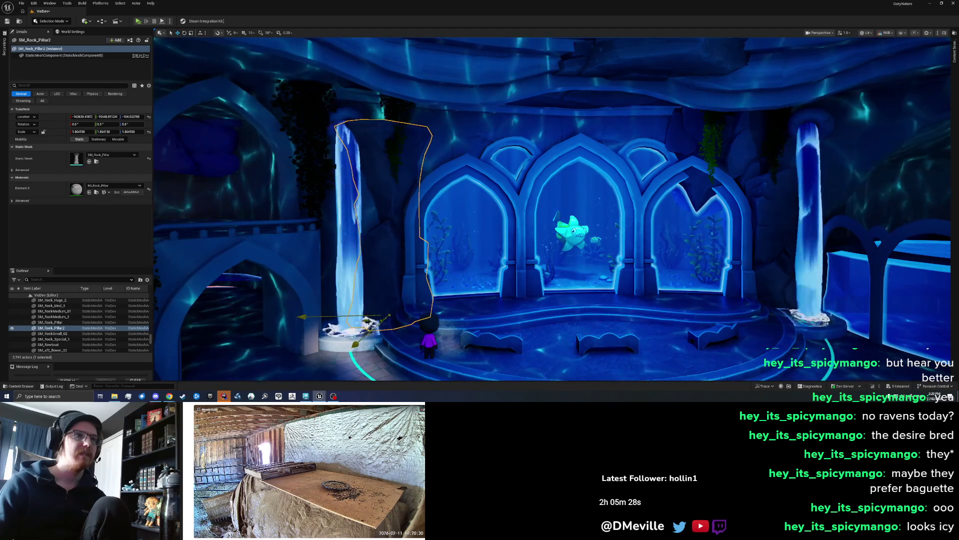
Turn the pillar around its vertical axis and fine-tune its position
mouse_move(362, 350)
left_mouse_down()
mouse_move(288, 345)
mouse_move(275, 329)
left_mouse_up()
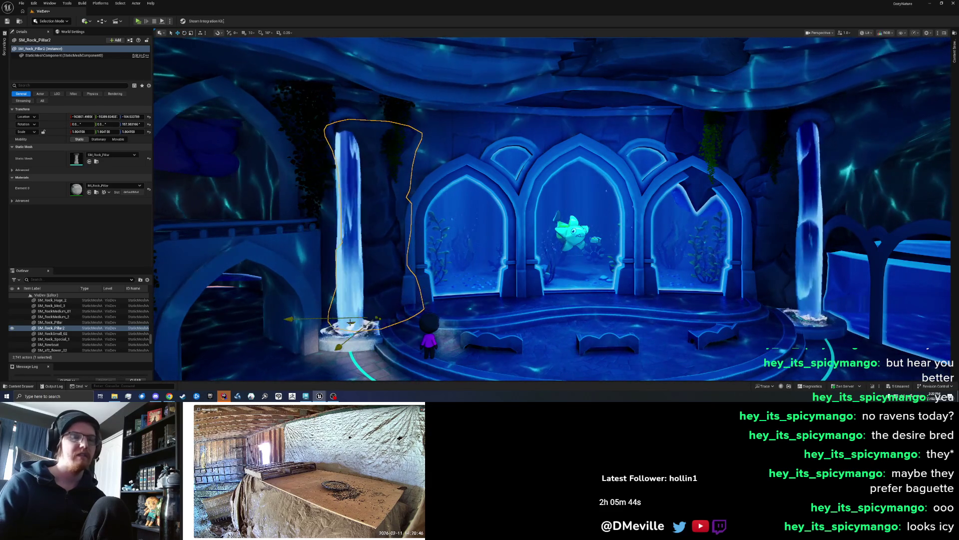
left_click_drag(351, 322, 353, 327)
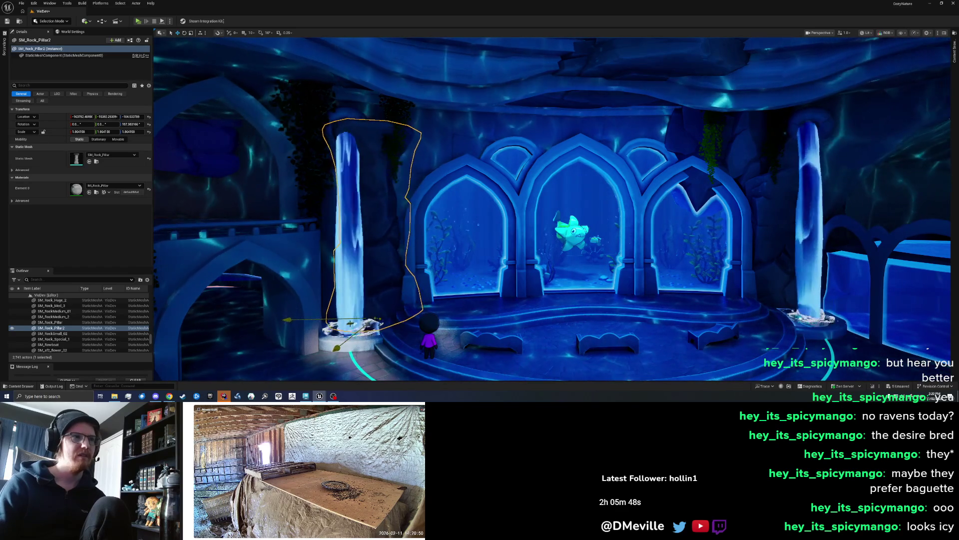
left_click_drag(353, 323, 351, 325)
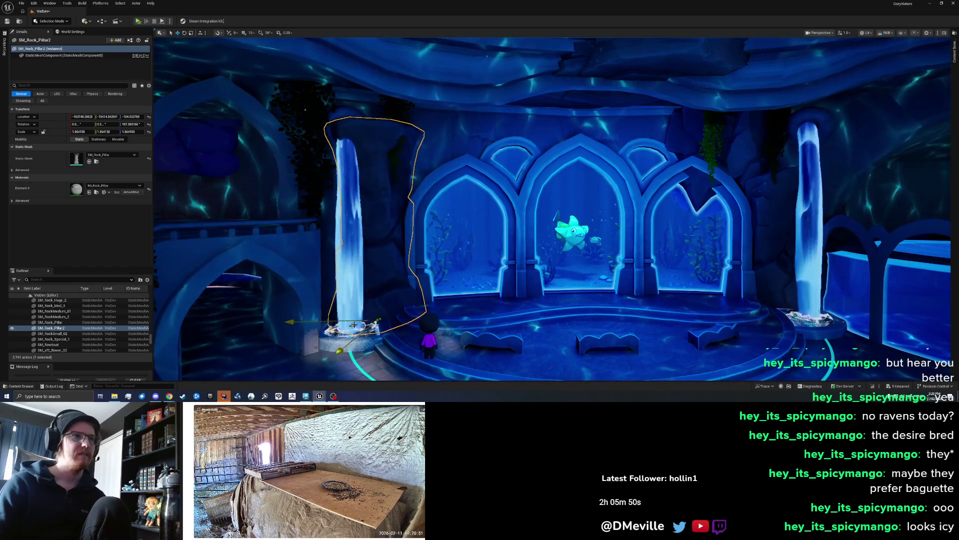
Re-centre the view on the arches and select the rock pillar by the left waterfall
key("Escape")
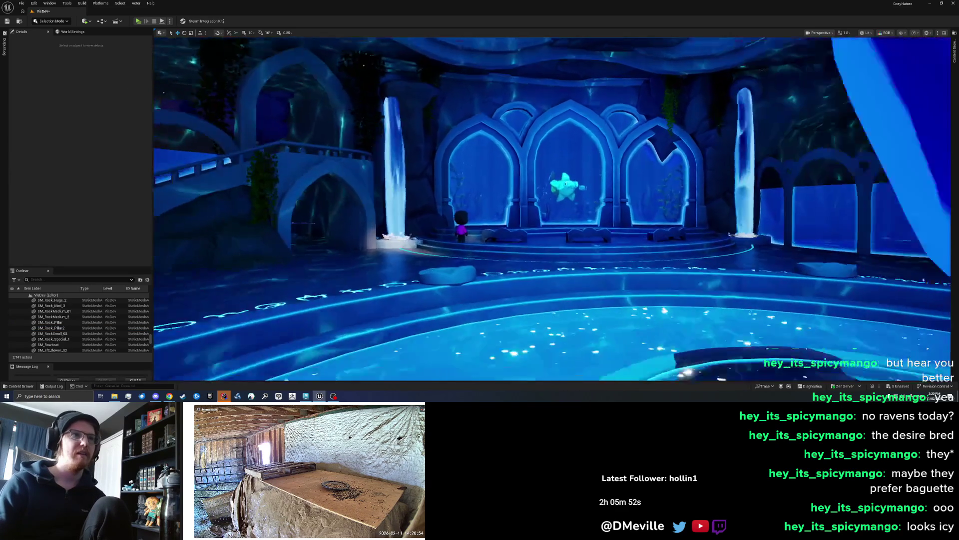
left_click_drag(422, 200, 422, 215)
left_click_drag(429, 280, 430, 257)
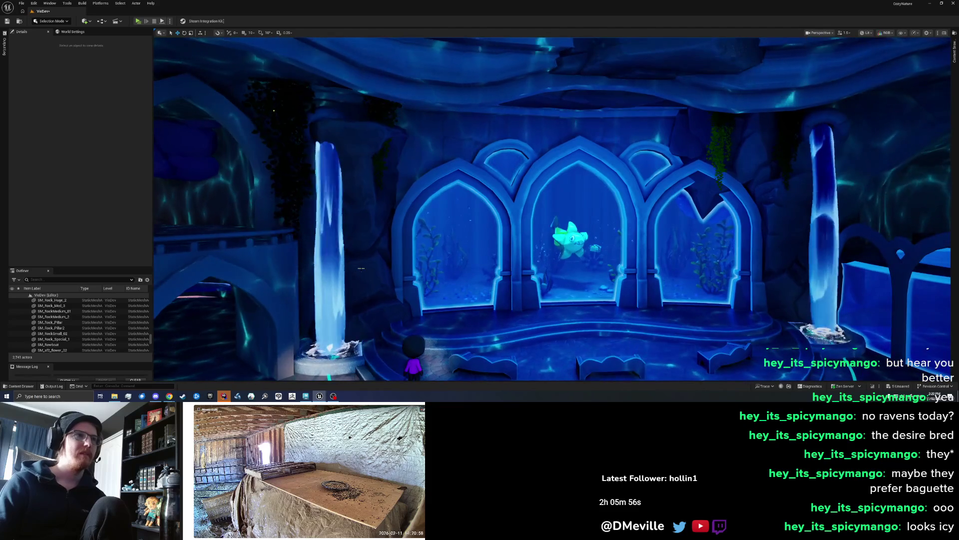
left_click(360, 269)
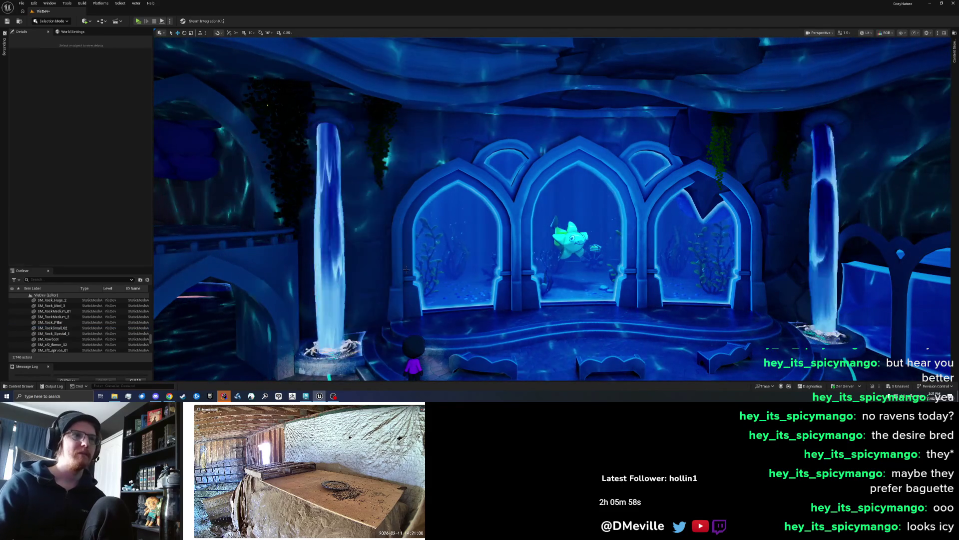
Delete the pillar, paste it beside the potion shelf and frame it
key("Delete")
left_click_drag(406, 270, 425, 270)
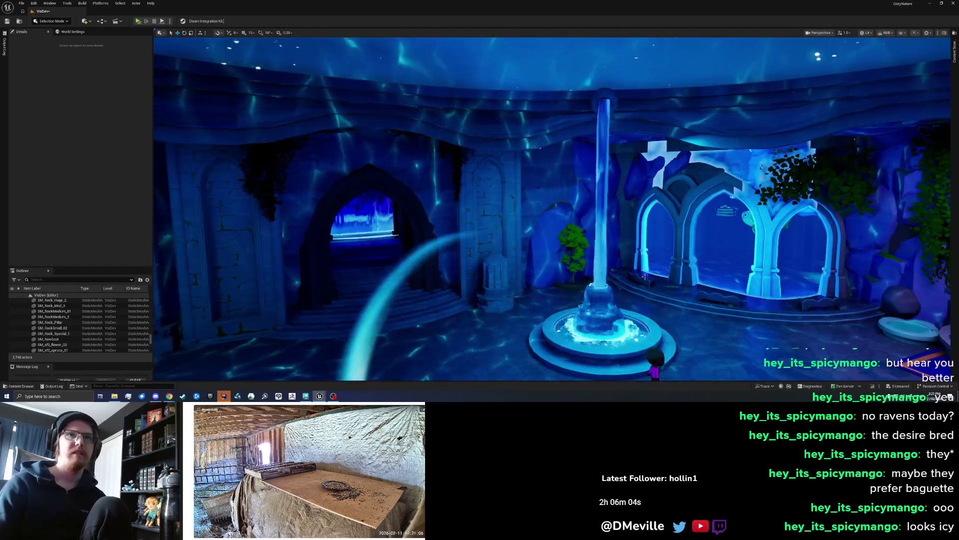
key("ctrl+v")
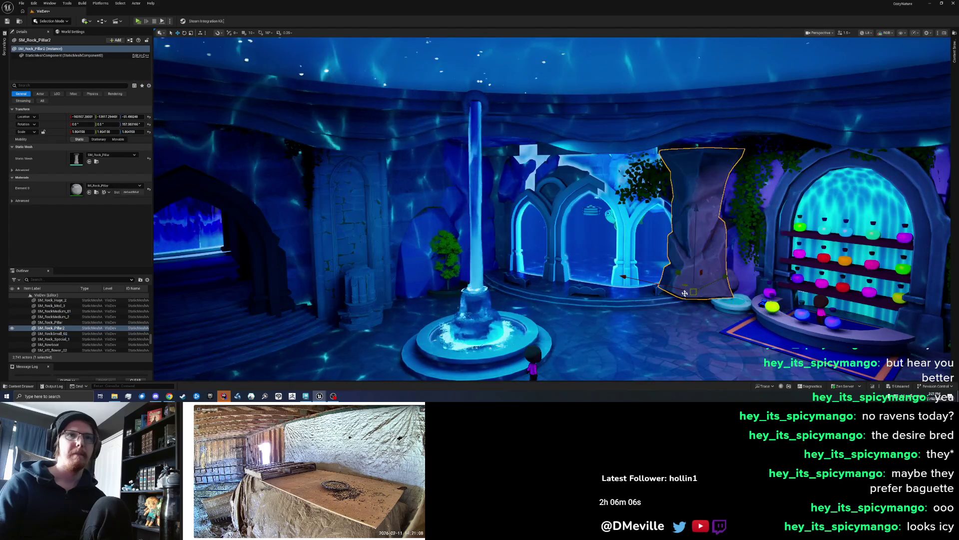
key("f")
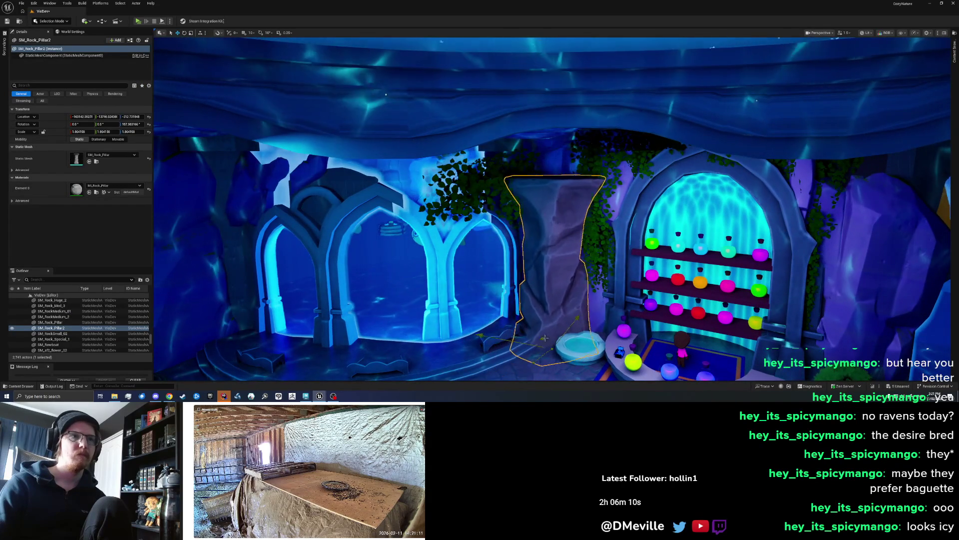
Move the pasted pillar, stretch it taller on Z and rotate it
left_click_drag(543, 325, 542, 325)
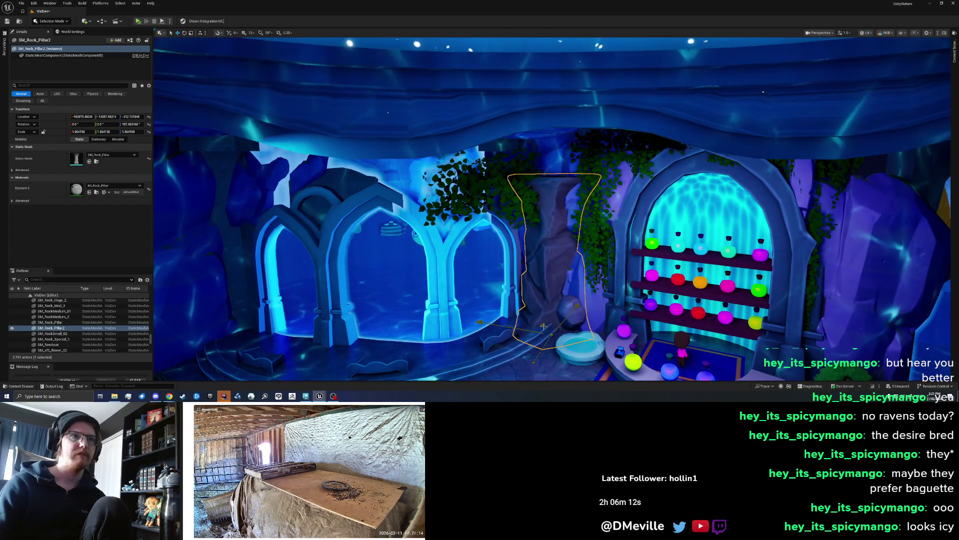
mouse_move(555, 264)
left_mouse_down()
mouse_move(554, 214)
mouse_move(552, 236)
left_mouse_up()
mouse_move(554, 273)
left_mouse_down()
mouse_move(551, 258)
mouse_move(545, 273)
left_mouse_up()
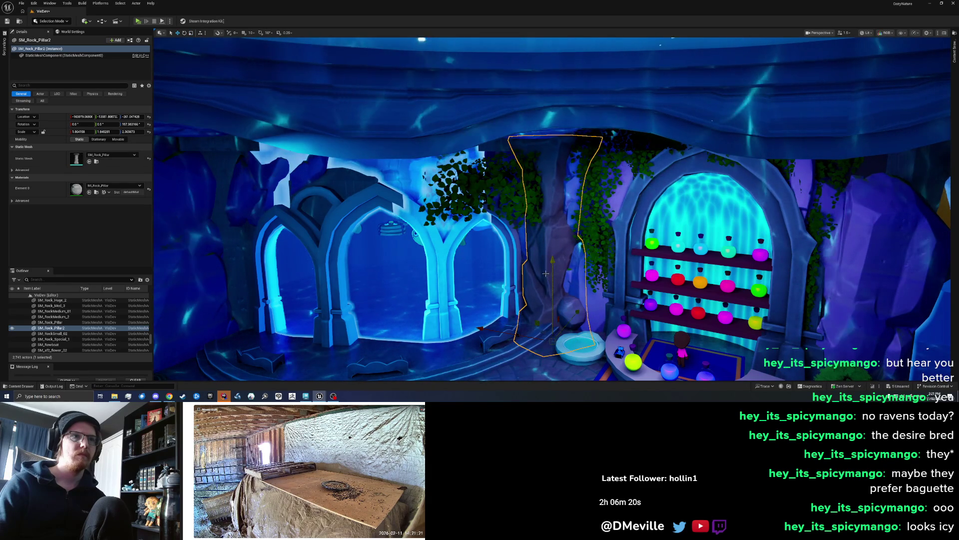
key("e")
mouse_move(546, 273)
left_mouse_down()
mouse_move(532, 367)
mouse_move(575, 352)
mouse_move(634, 290)
mouse_move(552, 261)
left_mouse_up()
key("Escape")
Save the VisDev level and turn the view toward the triple arches
scroll(552, 210, "up", 3)
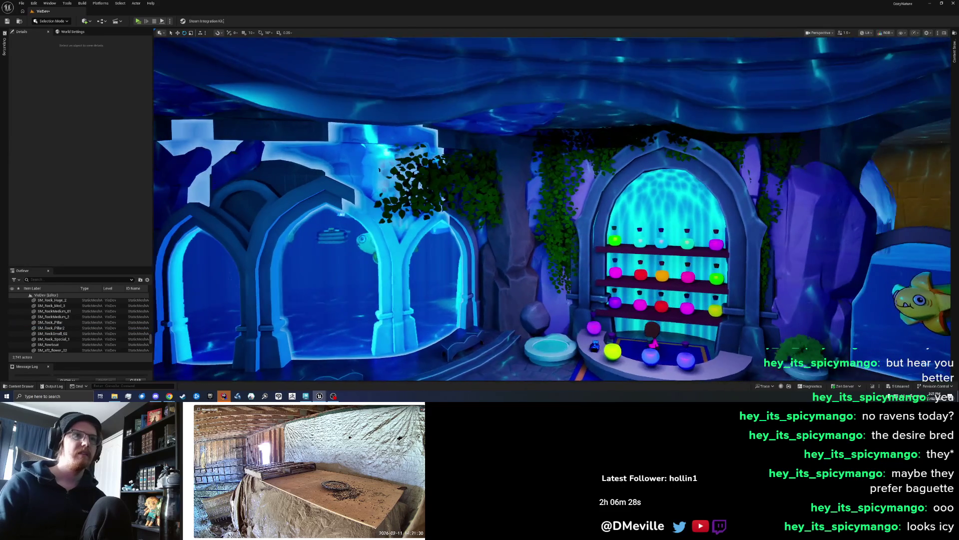
scroll(552, 210, "down", 3)
scroll(553, 210, "down", 2)
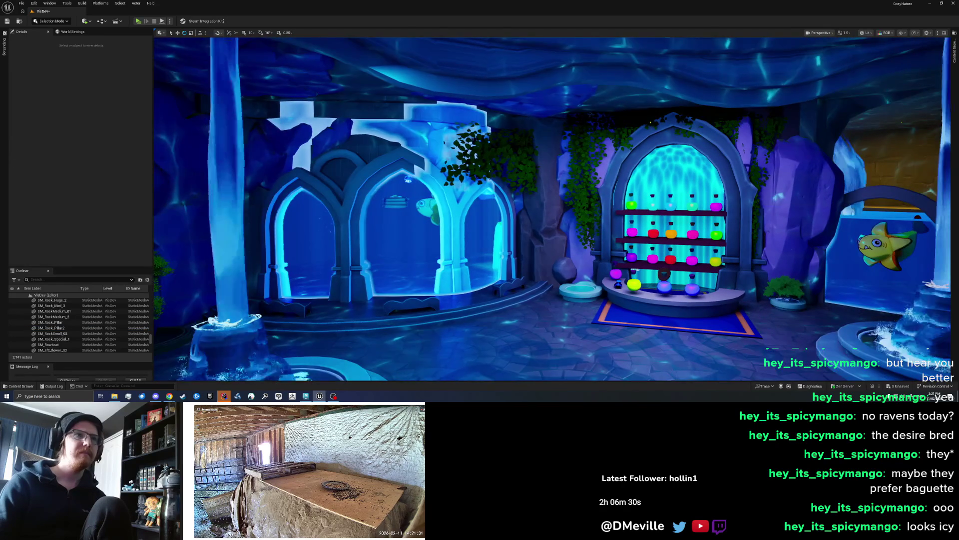
scroll(538, 220, "up", 2)
key("ctrl+s")
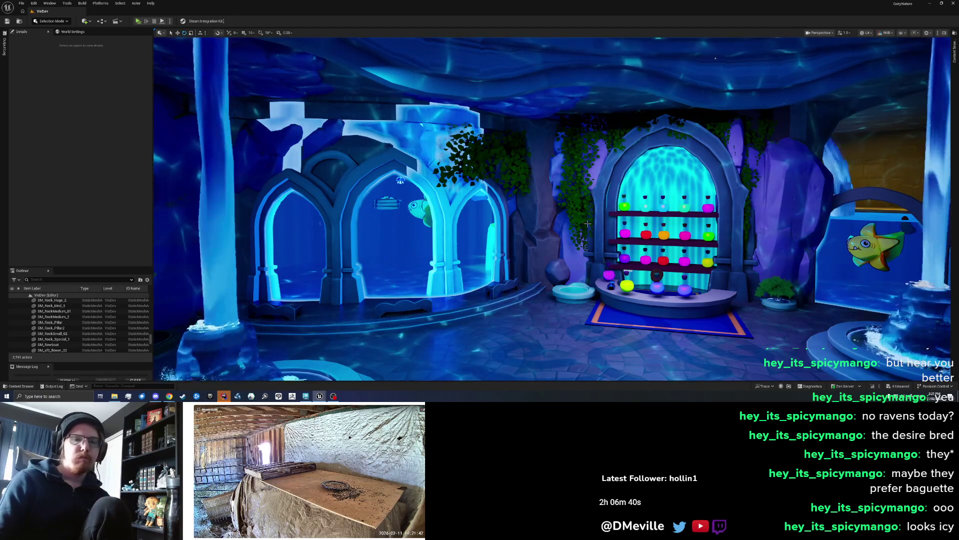
left_click_drag(538, 219, 624, 220)
key("w")
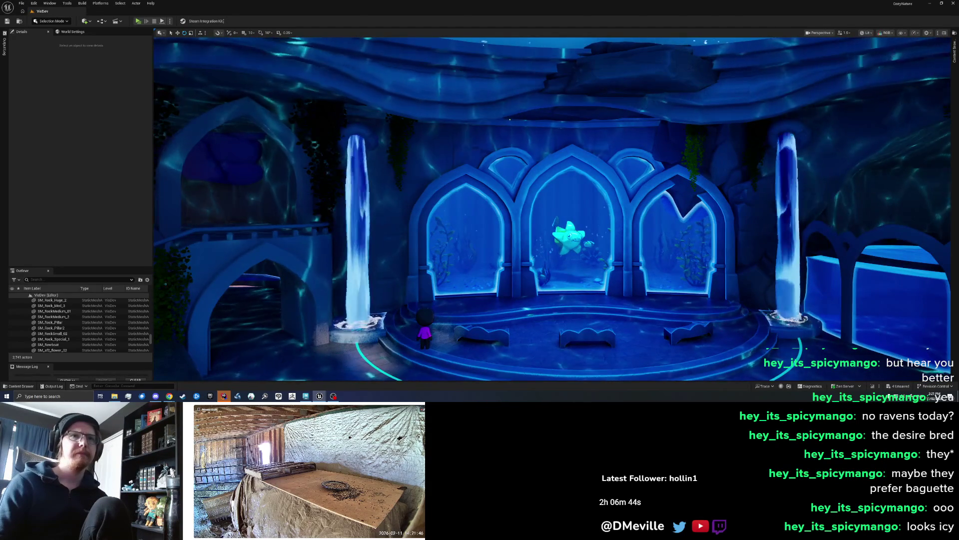
key("w")
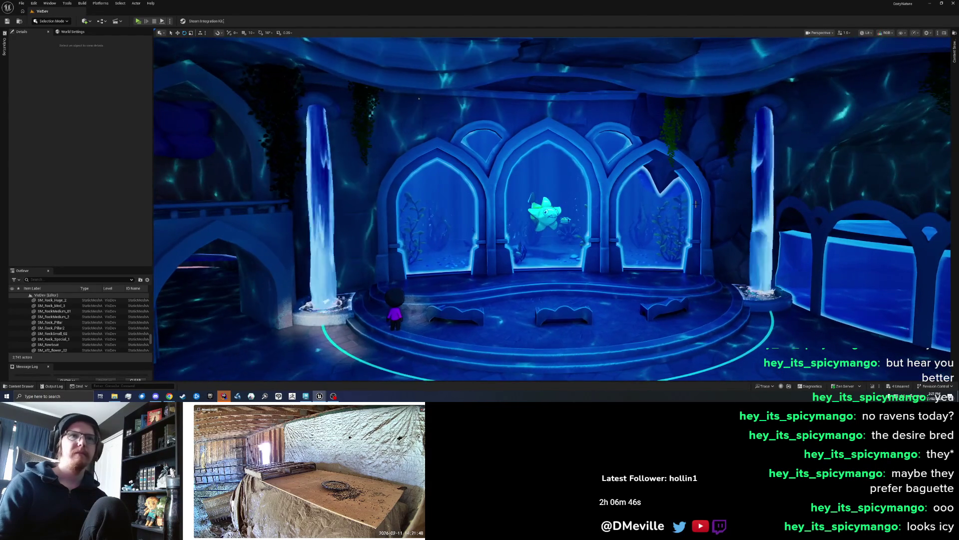
left_click(731, 185)
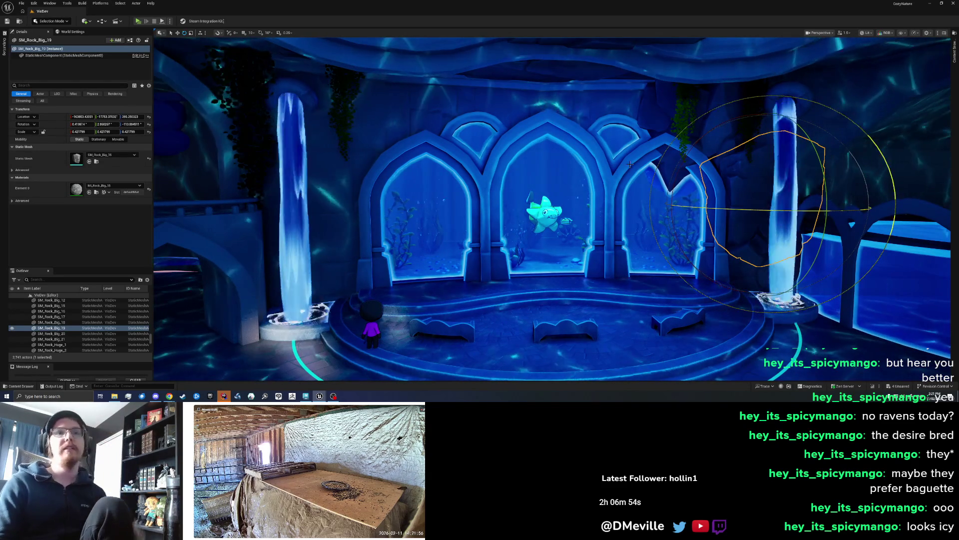
key("Escape")
left_click_drag(635, 167, 667, 115)
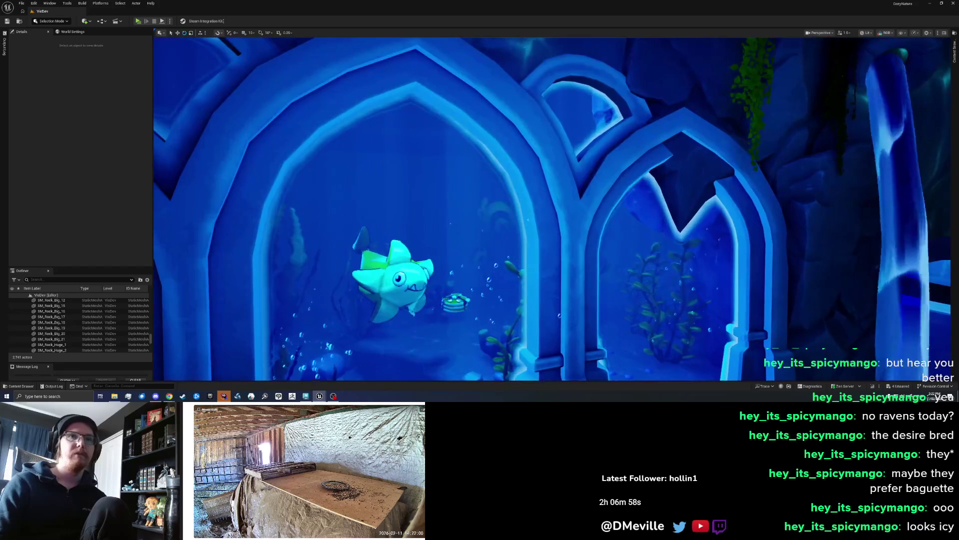
left_click(690, 81)
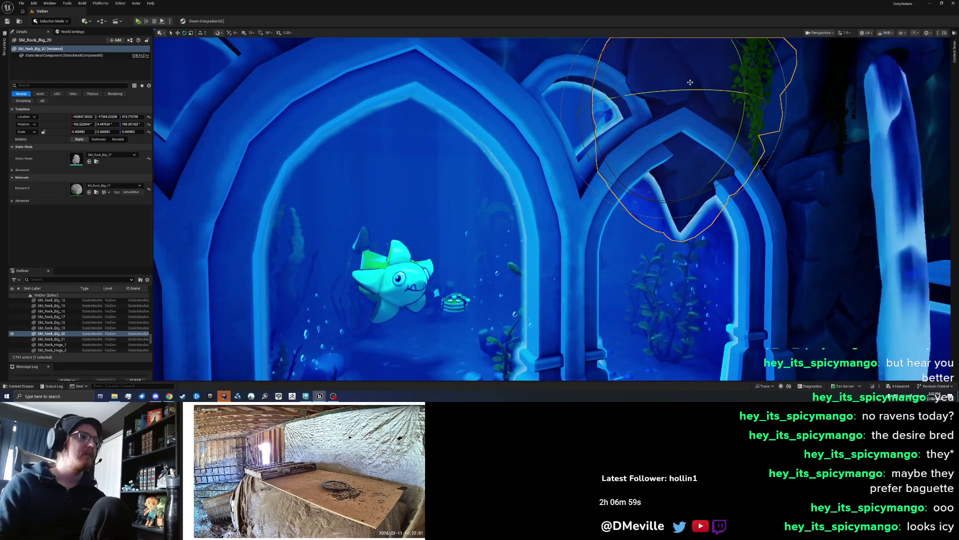
left_click(814, 213)
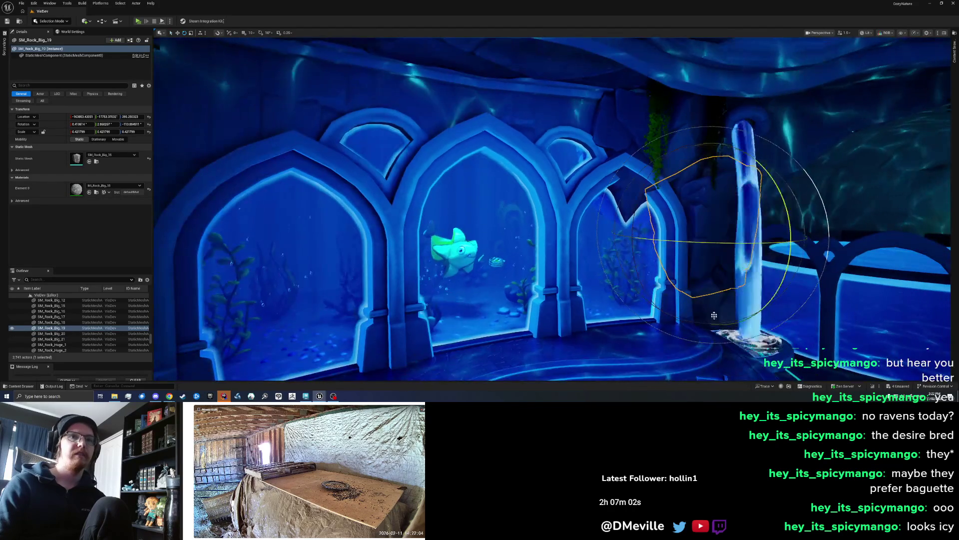
left_click(713, 309)
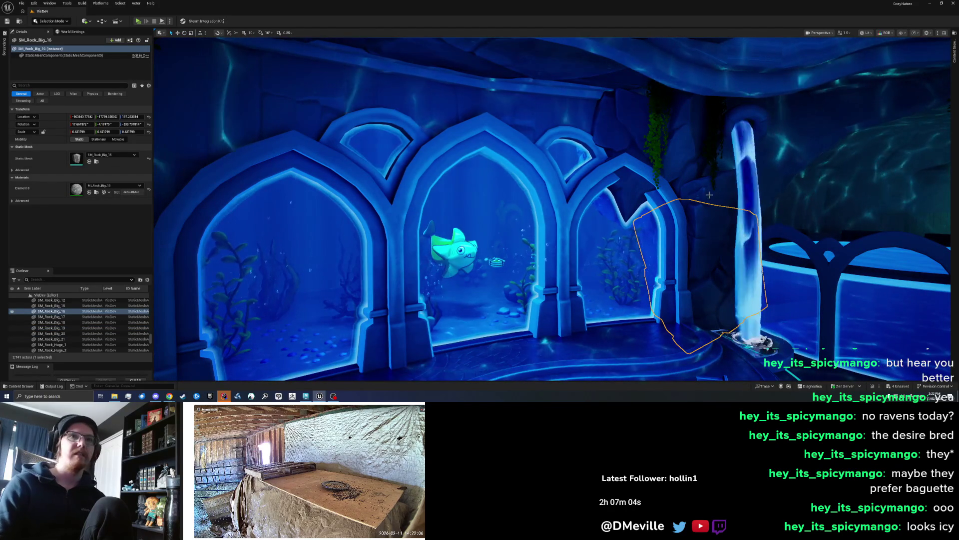
left_click(709, 194)
left_click(656, 174)
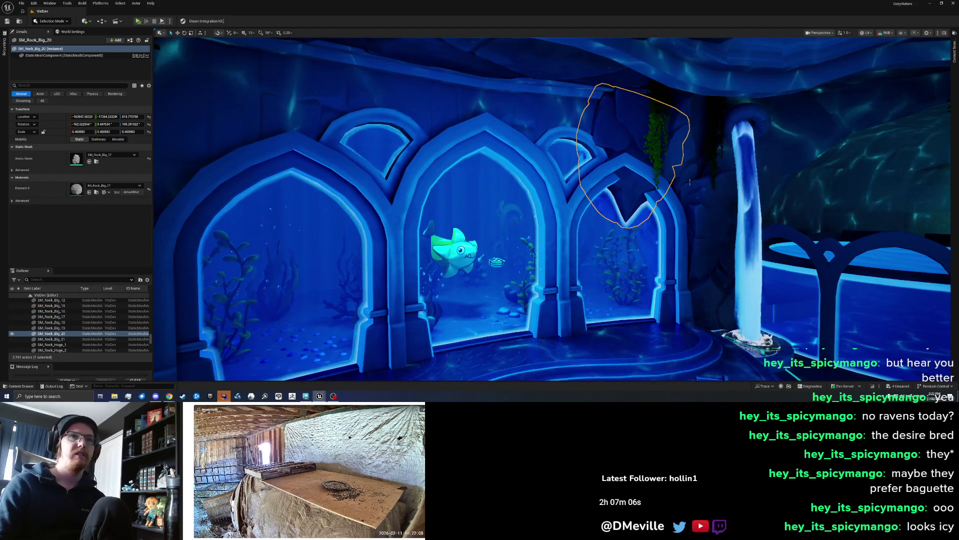
left_click(664, 130)
left_click(694, 260)
left_click(652, 161)
left_click(650, 250)
mouse_move(608, 244)
left_mouse_down()
mouse_move(505, 245)
mouse_move(554, 245)
mouse_move(554, 220)
mouse_move(550, 265)
mouse_move(565, 295)
mouse_move(580, 300)
mouse_move(590, 138)
left_mouse_up()
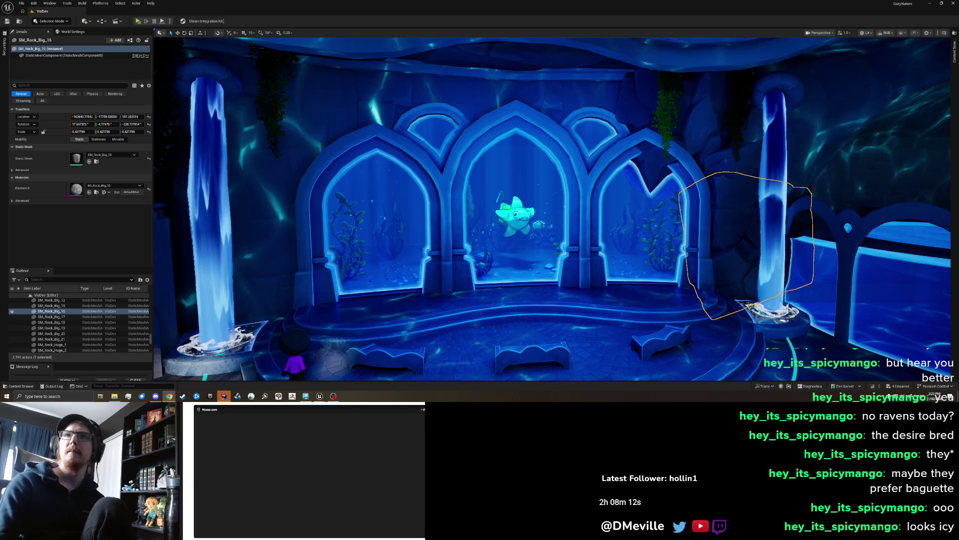
mouse_move(957, 31)
left_mouse_down()
mouse_move(528, 31)
mouse_move(491, 22)
left_mouse_up()
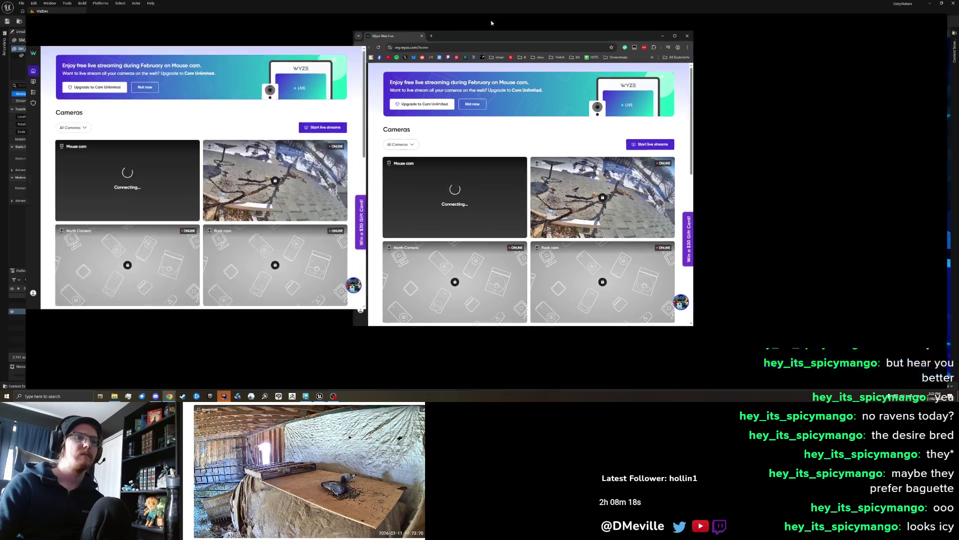
Maximize the Chrome window and open the Mouse cam's full-size live feed
left_click_drag(491, 23, 491, 5)
scroll(463, 268, "down", 2)
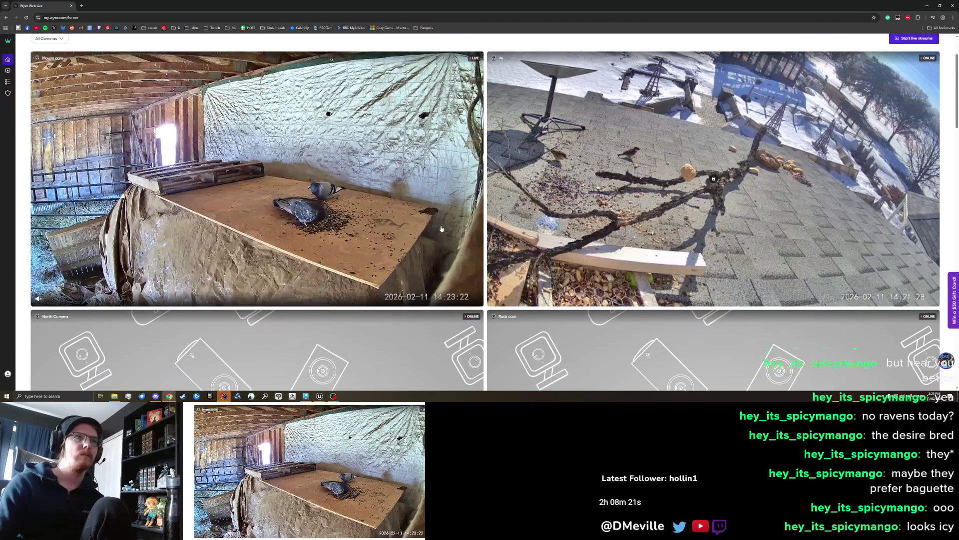
scroll(463, 268, "up", 1)
left_click(440, 184)
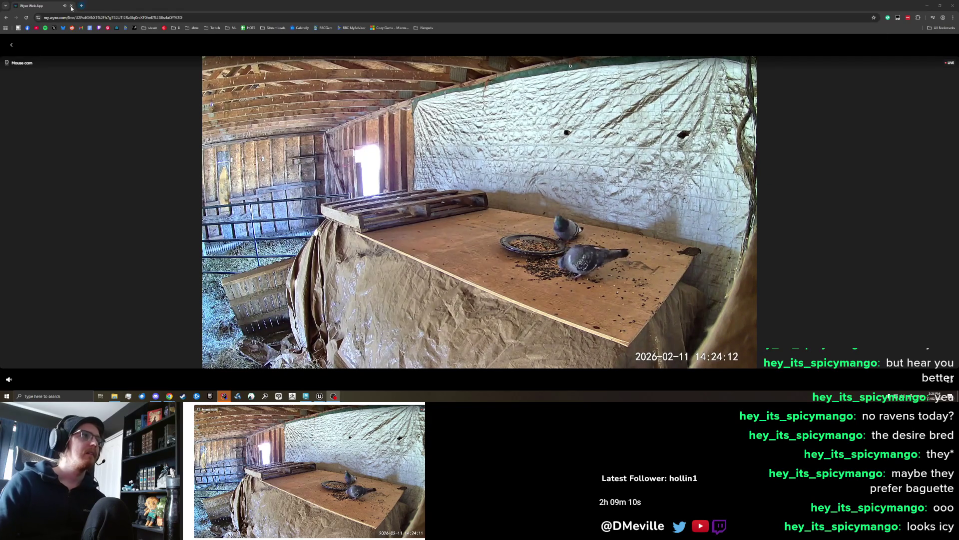
key("alt+Tab")
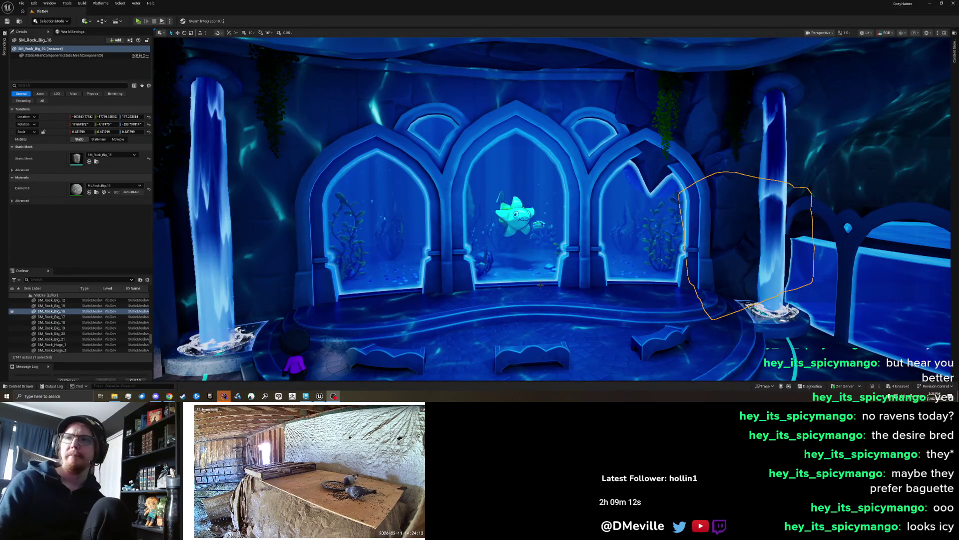
Move SM_Rock_Big_22 left toward the left waterfall, shifting it about 77 cm along X
left_click_drag(455, 234, 473, 230)
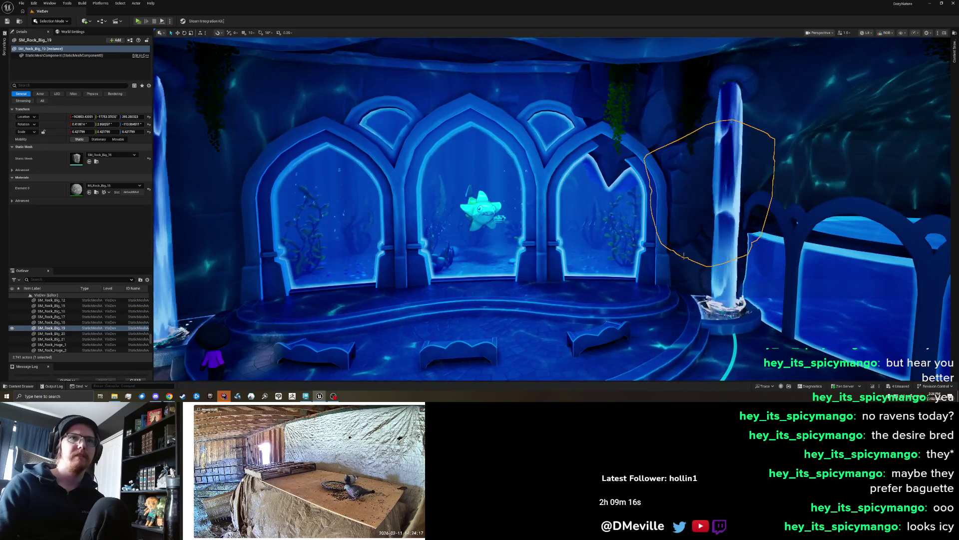
mouse_move(620, 249)
left_mouse_down()
mouse_move(328, 258)
mouse_move(170, 250)
left_mouse_up()
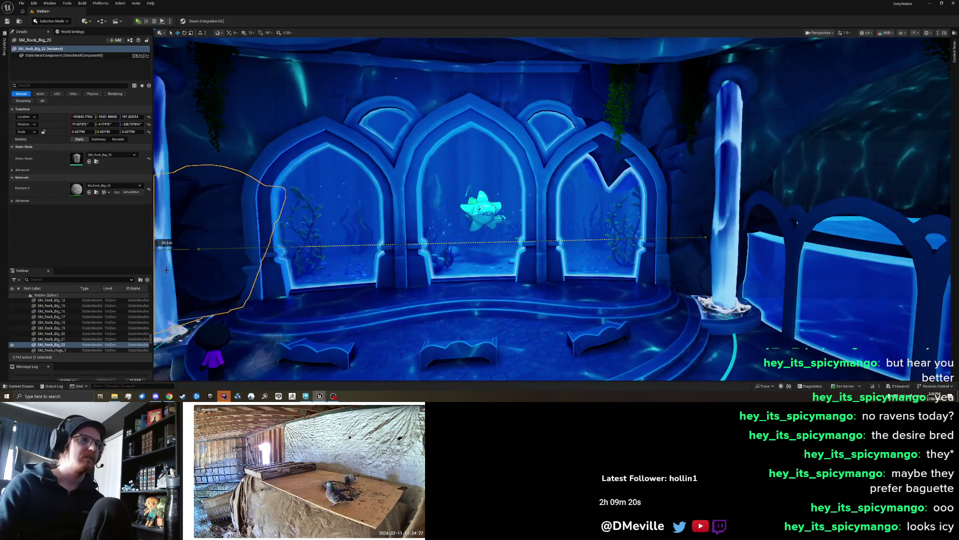
mouse_move(350, 225)
left_mouse_down()
mouse_move(370, 226)
mouse_move(317, 241)
mouse_move(483, 265)
left_mouse_up()
key("e")
key("w")
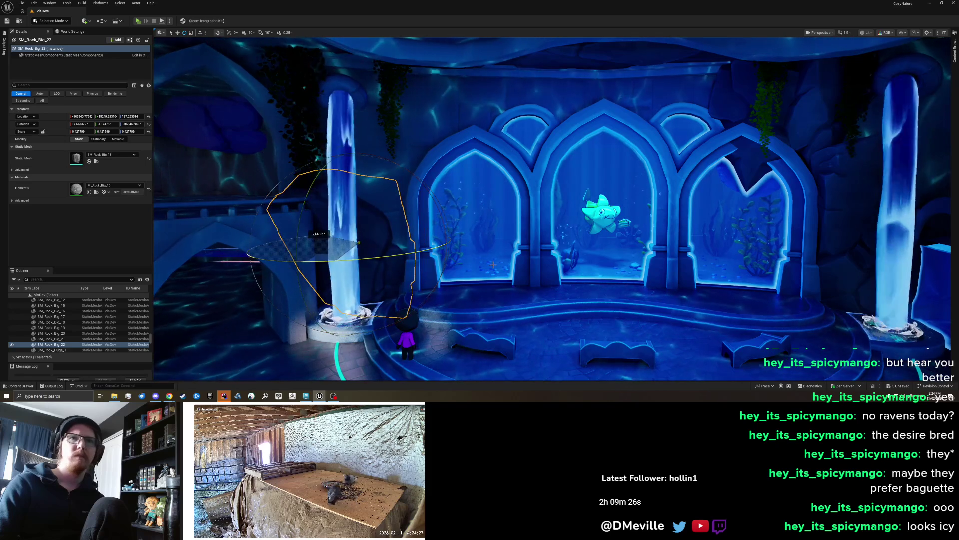
mouse_move(324, 255)
left_mouse_down()
mouse_move(349, 248)
mouse_move(313, 255)
mouse_move(391, 238)
left_mouse_up()
Tilt the rock slightly, slide it about 21.7 cm, and shift it a bit right
key("e")
mouse_move(421, 204)
left_mouse_down()
mouse_move(411, 205)
mouse_move(440, 213)
left_mouse_up()
key("w")
mouse_move(345, 242)
left_mouse_down()
mouse_move(333, 242)
mouse_move(388, 276)
mouse_move(406, 263)
mouse_move(370, 265)
left_mouse_up()
key("e")
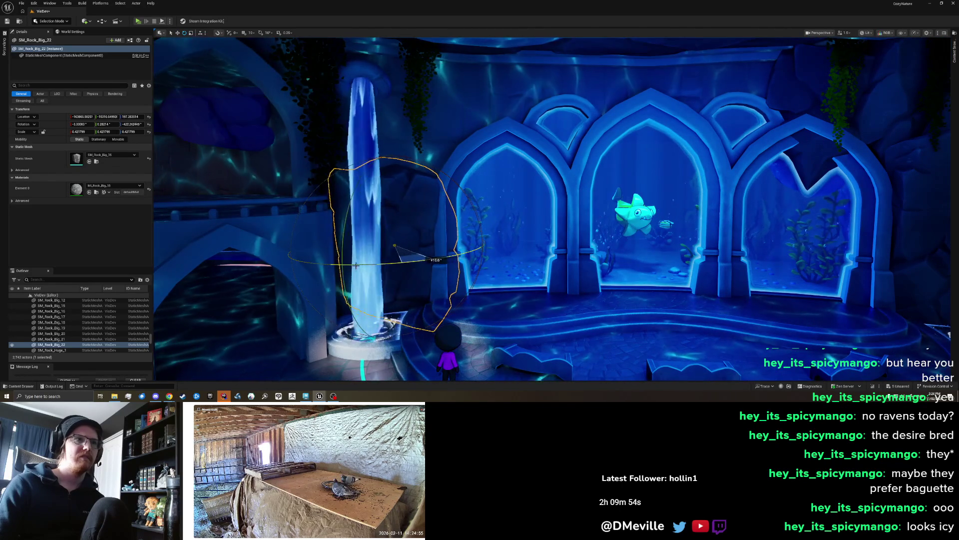
left_click_drag(369, 248, 411, 257)
key("w")
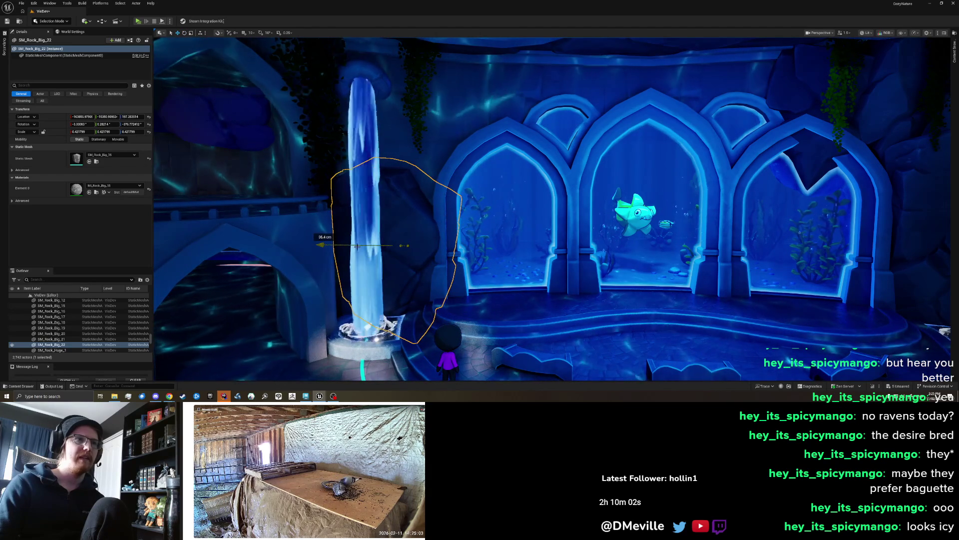
Lower the rock about 47 cm, rotate it about 21°, and slide it about 25.5 cm
left_click_drag(355, 246, 358, 247)
left_click_drag(397, 172, 401, 247)
mouse_move(445, 204)
left_mouse_down()
mouse_move(428, 180)
mouse_move(443, 179)
left_mouse_up()
key("w")
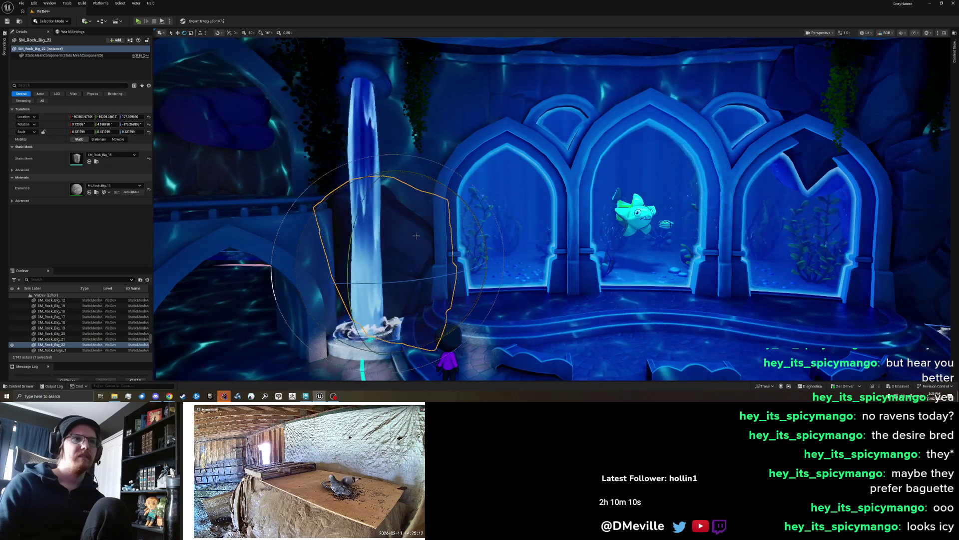
mouse_move(397, 259)
left_mouse_down()
mouse_move(356, 257)
mouse_move(372, 282)
left_mouse_up()
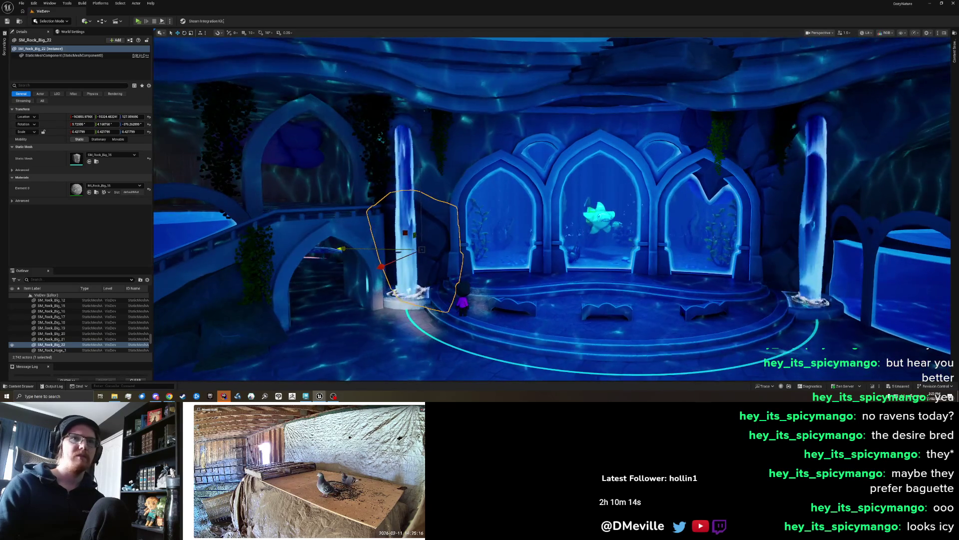
Raise SM_Rock_Big_22 about 5.6 m up the waterfall and tumble it to a new angle
scroll(354, 273, "up", 2)
key("e")
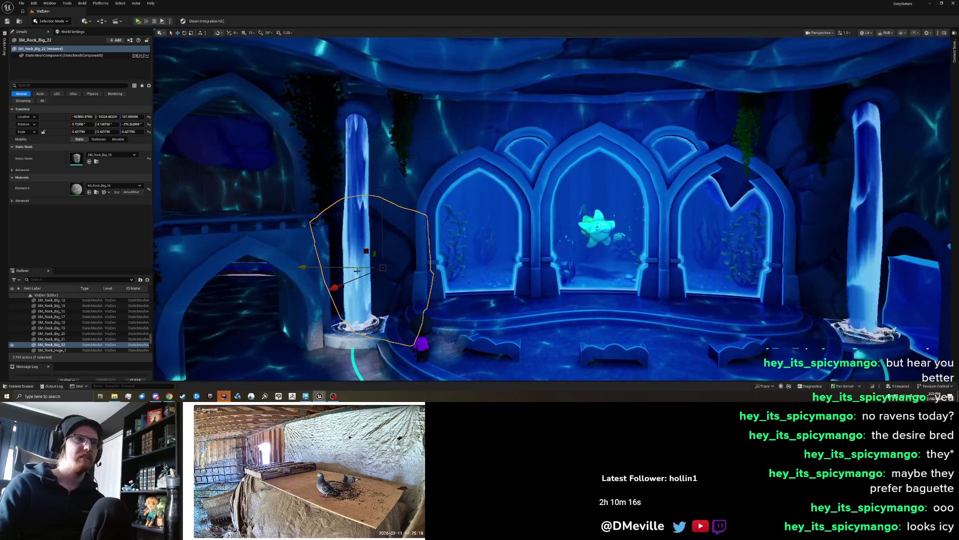
key("w")
mouse_move(356, 240)
left_mouse_down()
mouse_move(385, 220)
mouse_move(394, 138)
left_mouse_up()
key("e")
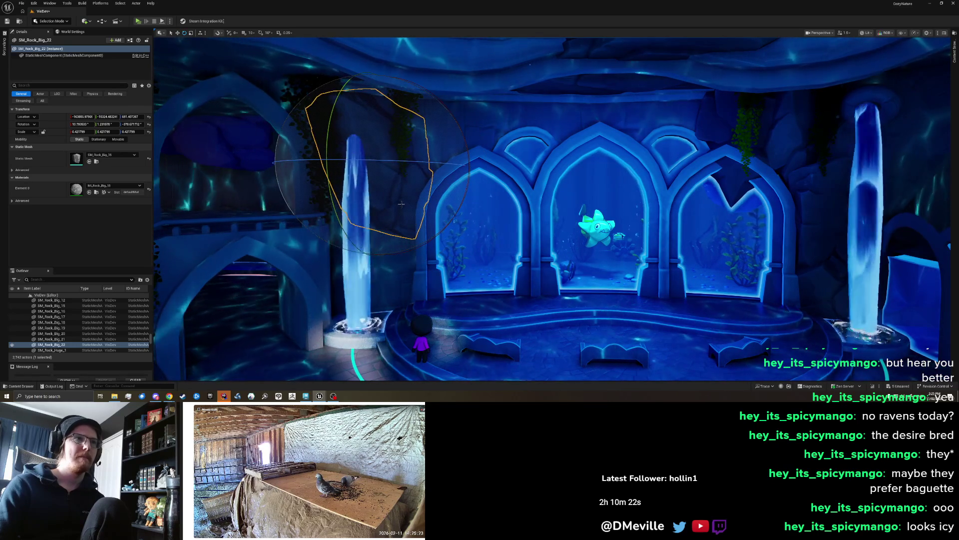
mouse_move(403, 211)
left_mouse_down()
mouse_move(482, 195)
mouse_move(537, 161)
left_mouse_up()
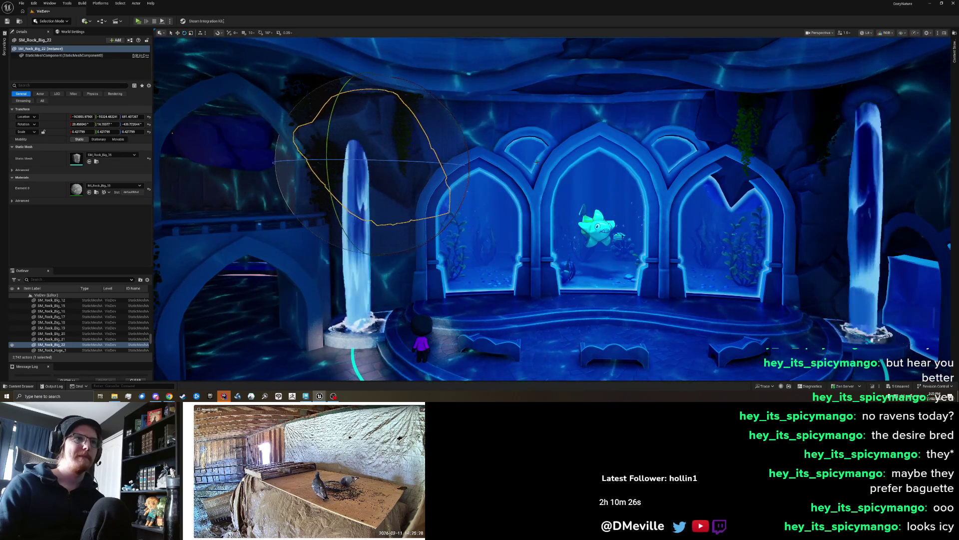
left_click_drag(387, 181, 397, 198)
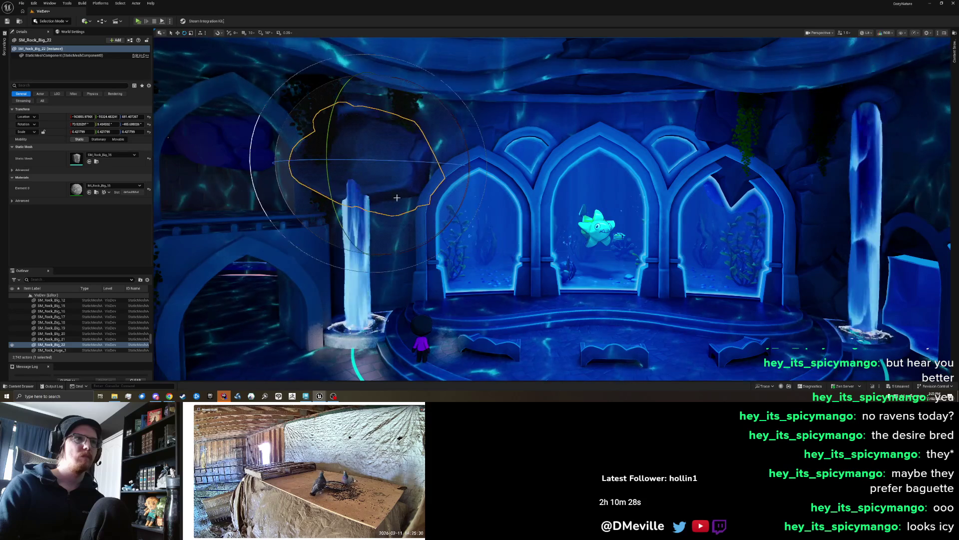
mouse_move(413, 234)
left_mouse_down()
mouse_move(389, 256)
mouse_move(349, 259)
mouse_move(347, 235)
mouse_move(403, 185)
mouse_move(412, 250)
mouse_move(456, 209)
mouse_move(443, 230)
mouse_move(408, 194)
left_mouse_up()
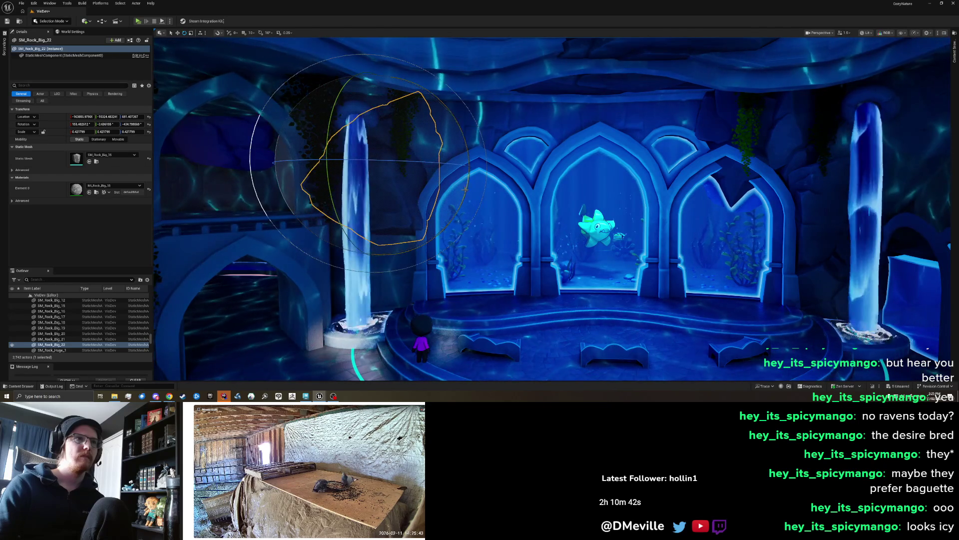
left_click_drag(454, 210, 438, 230)
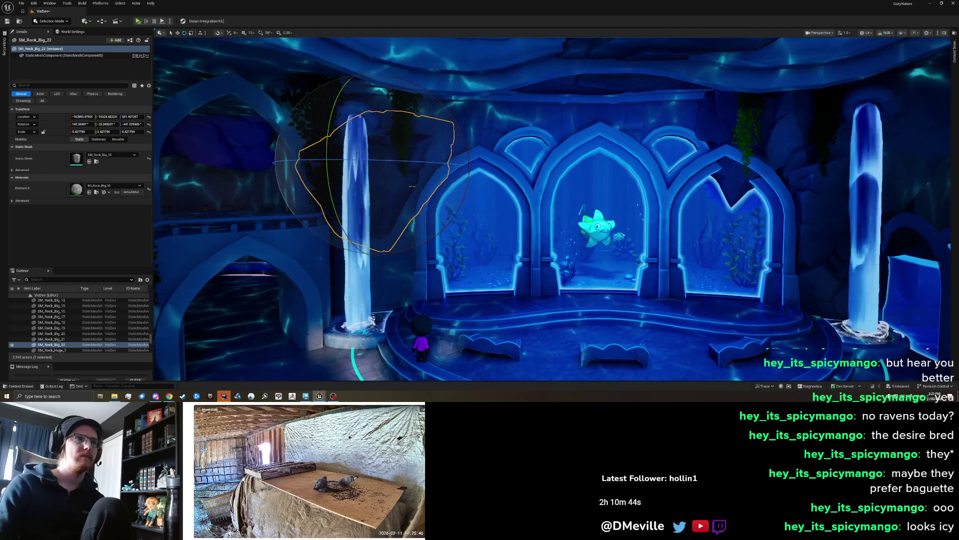
Shift the rock about 1 m sideways, then duplicate it lower near the base, turned about 90°
key("w")
key("End")
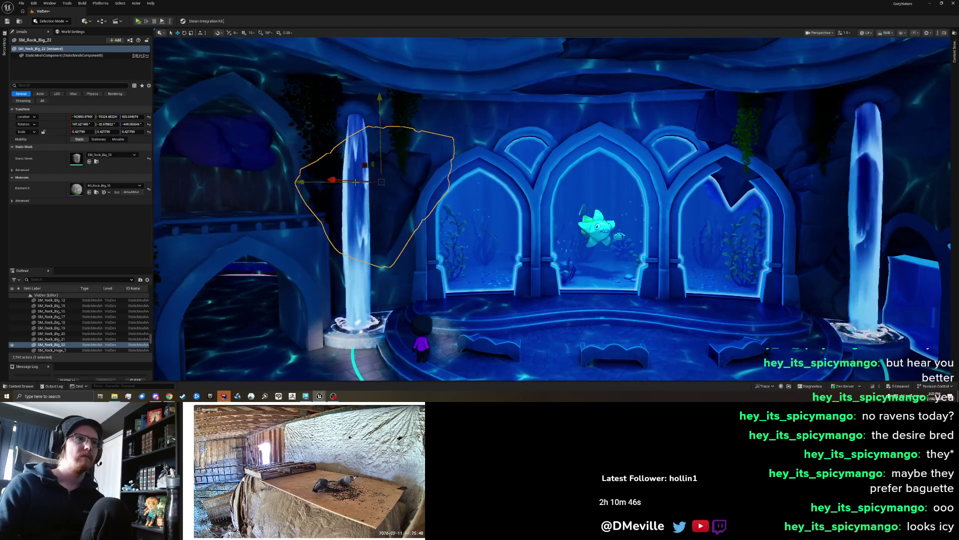
left_click_drag(321, 183, 311, 183)
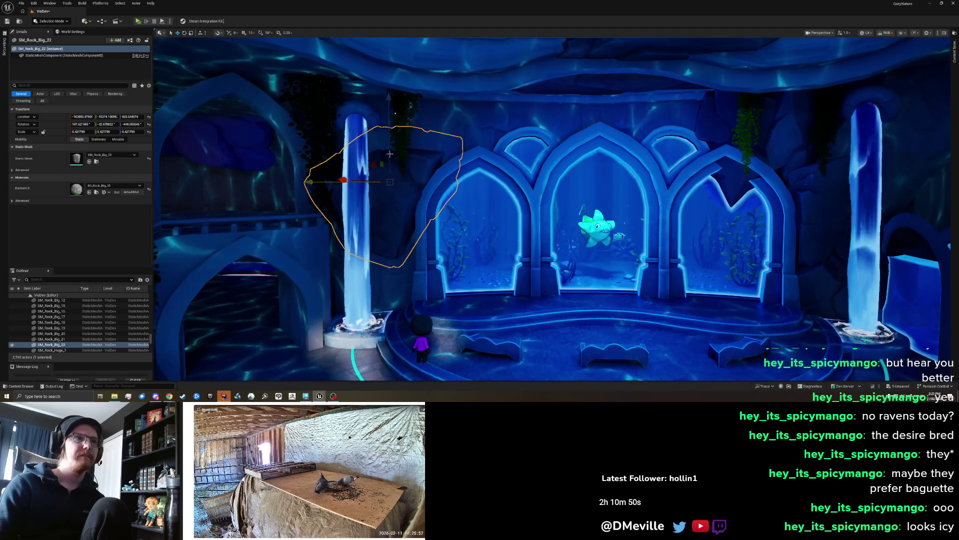
left_click_drag(391, 153, 391, 235)
key("e")
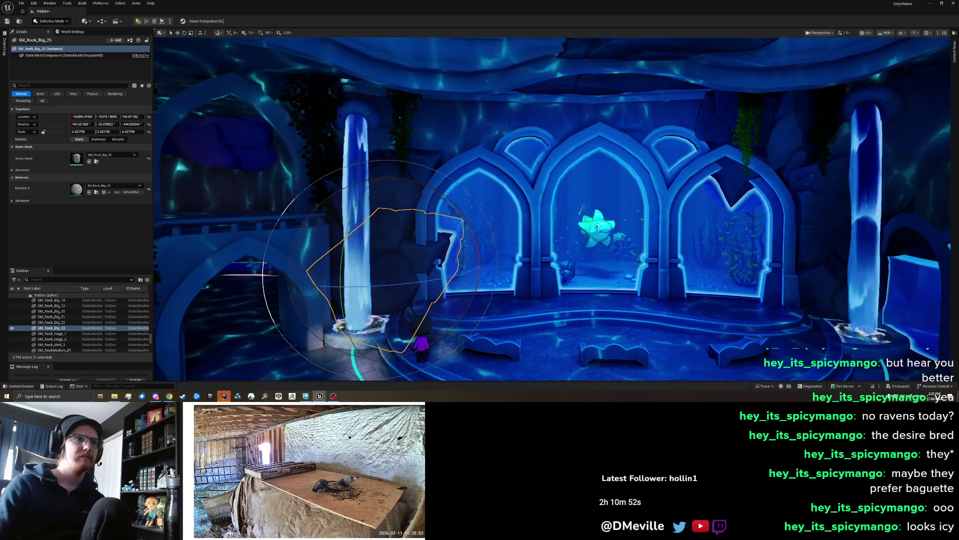
mouse_move(448, 198)
left_mouse_down()
mouse_move(454, 329)
mouse_move(419, 322)
left_mouse_up()
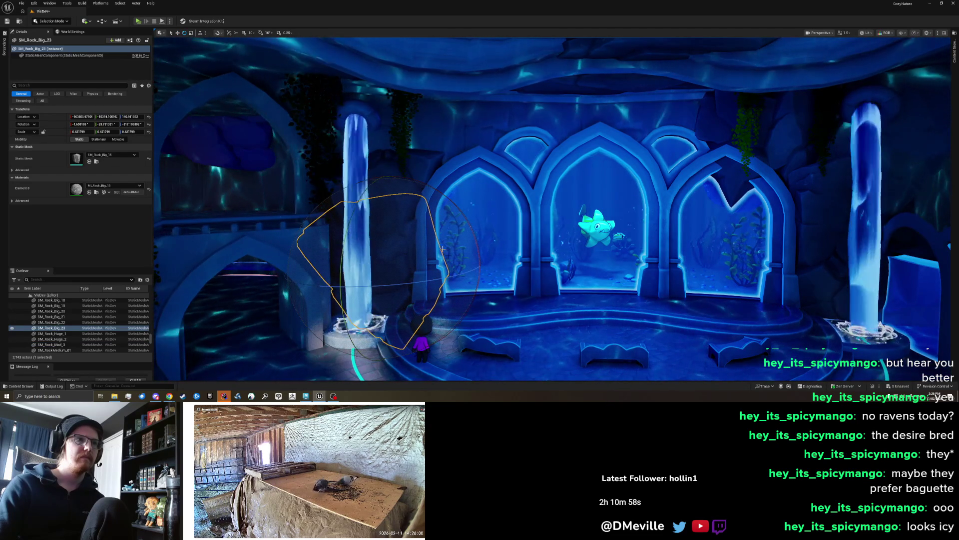
Frame the copy and tilt SM_Rock_Big_23 a couple more degrees
key("f")
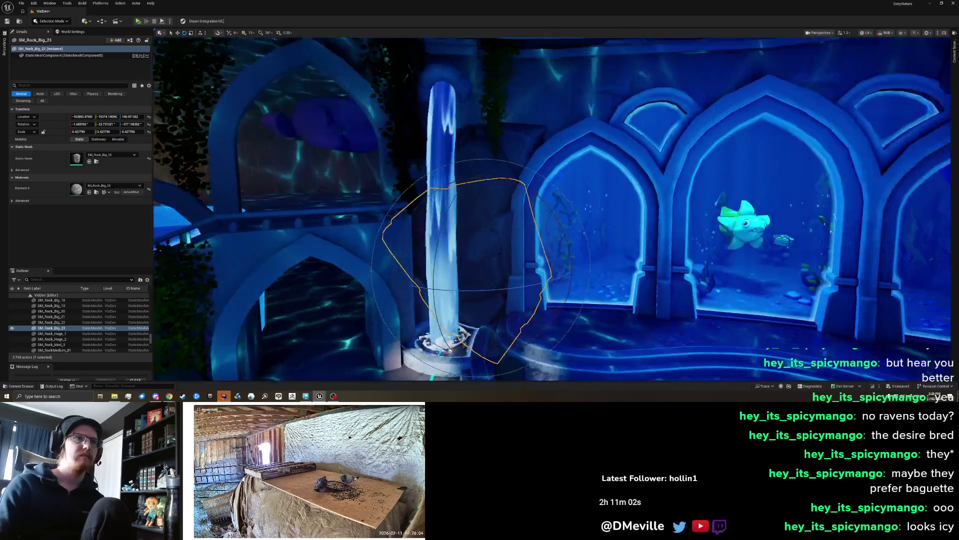
key("Escape")
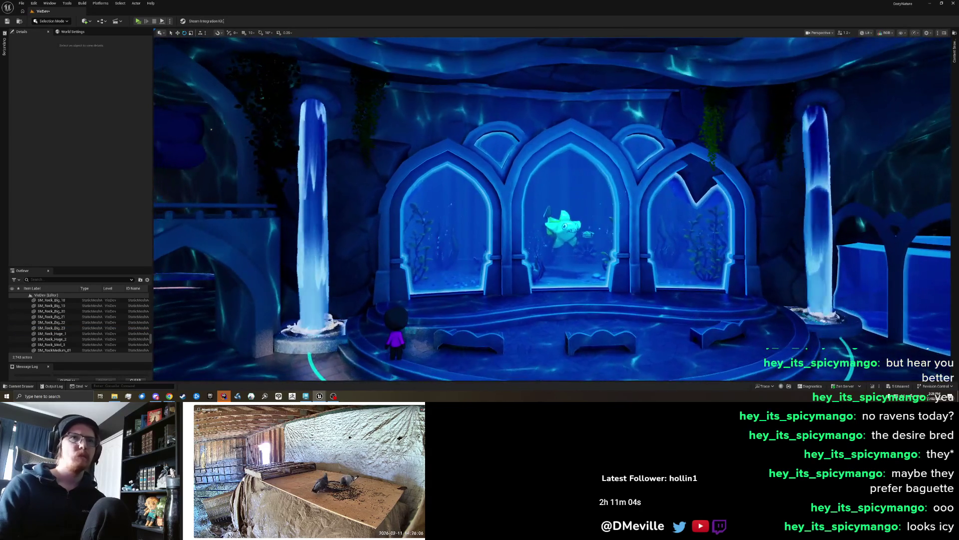
left_click(405, 249)
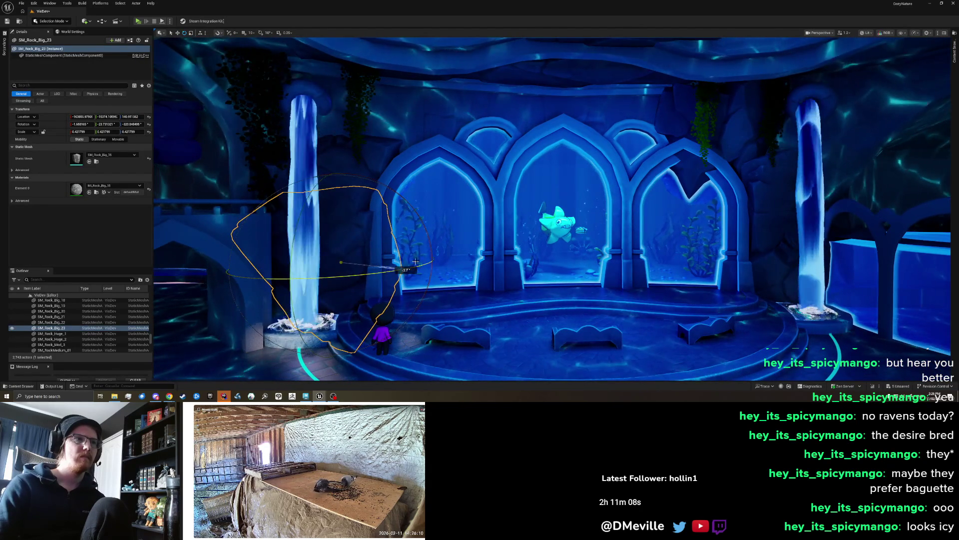
left_click_drag(430, 226, 430, 224)
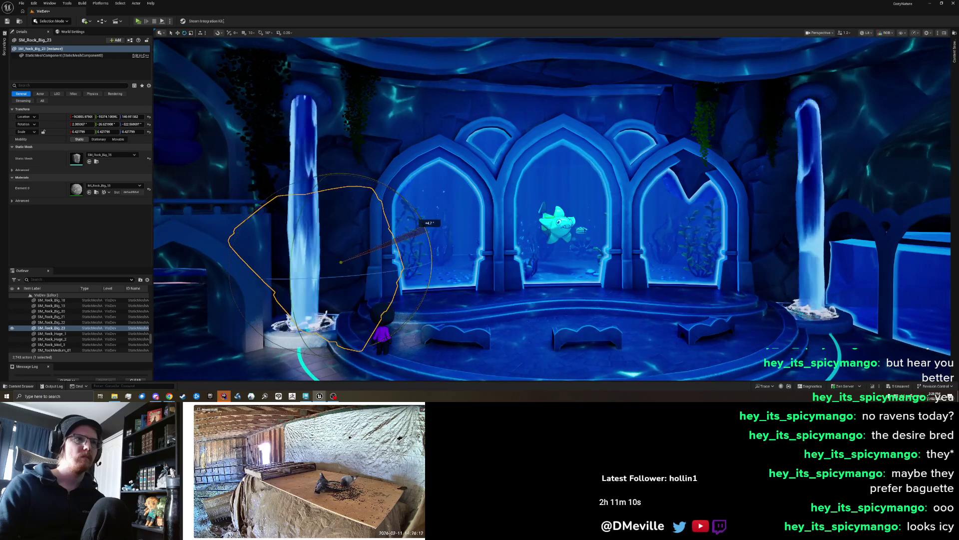
Lower the upper rock SM_Rock_Big_22 about 40 cm and refine its rotation
left_click(359, 174)
key("w")
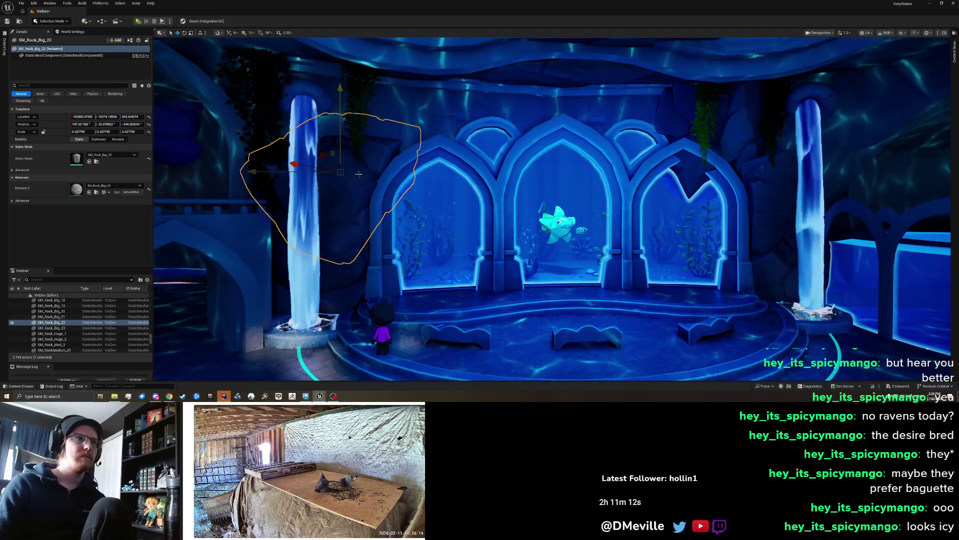
left_click_drag(340, 123, 341, 134)
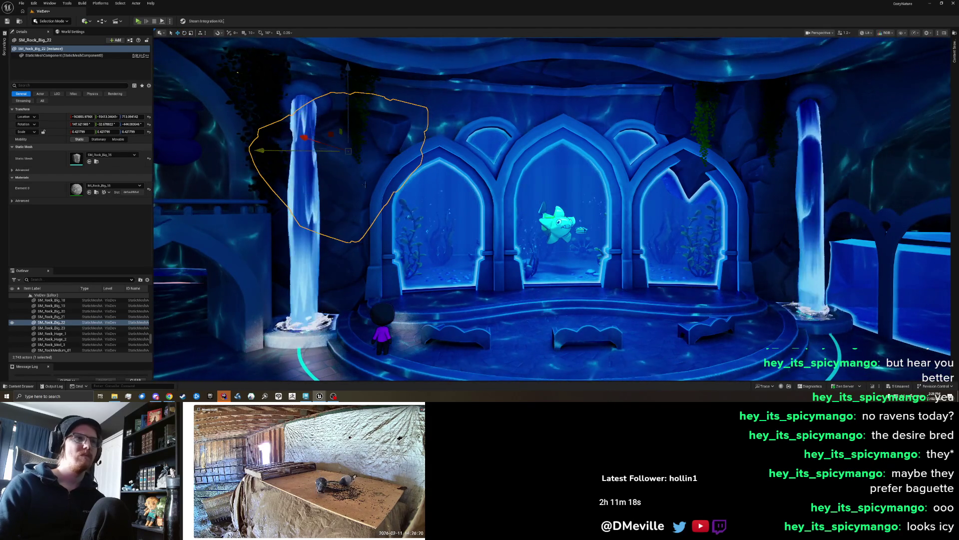
left_click_drag(341, 171, 439, 215)
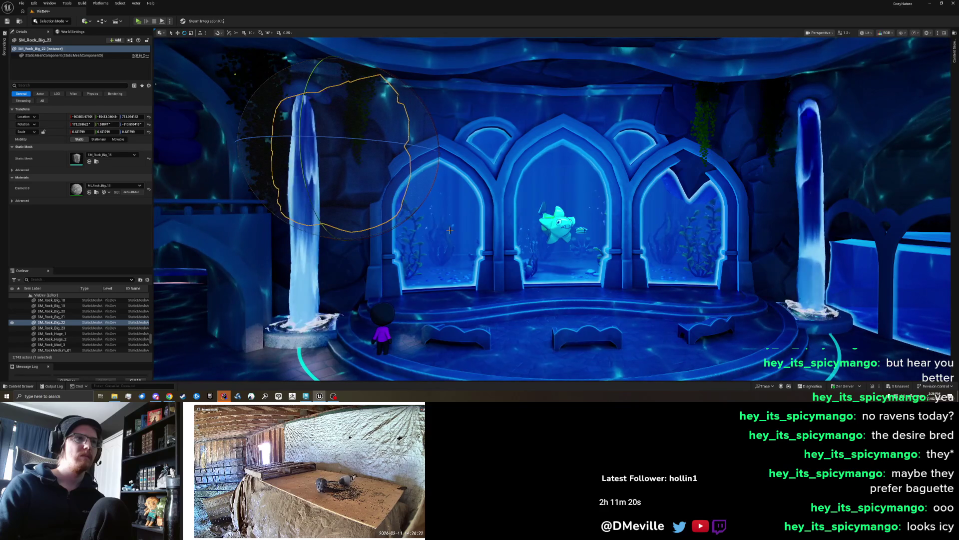
left_click_drag(402, 183, 767, 206)
left_click(743, 140)
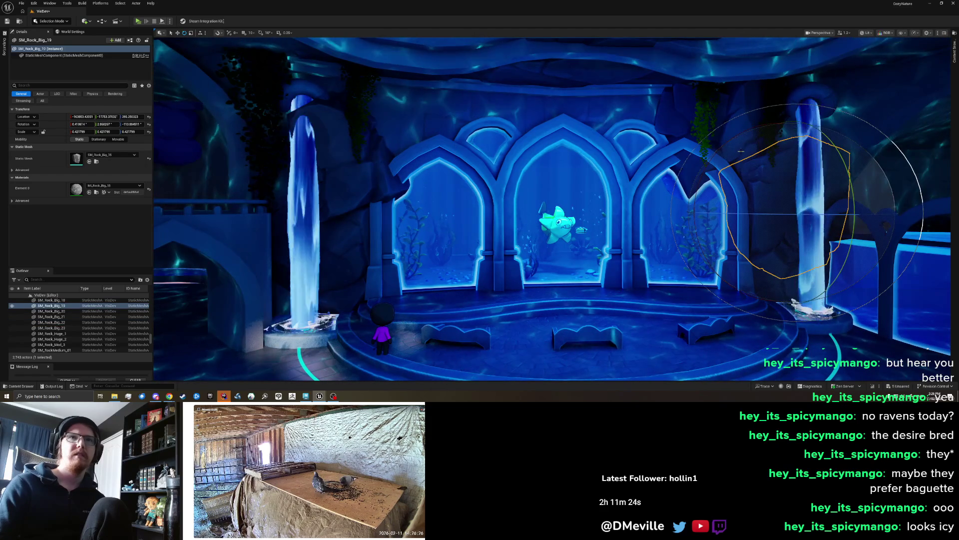
Duplicate a right-waterfall rock as SM_Rock_Big_24, turn it about 24°, and move it over the left pillar
key("w")
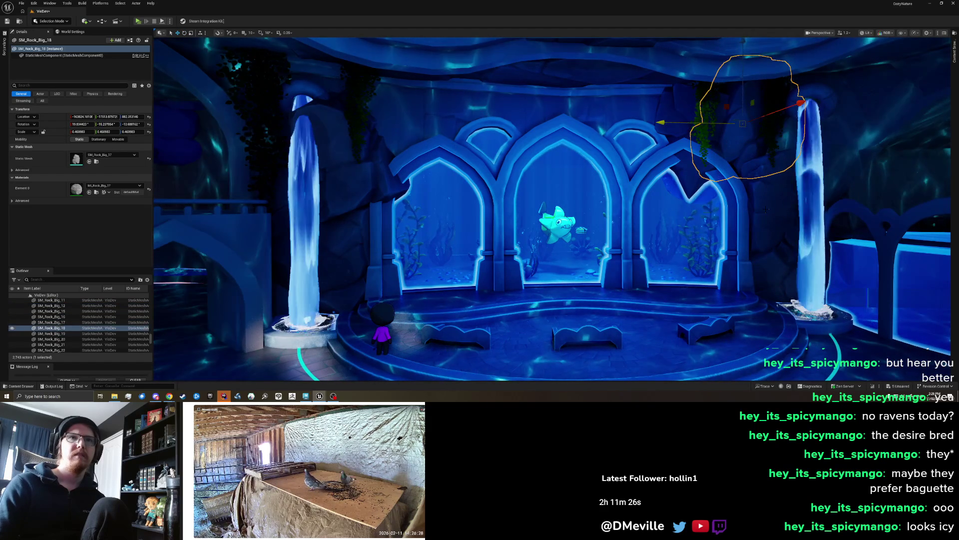
left_click(813, 213)
left_click_drag(814, 214, 590, 227, "alt")
key("ctrl+z")
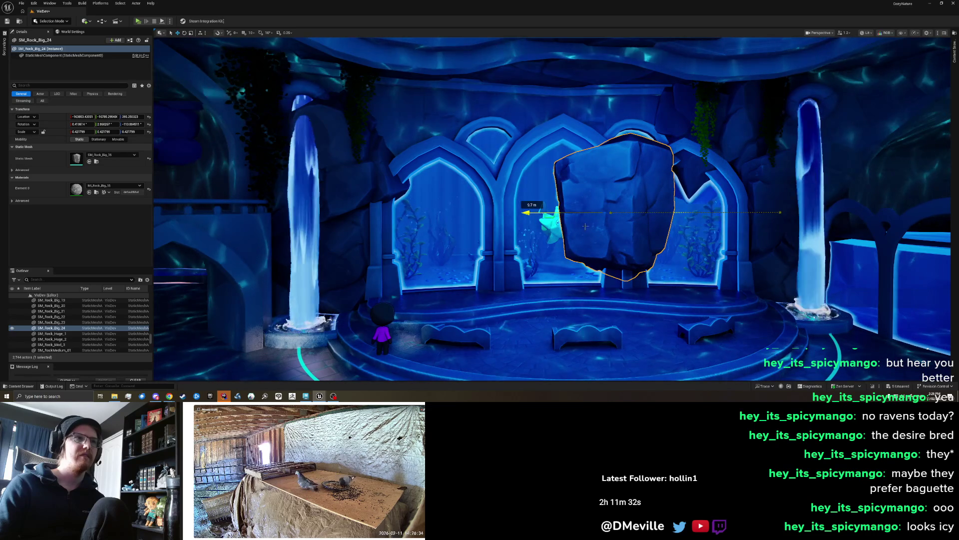
key("e")
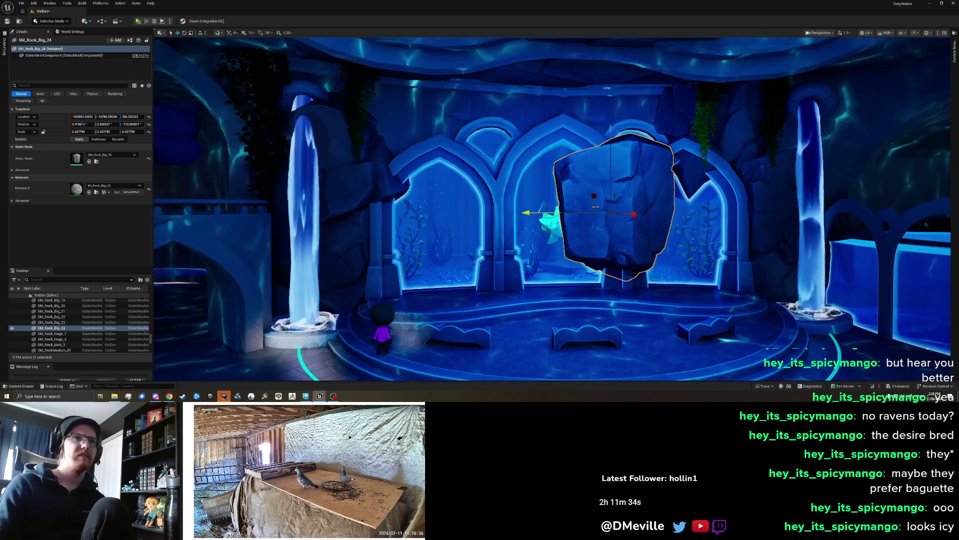
left_click_drag(707, 219, 696, 218)
left_click_drag(605, 217, 464, 212)
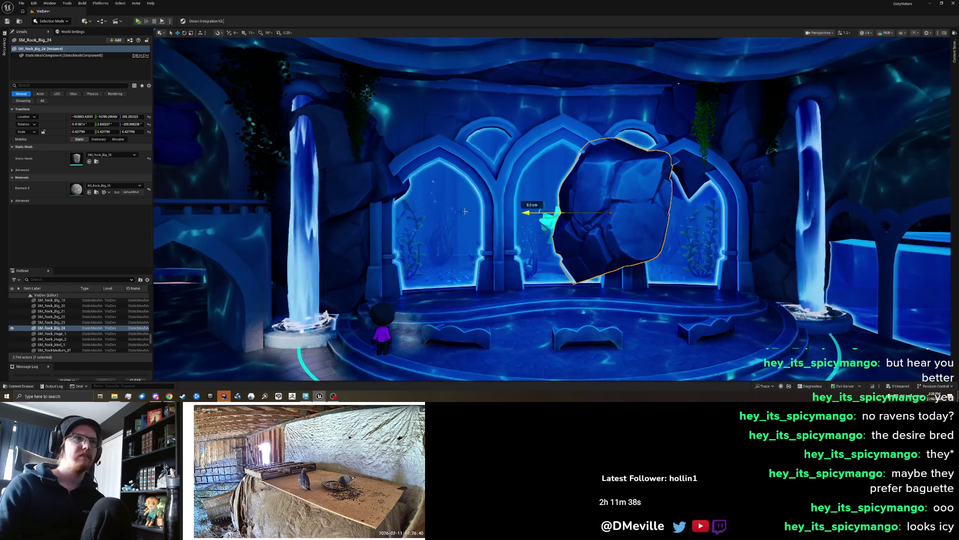
left_click_drag(344, 216, 240, 216)
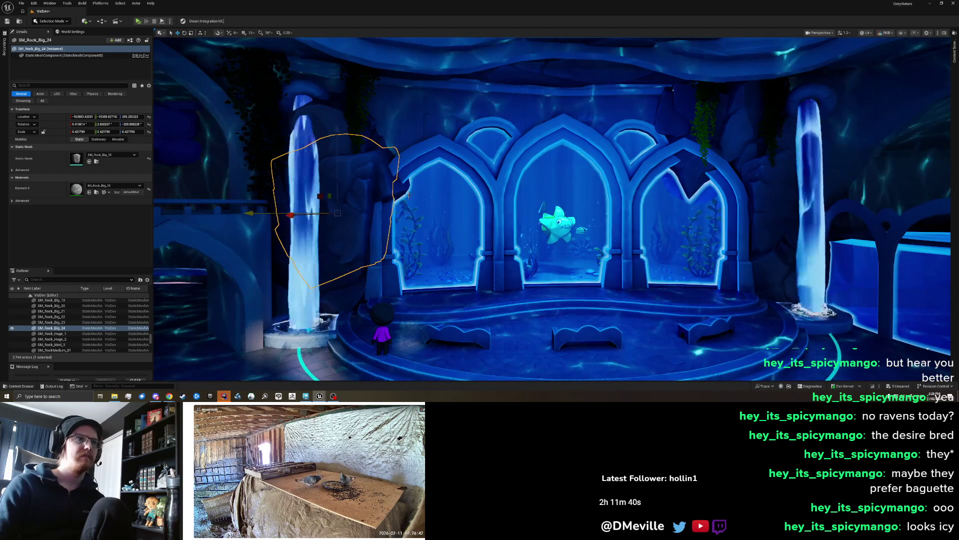
Raise SM_Rock_Big_22 about 1.5 m and nudge the left-waterfall rock up and against the arch
left_click(293, 161)
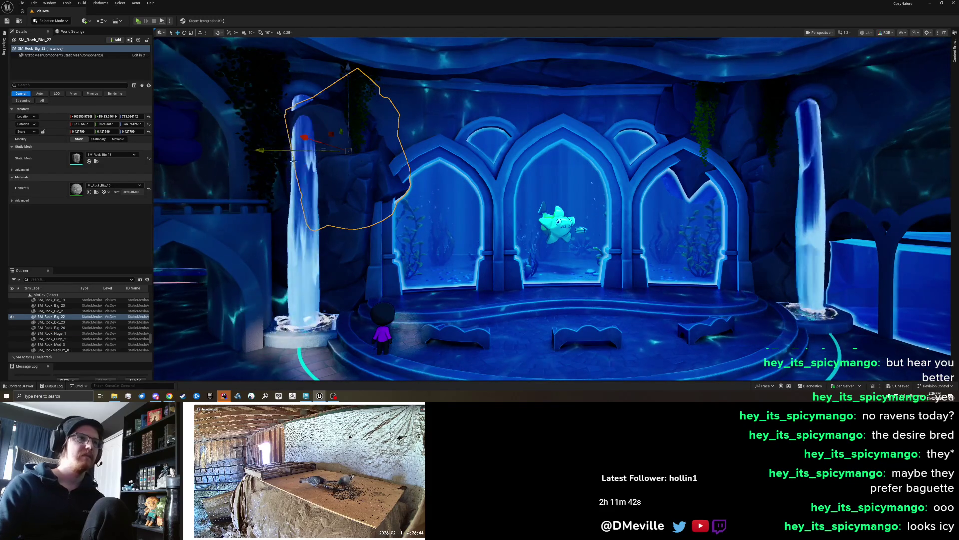
left_click_drag(348, 122, 365, 79)
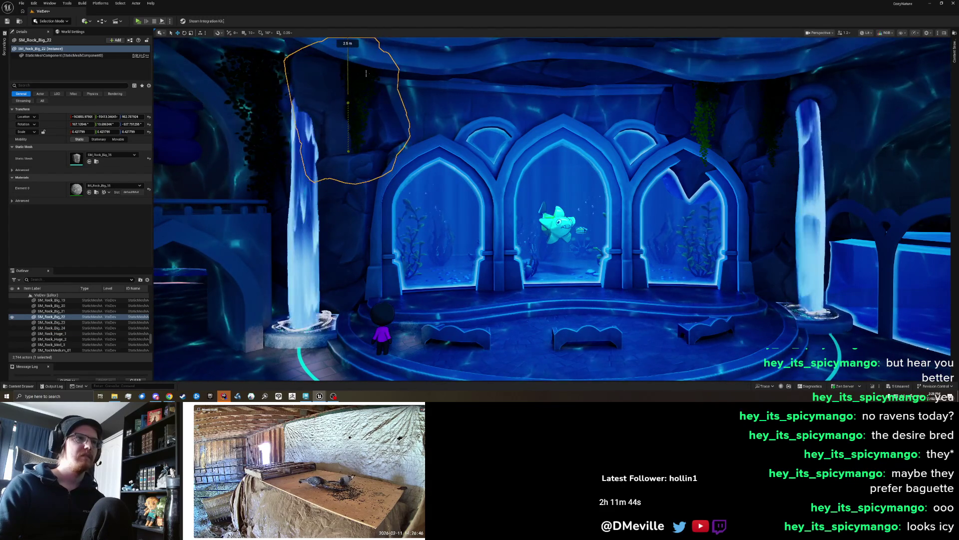
left_click(292, 215)
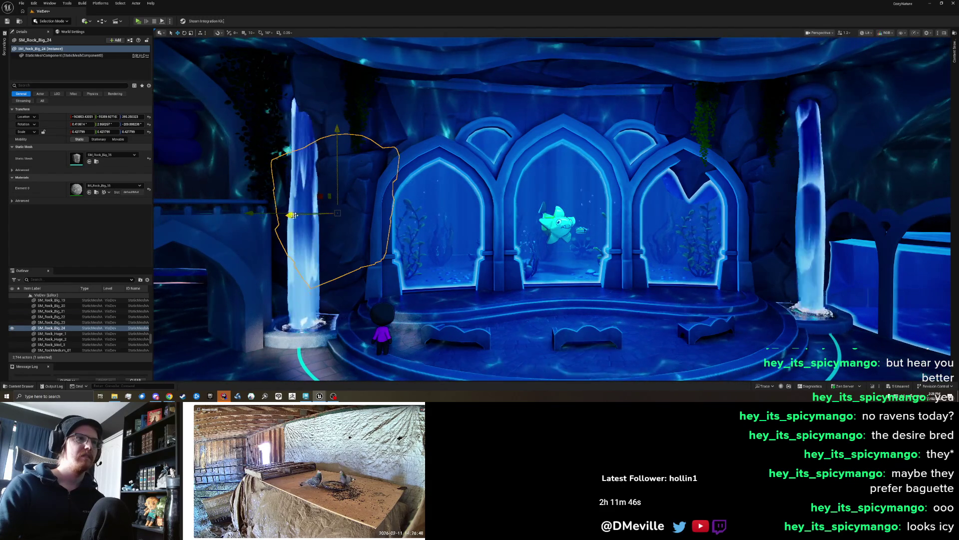
left_click_drag(295, 215, 295, 215)
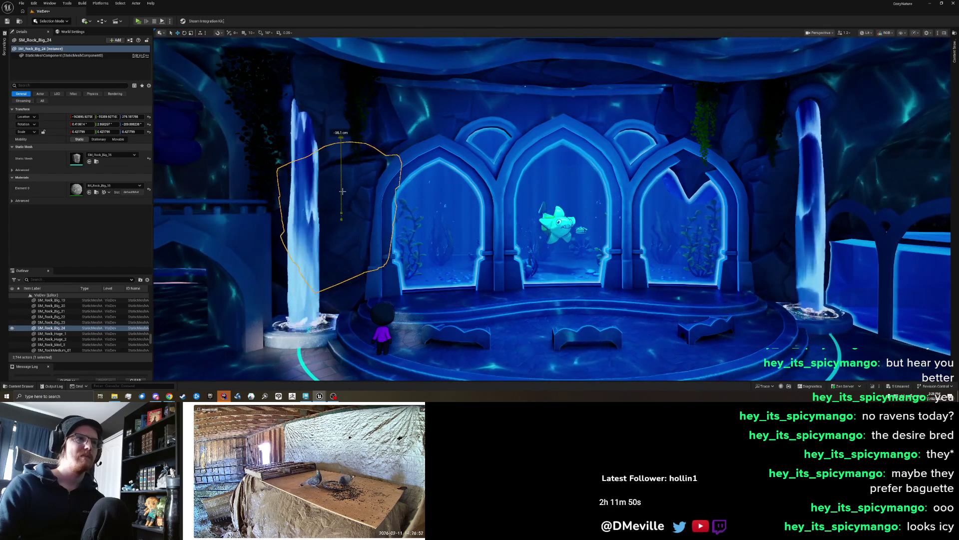
left_click_drag(341, 195, 341, 188)
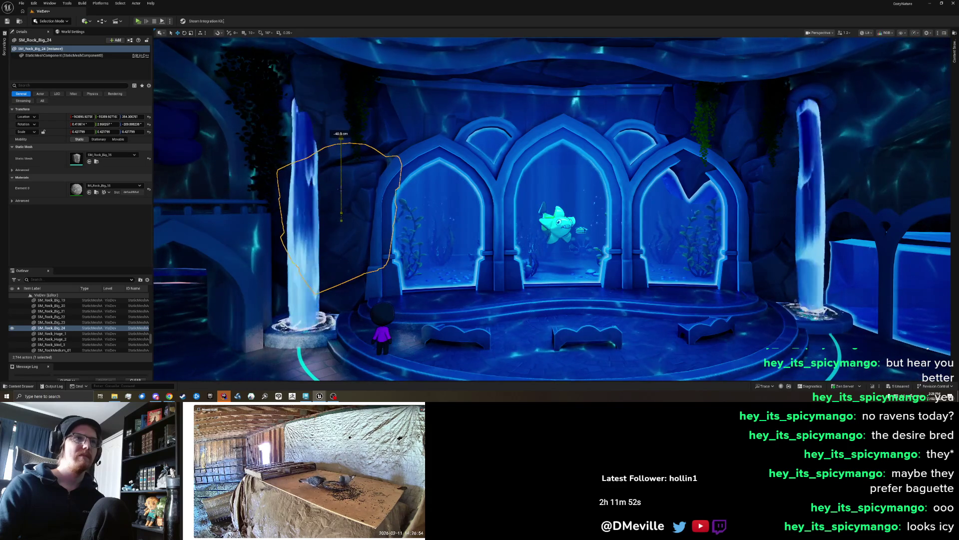
left_click_drag(285, 222, 279, 220)
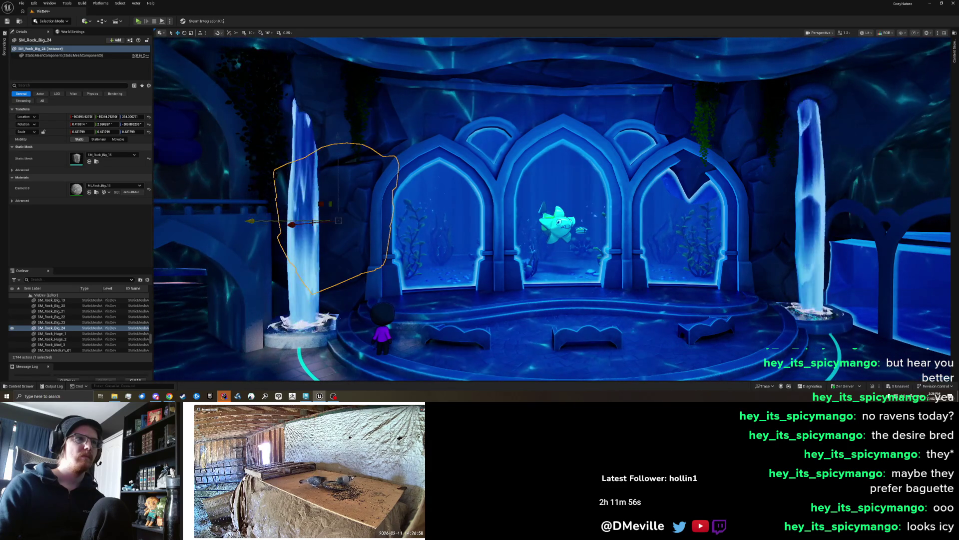
scroll(306, 255, "up", 6)
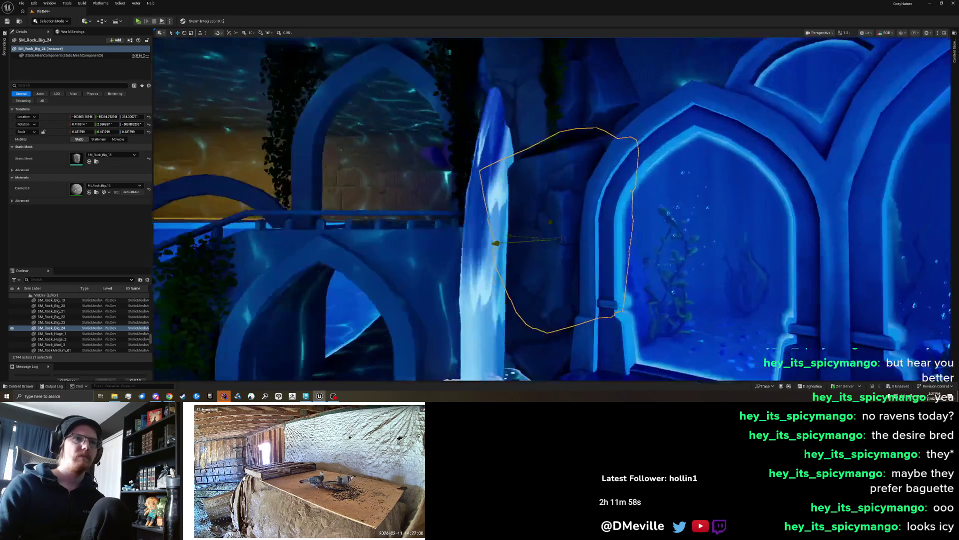
mouse_move(361, 253)
left_mouse_down()
mouse_move(368, 249)
mouse_move(358, 246)
left_mouse_up()
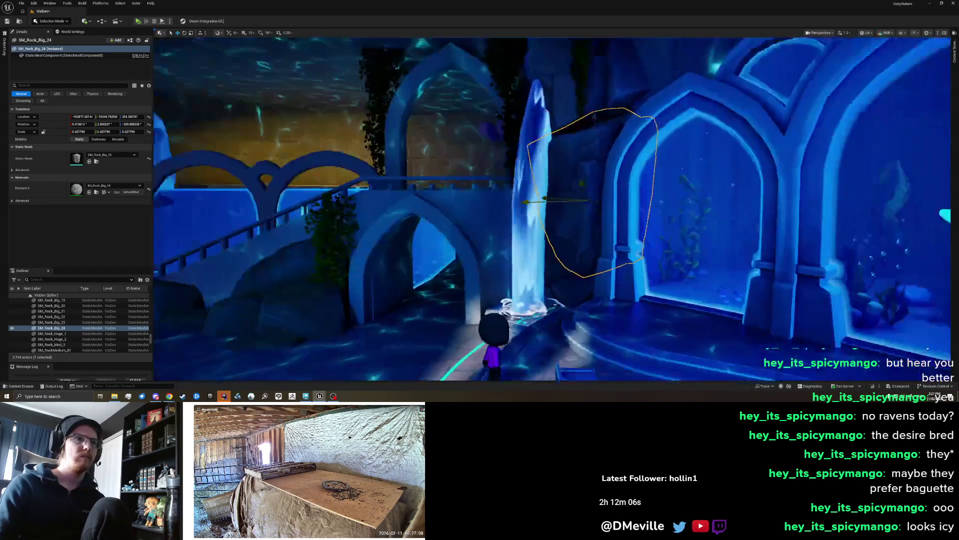
scroll(552, 208, "up", 3)
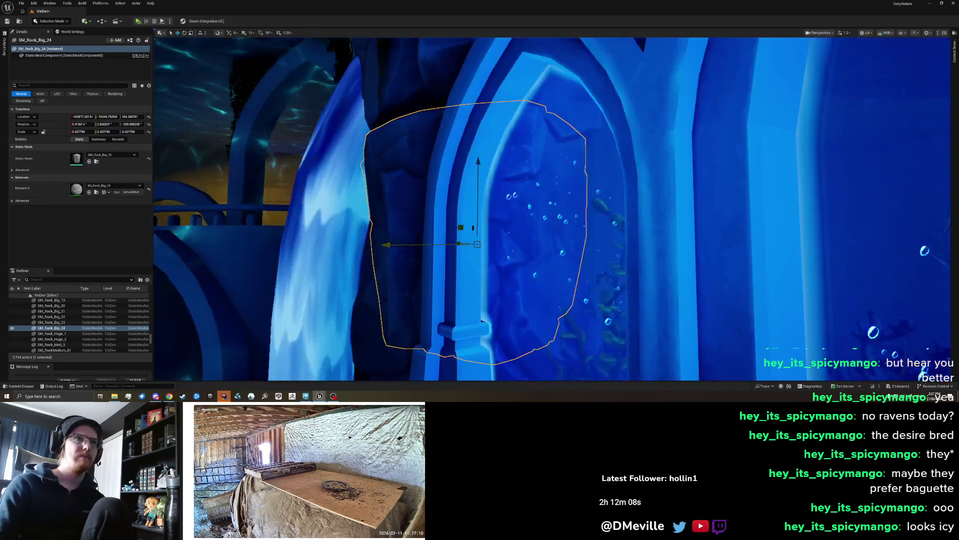
scroll(552, 208, "up", 1)
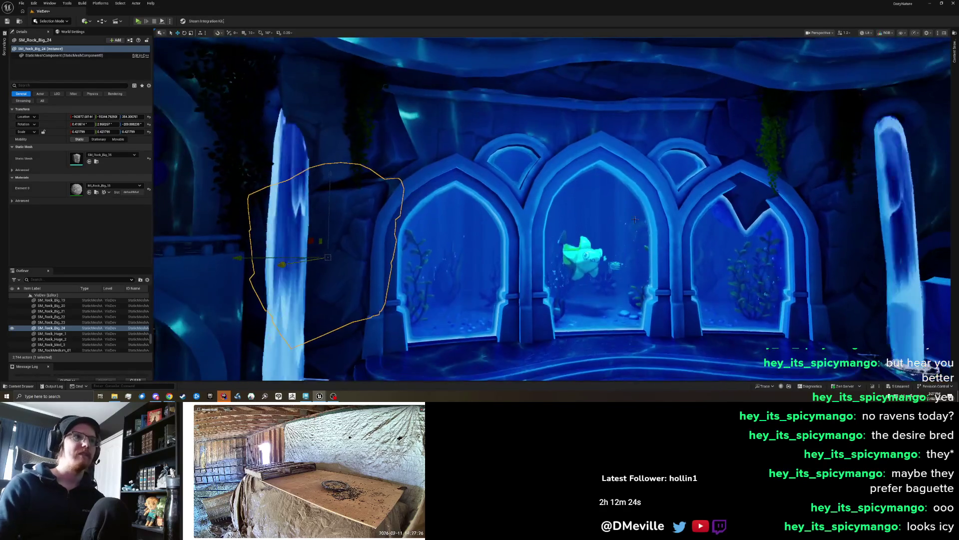
left_click(345, 178)
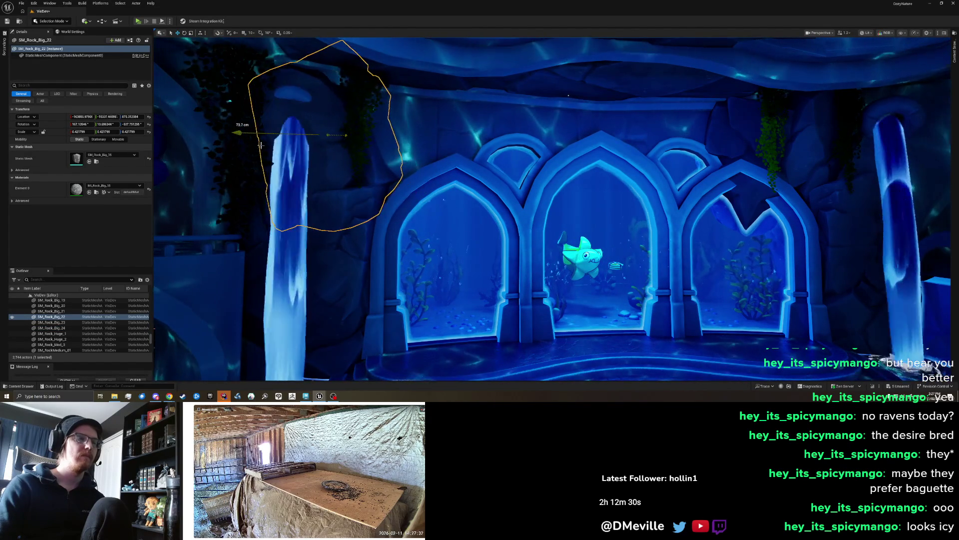
Tilt the rock above the left waterfall about 18°, shift it over the arch, and rotate it about 32°
left_click_drag(398, 199, 378, 214)
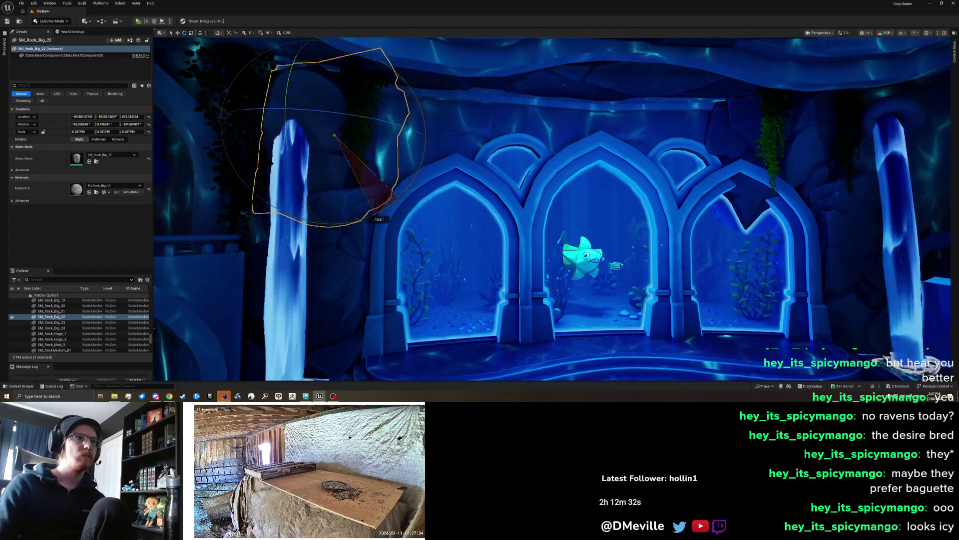
mouse_move(340, 133)
left_mouse_down()
mouse_move(334, 127)
mouse_move(376, 146)
mouse_move(425, 146)
mouse_move(384, 136)
left_mouse_up()
mouse_move(279, 134)
left_mouse_down()
mouse_move(322, 138)
mouse_move(353, 123)
left_mouse_up()
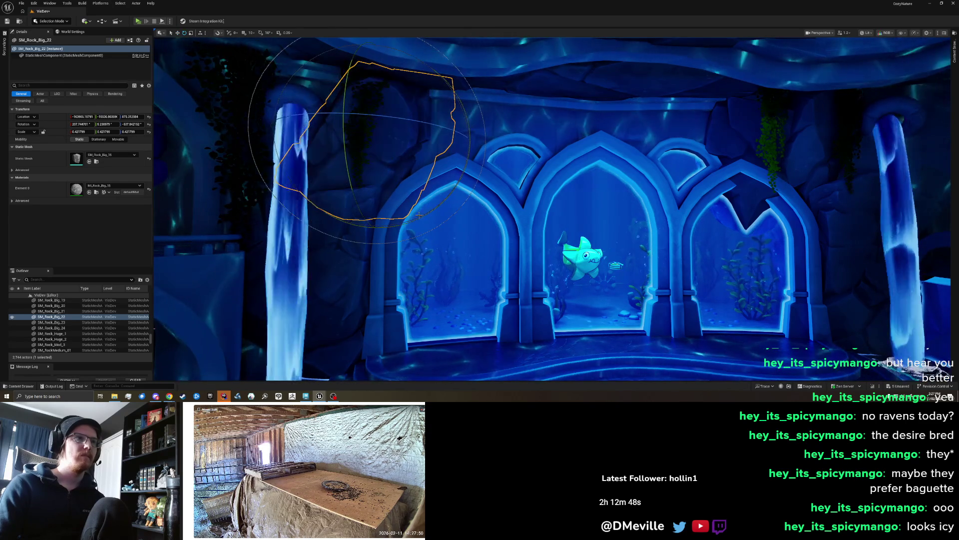
left_click_drag(408, 229, 368, 233)
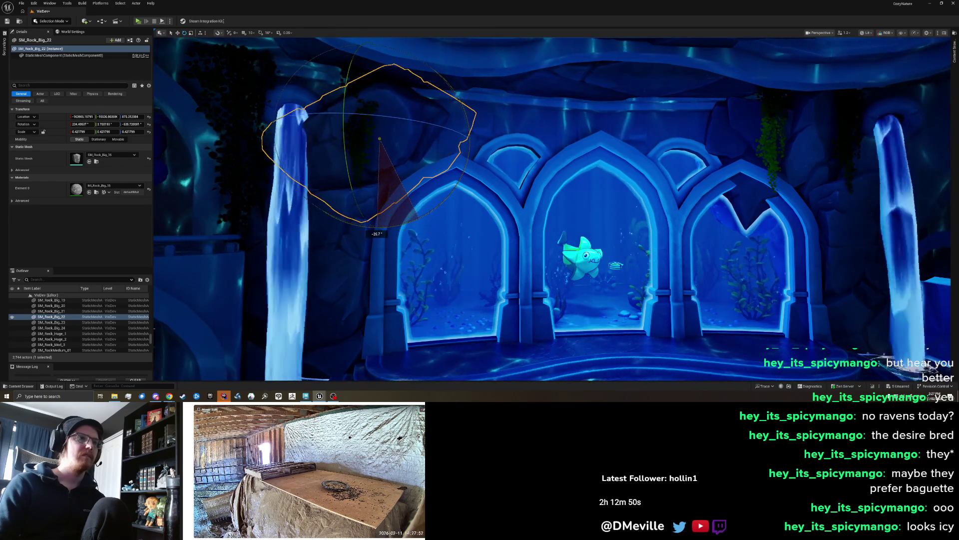
mouse_move(369, 147)
left_mouse_down()
mouse_move(378, 117)
mouse_move(373, 128)
left_mouse_up()
Re-angle the rock in several passes, finishing with about a 20° turn
key("w")
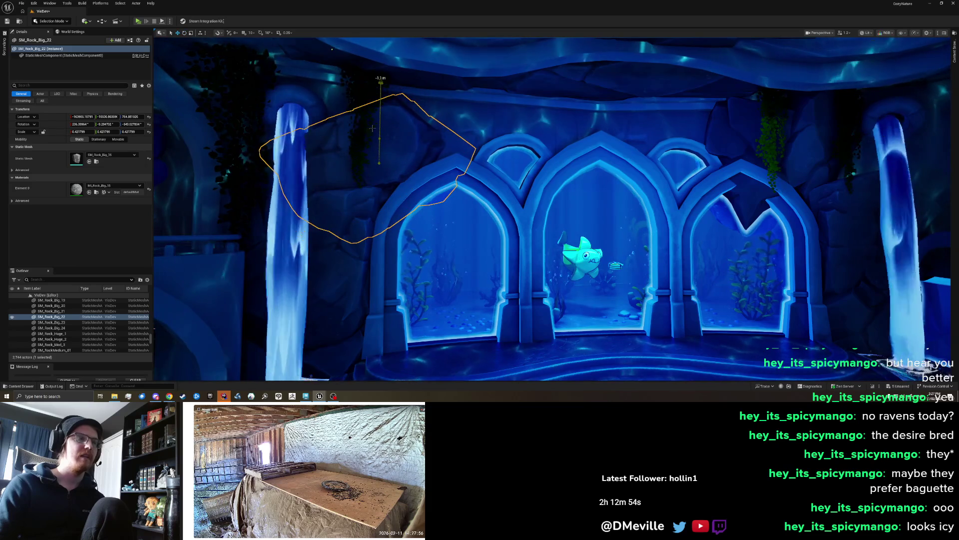
scroll(435, 187, "down", 2)
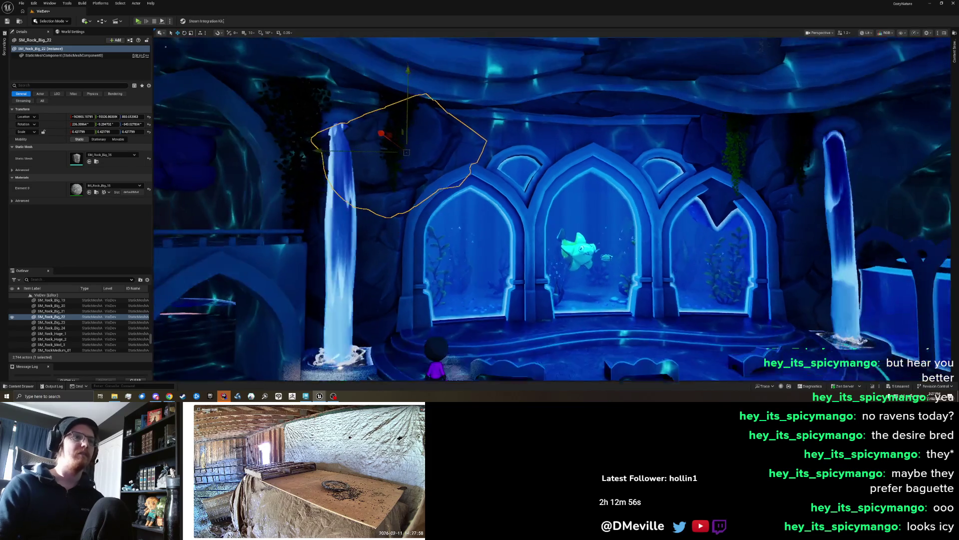
scroll(381, 113, "up", 3)
key("e")
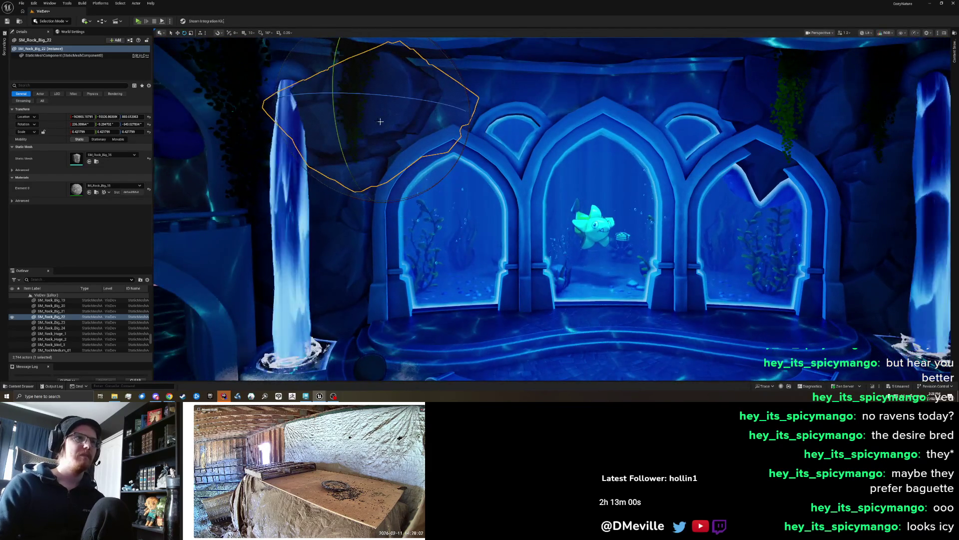
left_click_drag(380, 122, 298, 90)
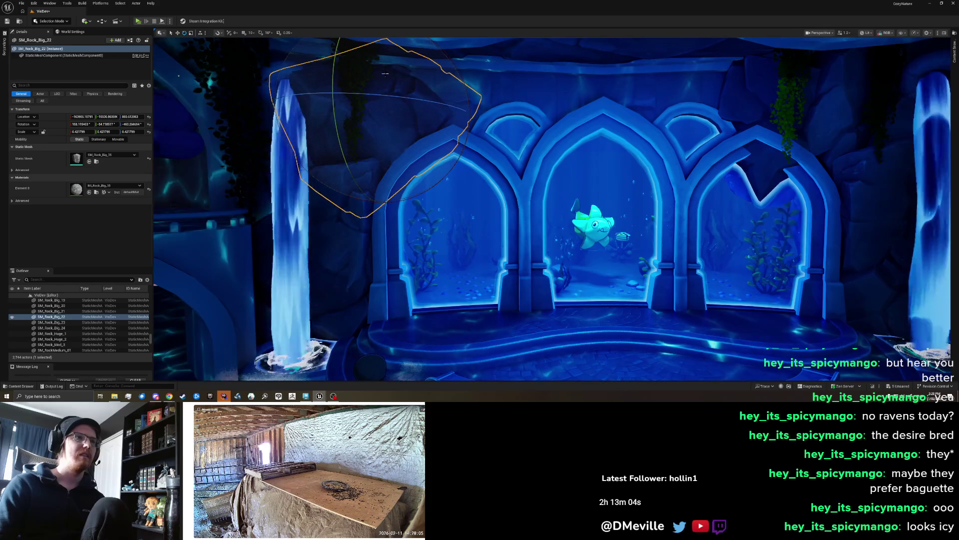
left_click_drag(410, 71, 418, 68)
mouse_move(398, 131)
left_mouse_down()
mouse_move(376, 129)
mouse_move(406, 112)
left_mouse_up()
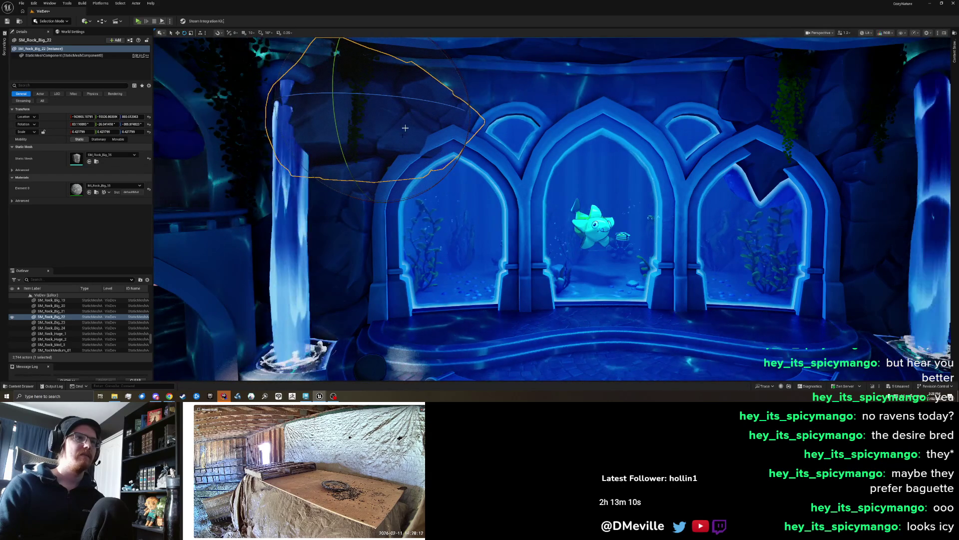
mouse_move(376, 200)
left_mouse_down()
mouse_move(388, 207)
mouse_move(430, 193)
mouse_move(414, 203)
mouse_move(370, 159)
mouse_move(397, 144)
left_mouse_up()
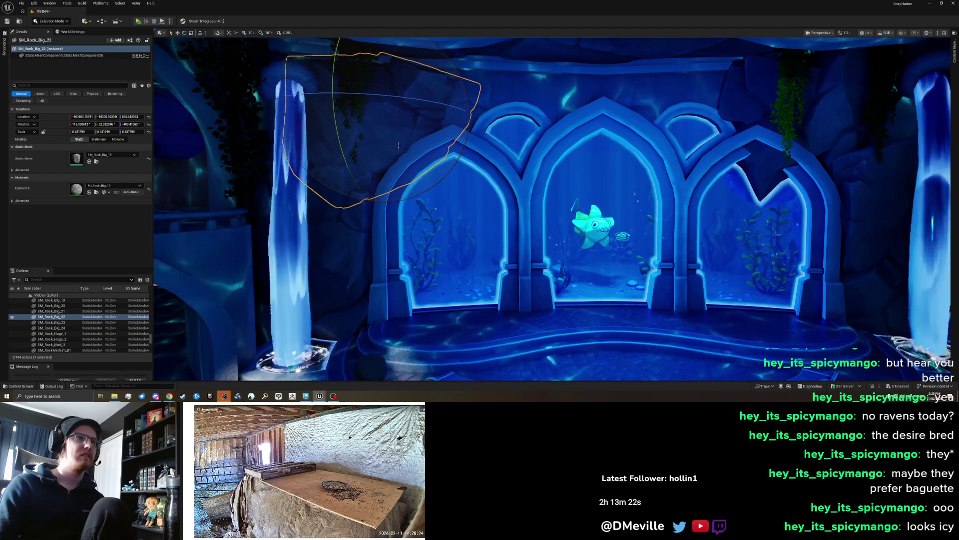
scroll(374, 157, "down", 8)
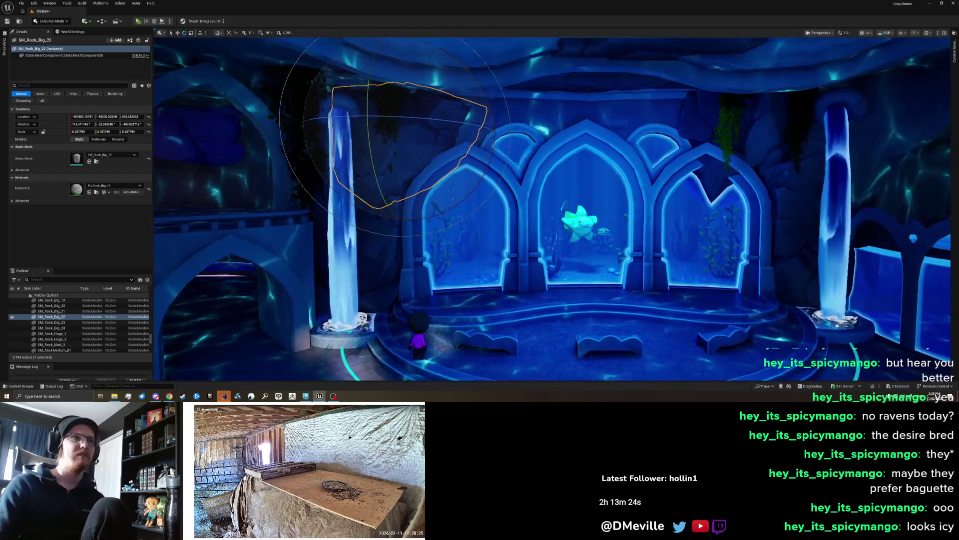
scroll(754, 124, "up", 4)
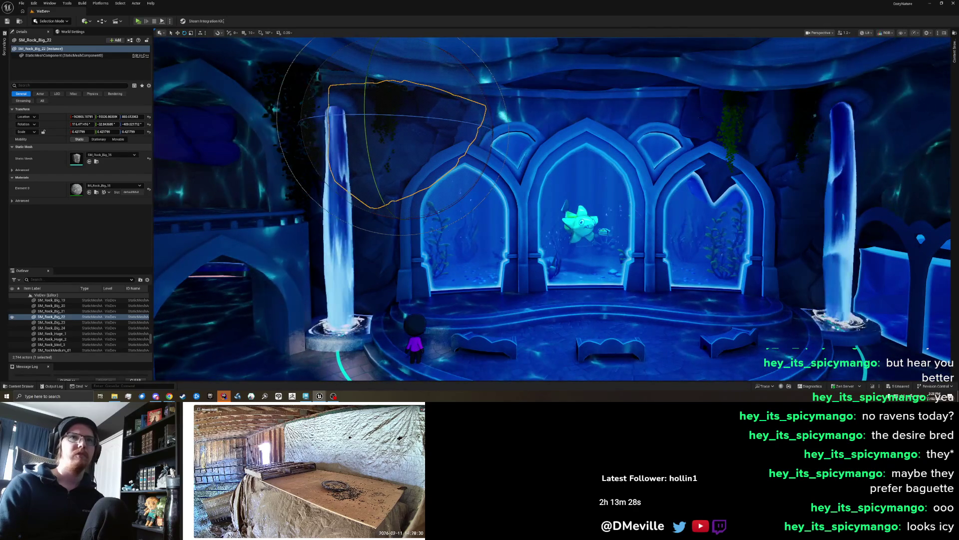
left_click(775, 140)
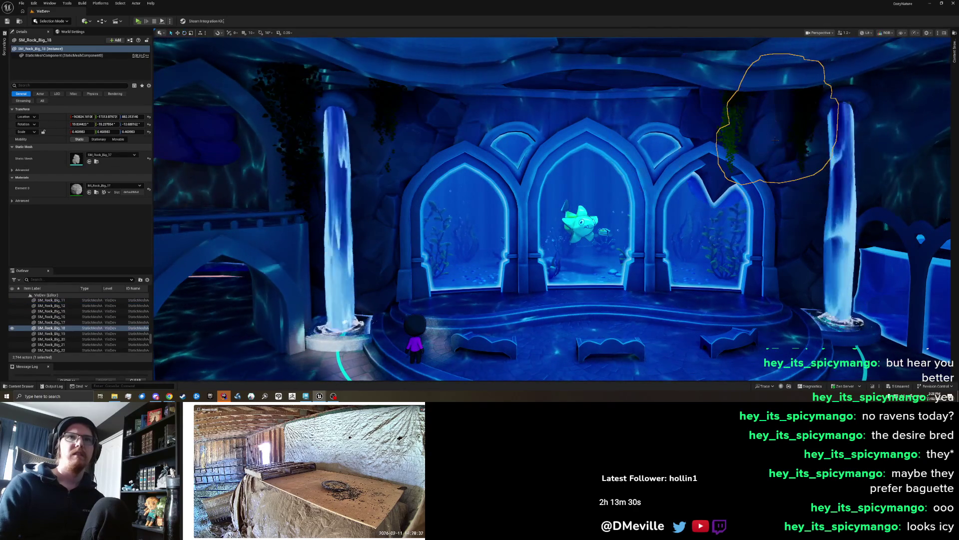
Duplicate the rock, carry the copy over the left waterfall and lower it about 65 cm
left_click_drag(695, 125, 433, 145)
left_click_drag(367, 146, 340, 146)
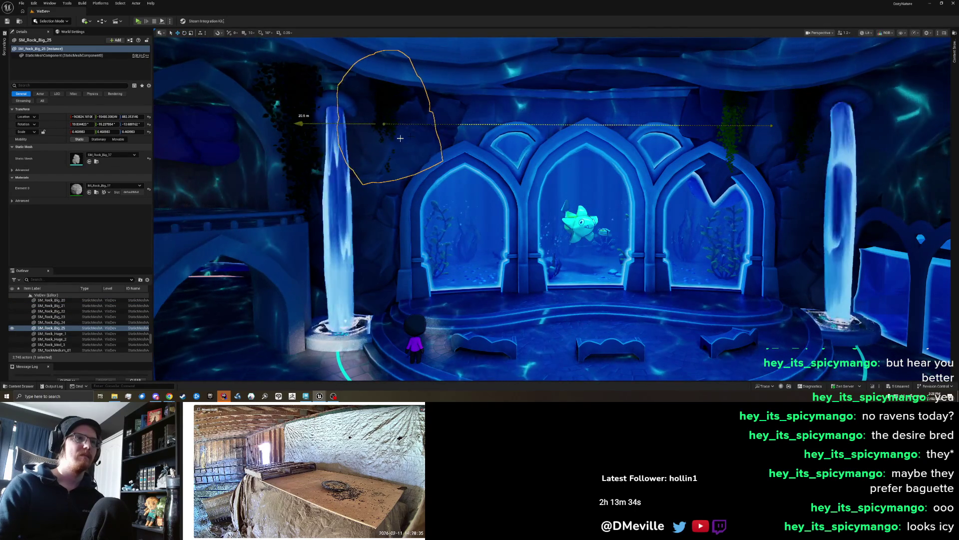
key("Escape")
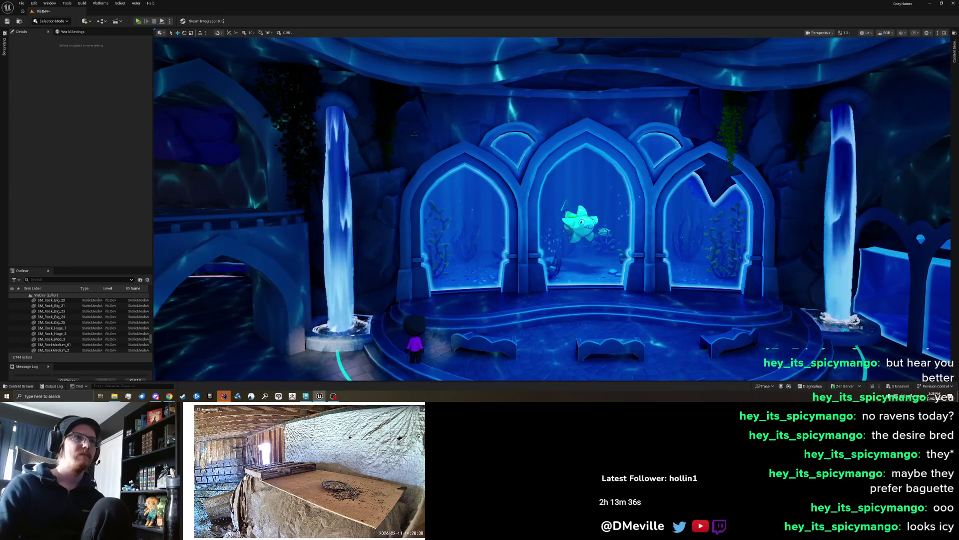
left_click(414, 138)
mouse_move(387, 94)
left_mouse_down()
mouse_move(346, 143)
mouse_move(326, 140)
mouse_move(468, 132)
left_mouse_up()
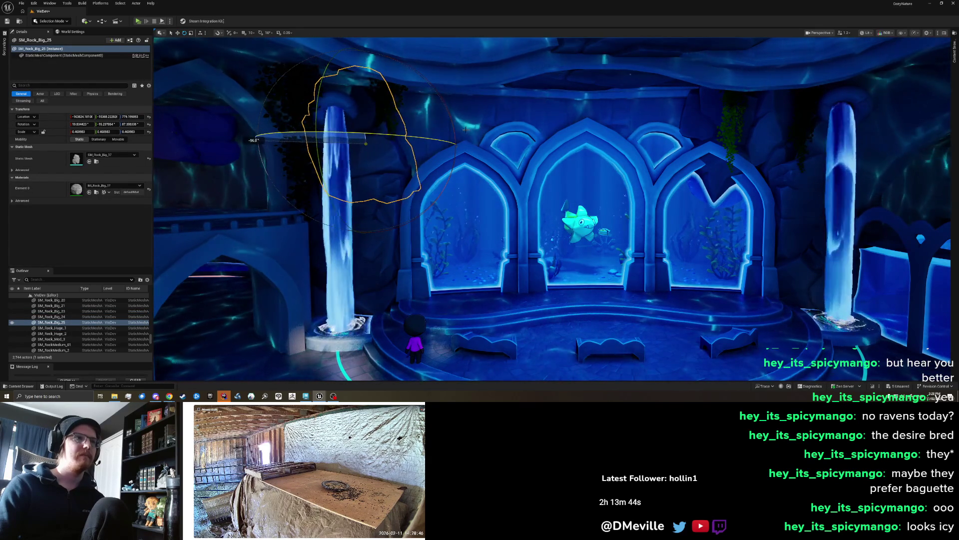
Tilt the copied rock about 25 degrees and reposition it above the waterfall
scroll(477, 130, "up", 3)
mouse_move(359, 129)
left_mouse_down()
mouse_move(359, 174)
mouse_move(274, 106)
mouse_move(384, 133)
mouse_move(357, 134)
left_mouse_up()
key("w")
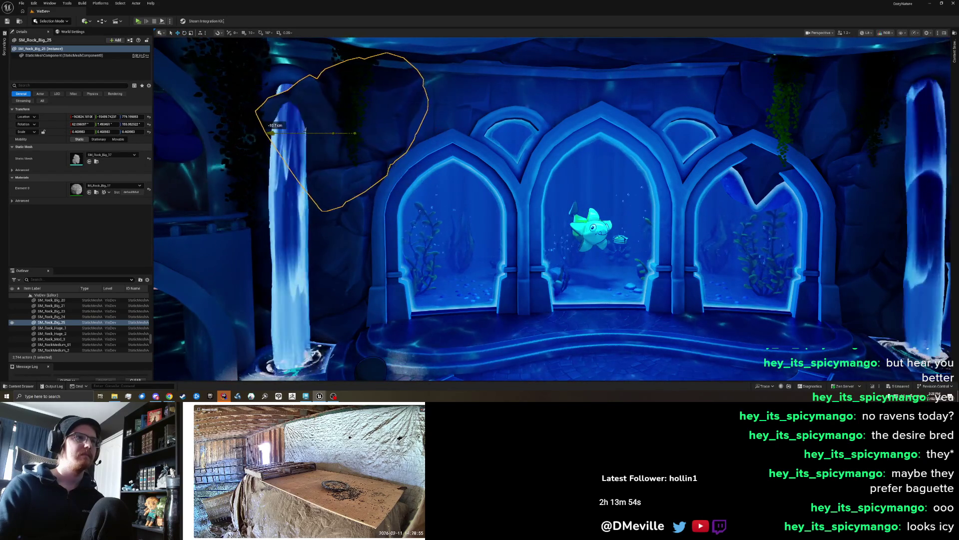
key("e")
mouse_move(310, 115)
left_mouse_down()
mouse_move(360, 134)
mouse_move(349, 131)
left_mouse_up()
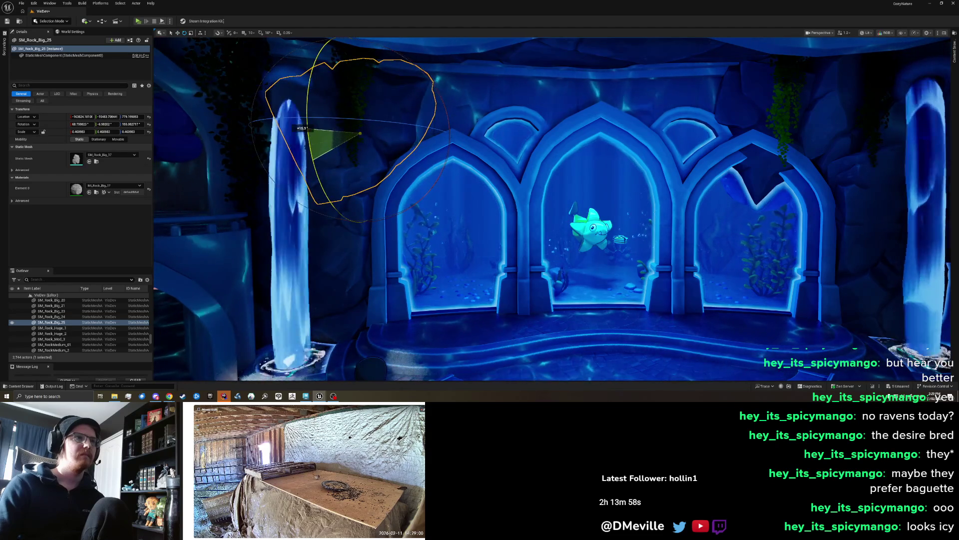
mouse_move(444, 157)
left_mouse_down()
mouse_move(420, 125)
mouse_move(358, 137)
mouse_move(402, 165)
left_mouse_up()
key("w")
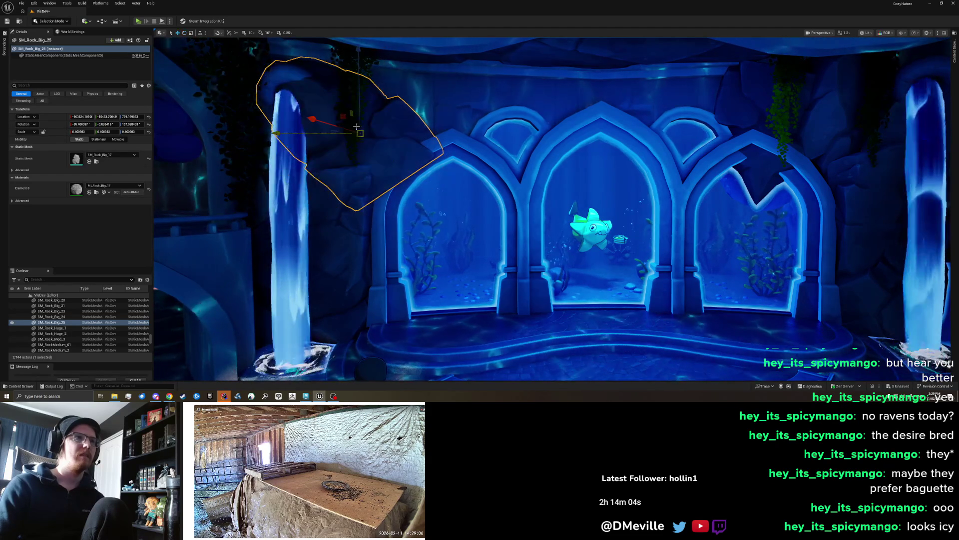
mouse_move(366, 107)
left_mouse_down()
mouse_move(476, 204)
mouse_move(459, 203)
left_mouse_up()
Rotate the rock in place so it fits over the left waterfall, then deselect it
key("e")
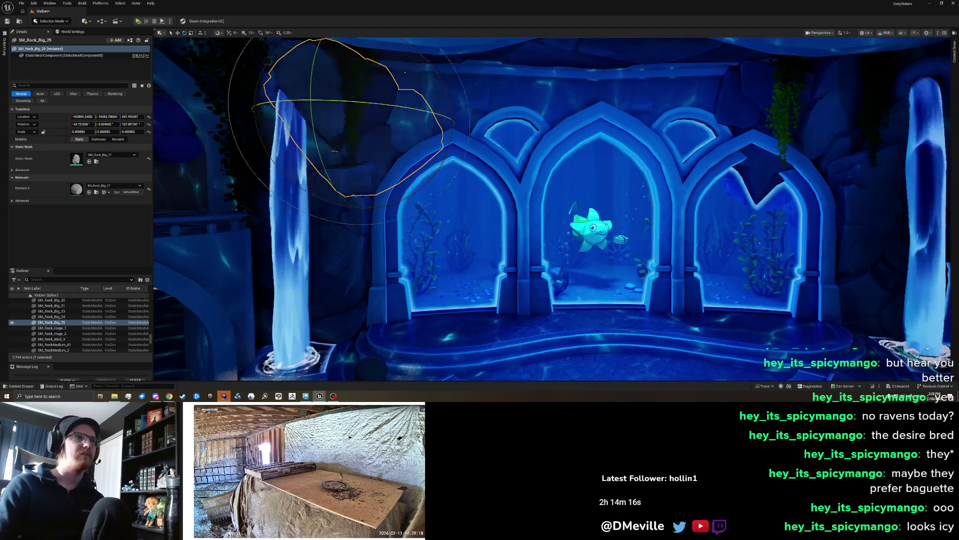
left_click_drag(332, 152, 156, 242)
left_click_drag(271, 155, 271, 133)
left_click_drag(367, 145, 402, 154)
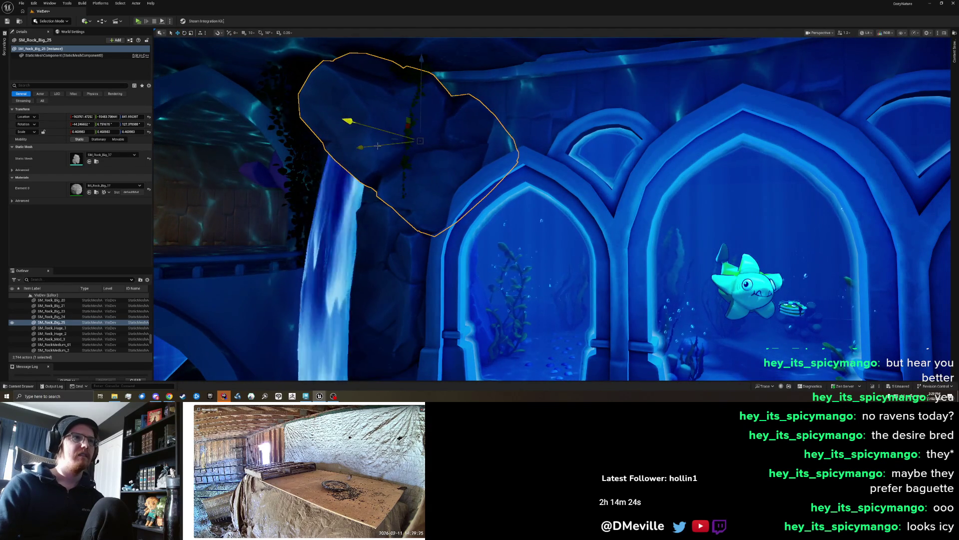
left_click_drag(379, 145, 358, 161)
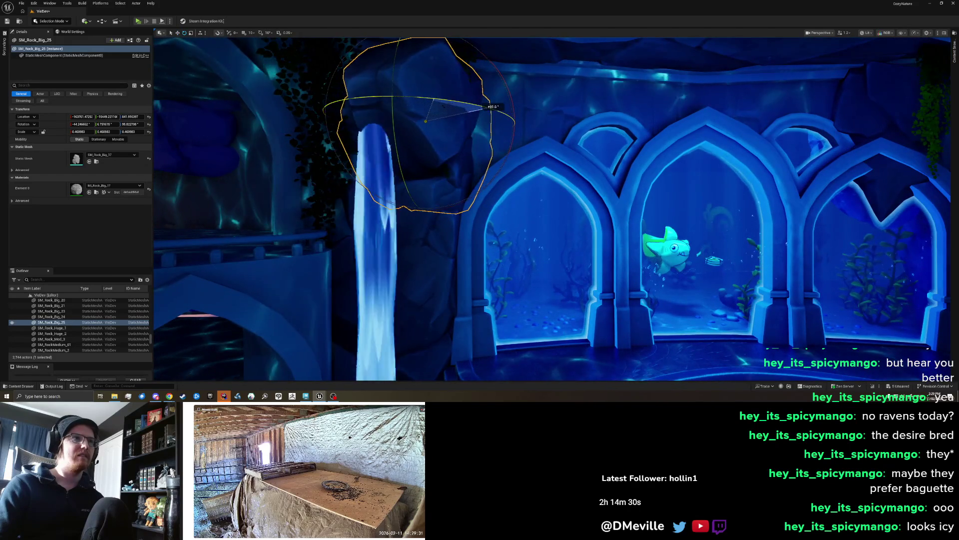
left_click_drag(455, 188, 433, 150)
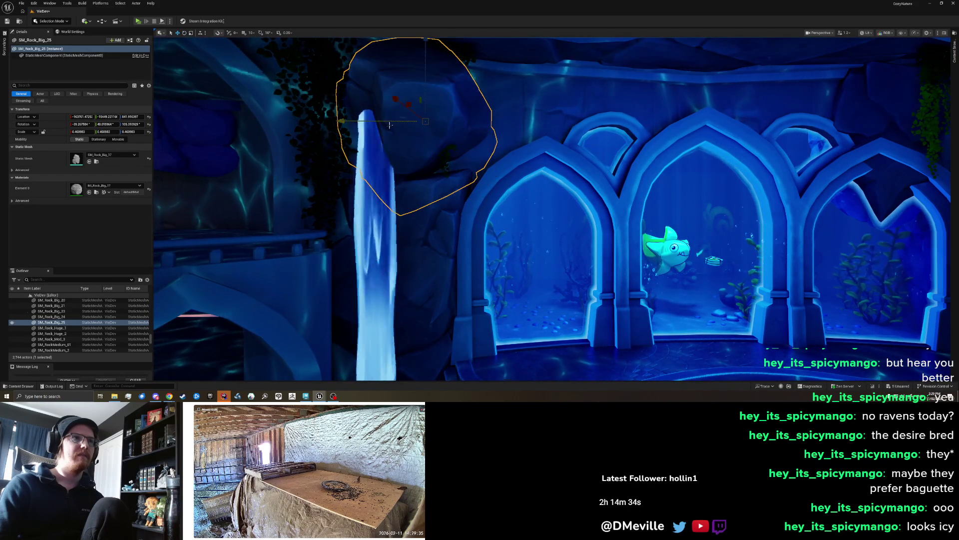
mouse_move(396, 121)
left_mouse_down()
mouse_move(370, 124)
mouse_move(392, 130)
mouse_move(365, 148)
left_mouse_up()
key("Escape")
Lower the rock above the left waterfall about 86 cm and tilt it beside the waterfall
left_click(463, 147)
scroll(462, 148, "up", 3)
mouse_move(434, 100)
left_mouse_down()
mouse_move(422, 182)
mouse_move(379, 134)
left_mouse_up()
key("e")
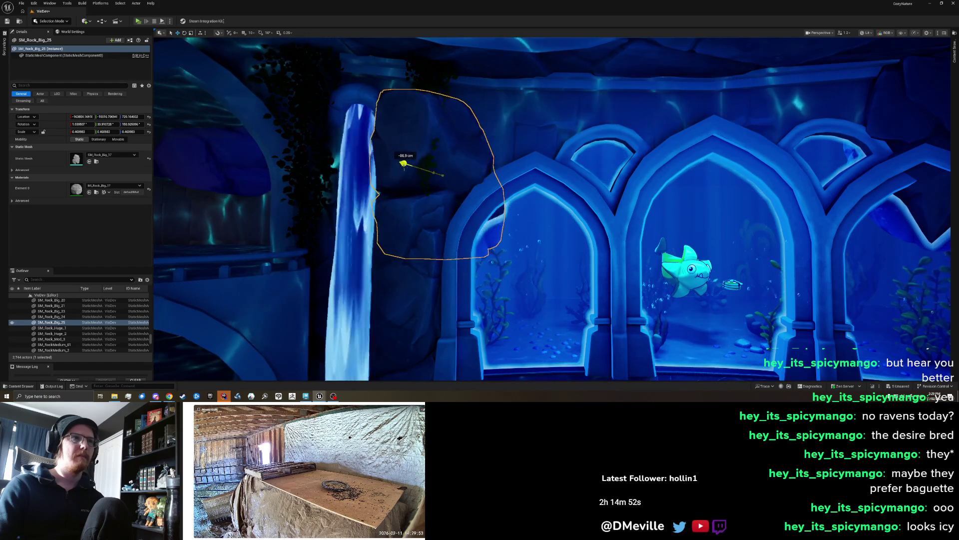
left_click_drag(401, 165, 424, 195)
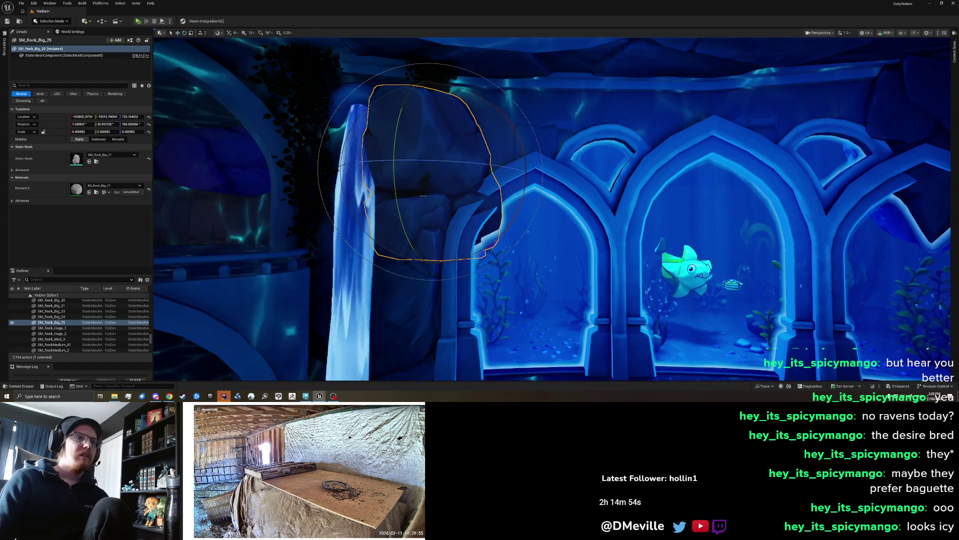
left_click_drag(382, 166, 365, 137)
mouse_move(452, 191)
left_mouse_down()
mouse_move(438, 189)
mouse_move(447, 187)
left_mouse_up()
Slide the rock left toward the waterfall, then select the rock left of the arches
key("w")
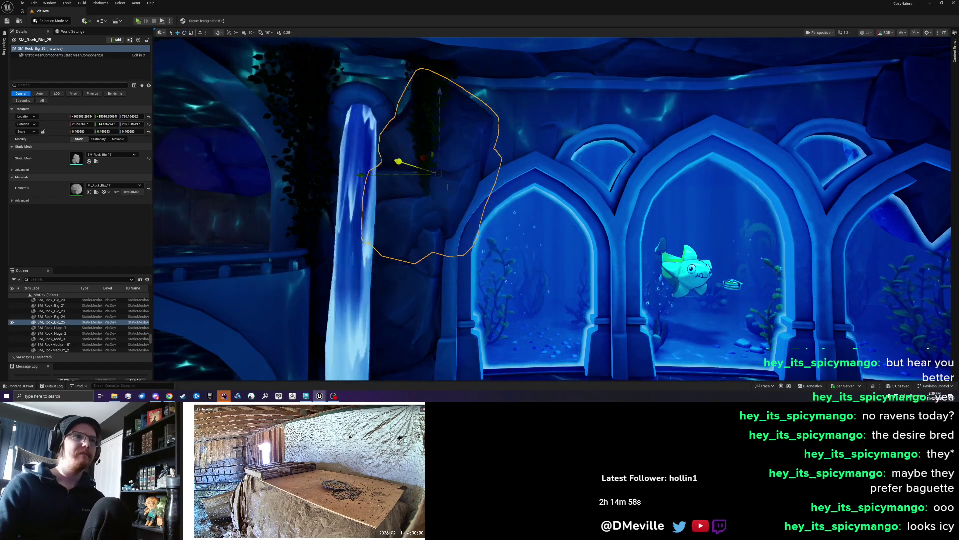
left_click_drag(361, 175, 355, 175)
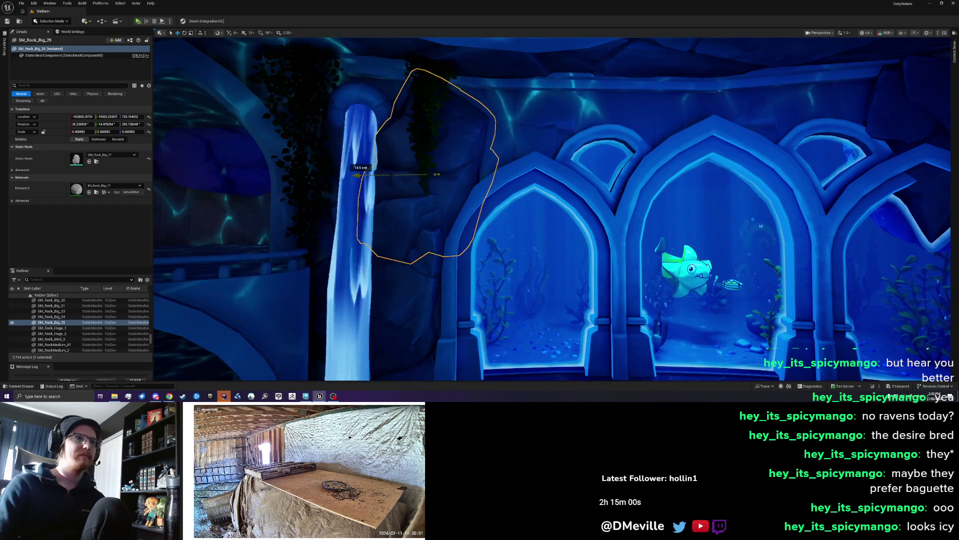
mouse_move(440, 203)
left_mouse_down()
mouse_move(417, 204)
mouse_move(437, 249)
mouse_move(437, 190)
left_mouse_up()
key("Escape")
left_click(310, 167)
Rotate and raise the rock above the left arch, then Alt-drag a copy over the centre arch
mouse_move(328, 212)
left_mouse_down()
mouse_move(702, 191)
mouse_move(378, 188)
left_mouse_up()
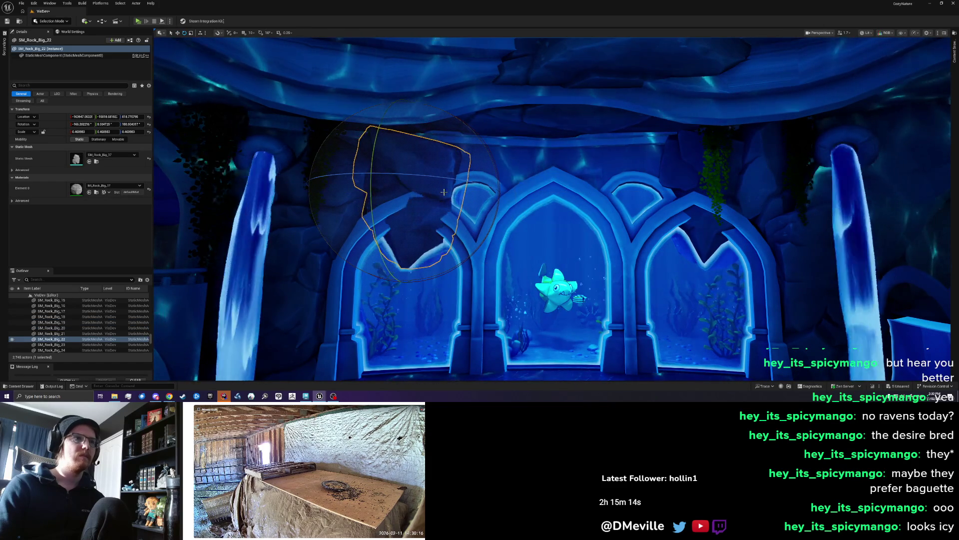
left_click_drag(465, 179, 480, 184)
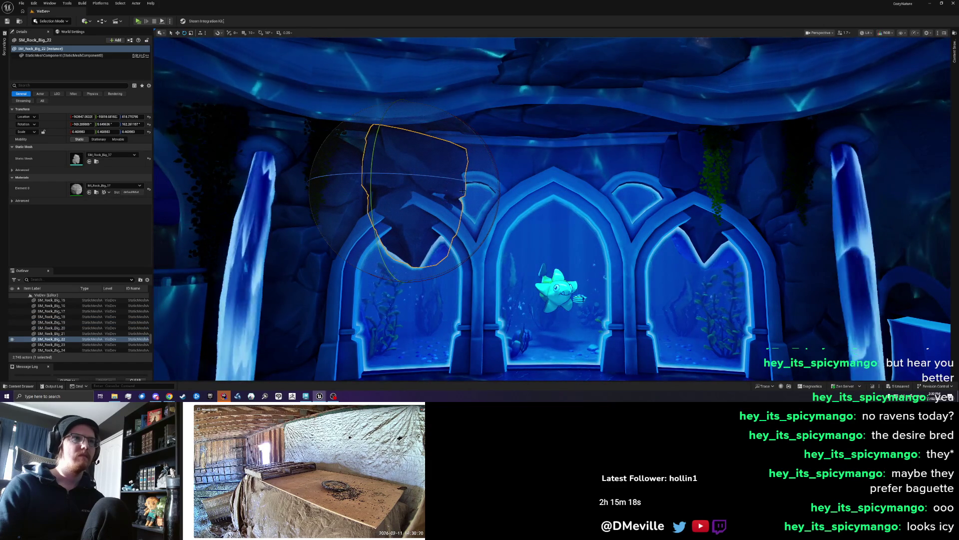
key("w")
mouse_move(412, 192)
left_mouse_down()
mouse_move(397, 175)
mouse_move(370, 181)
left_mouse_up()
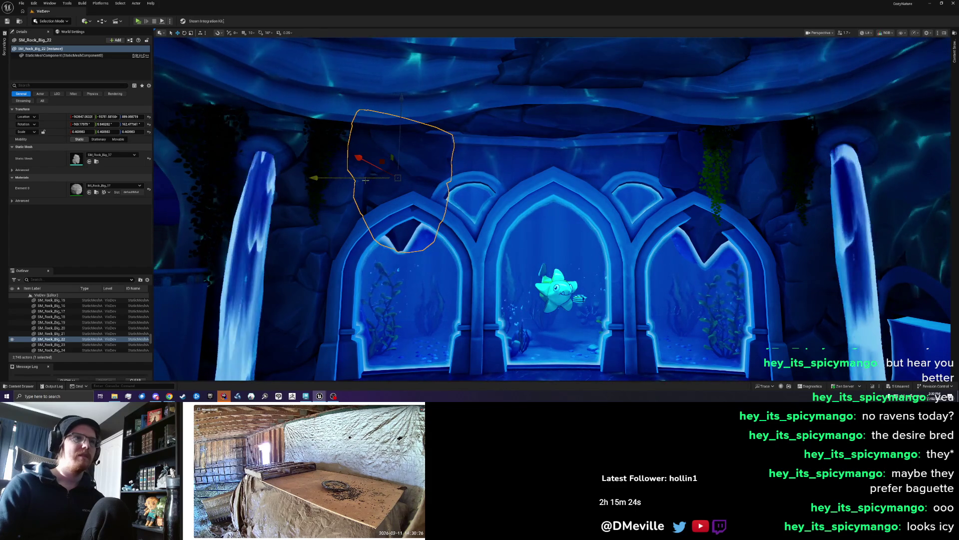
mouse_move(365, 179)
left_mouse_down("alt")
mouse_move(457, 175)
mouse_move(421, 199)
left_mouse_up("alt")
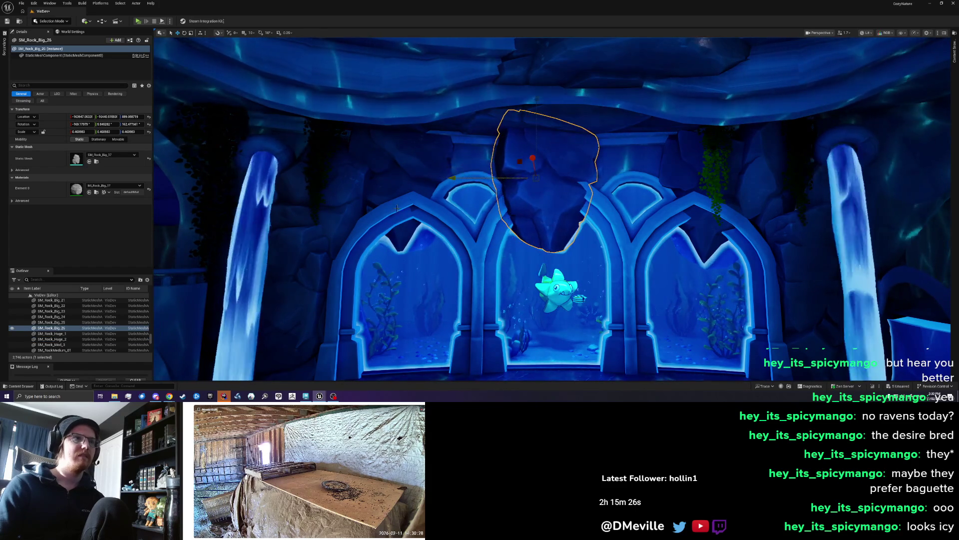
scroll(422, 199, "up", 2)
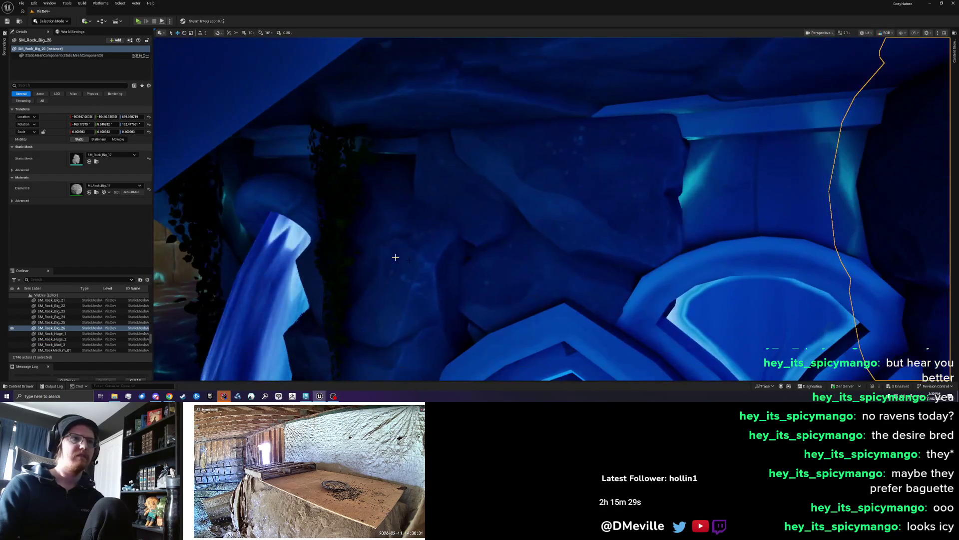
Re-angle SM_Rock_Big_22 and lower it by about 60 units
left_click(454, 257)
key("e")
left_click_drag(388, 212, 385, 252)
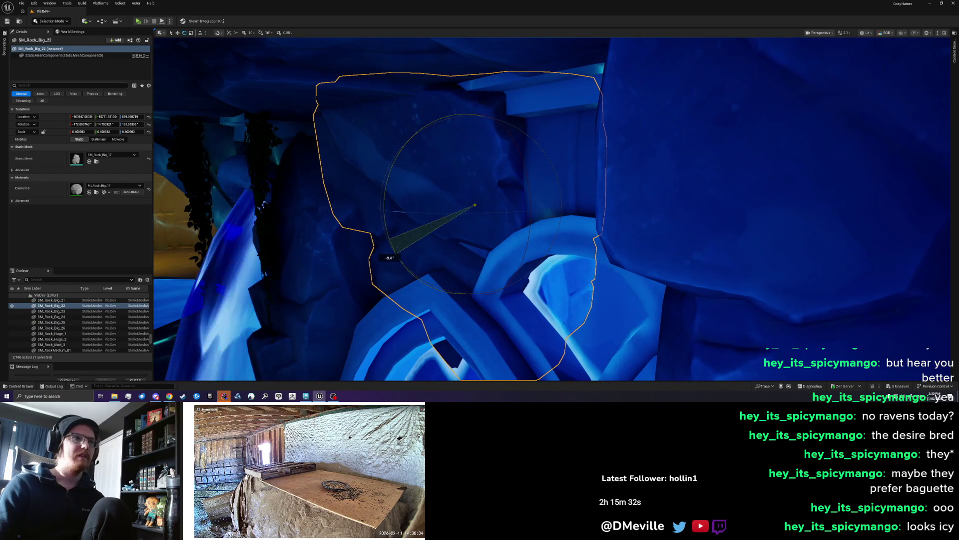
key("w")
left_click_drag(475, 168, 475, 193)
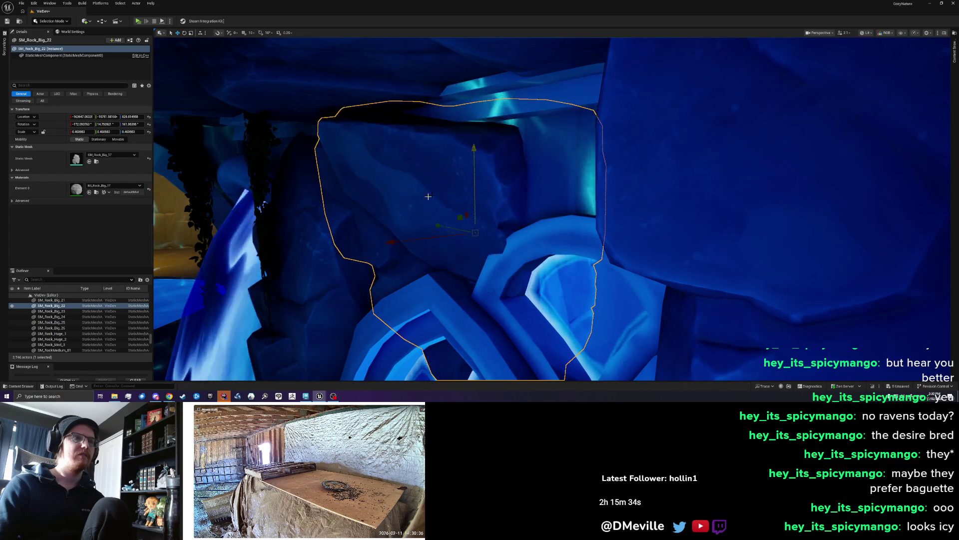
scroll(506, 149, "down", 5)
key("Escape")
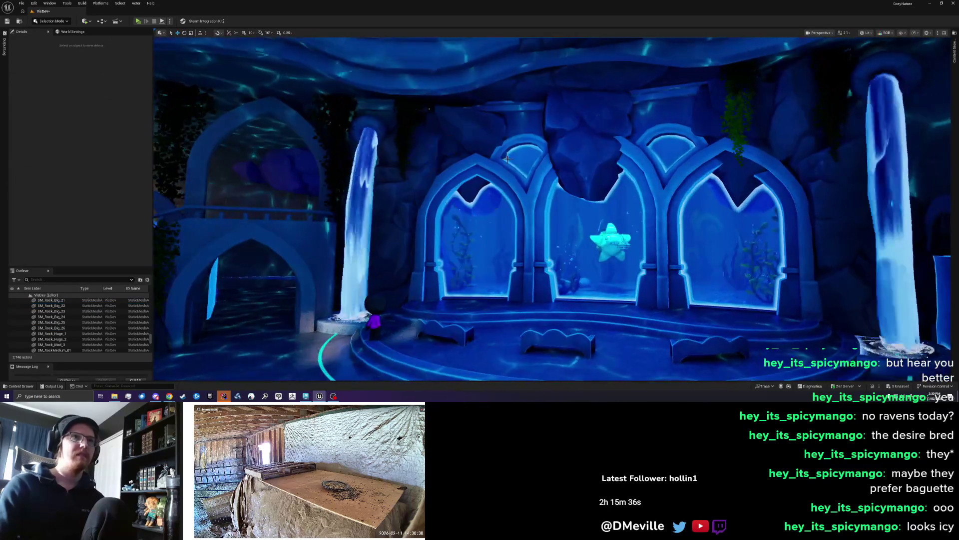
Focus on SM_Rock_Big_26 above the centre arch, reposition it and make it narrower along its width
left_click(598, 191)
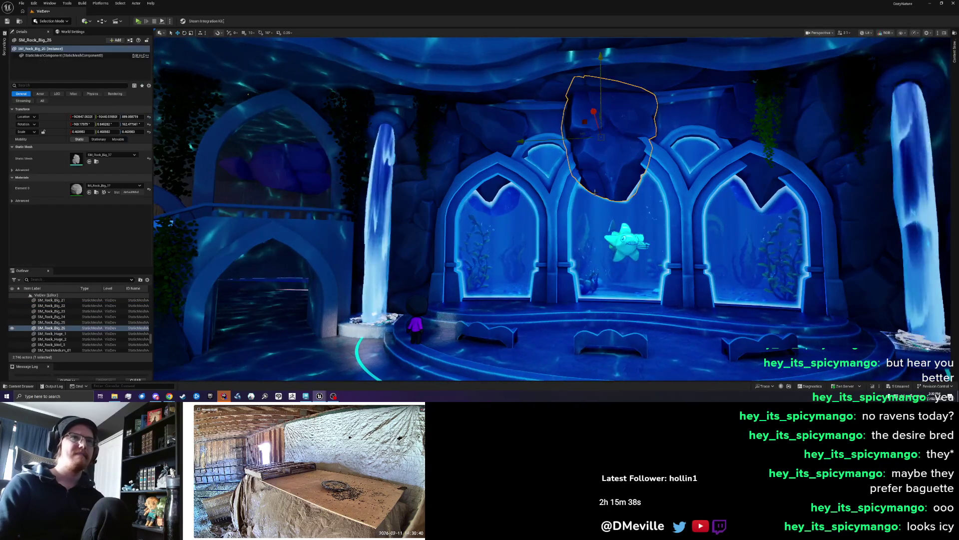
key("f")
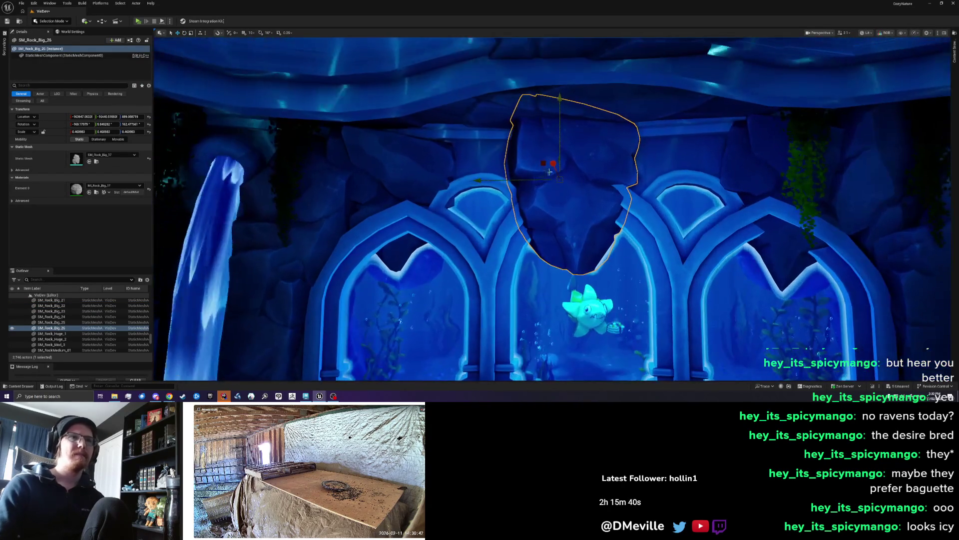
mouse_move(560, 178)
left_mouse_down()
mouse_move(552, 161)
mouse_move(567, 182)
left_mouse_up()
key("e")
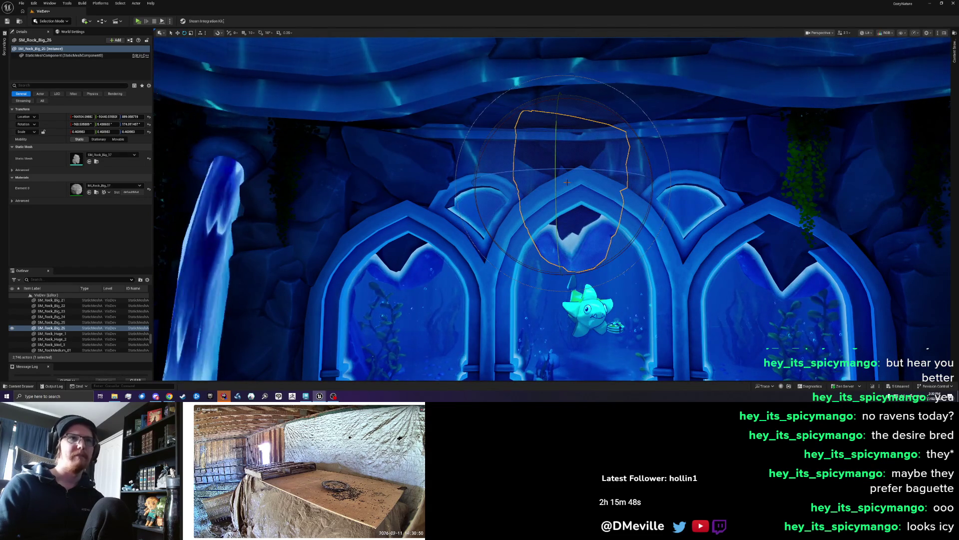
key("d")
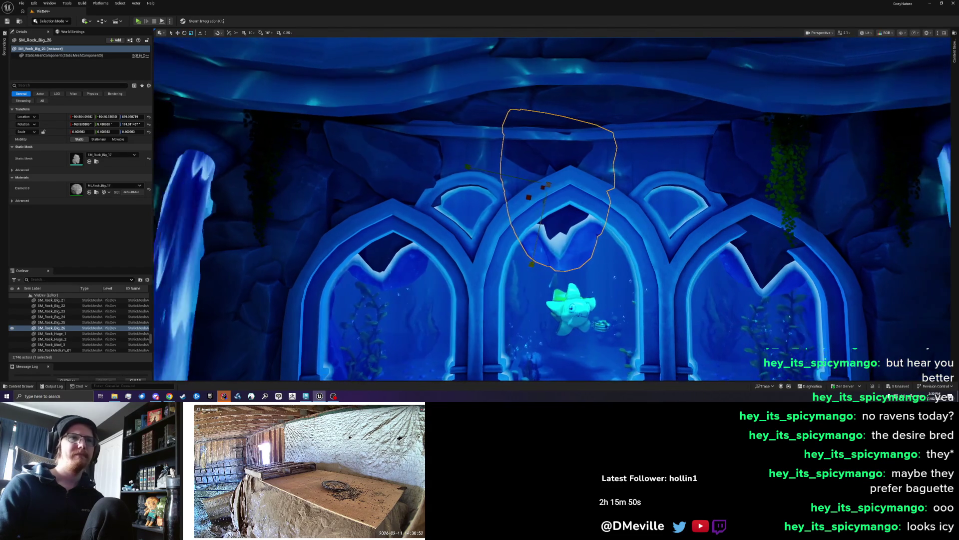
mouse_move(474, 186)
left_mouse_down()
mouse_move(507, 178)
mouse_move(517, 163)
mouse_move(520, 174)
mouse_move(497, 161)
mouse_move(450, 175)
mouse_move(337, 161)
mouse_move(464, 188)
mouse_move(449, 176)
mouse_move(321, 178)
left_mouse_up()
key("e")
Alt-drag another rock copy along the axis across the arches, then select the rock above the left arch
key("w")
mouse_move(409, 172)
left_mouse_down()
mouse_move(398, 150)
mouse_move(442, 175)
mouse_move(563, 180)
mouse_move(616, 168)
left_mouse_up()
key("e")
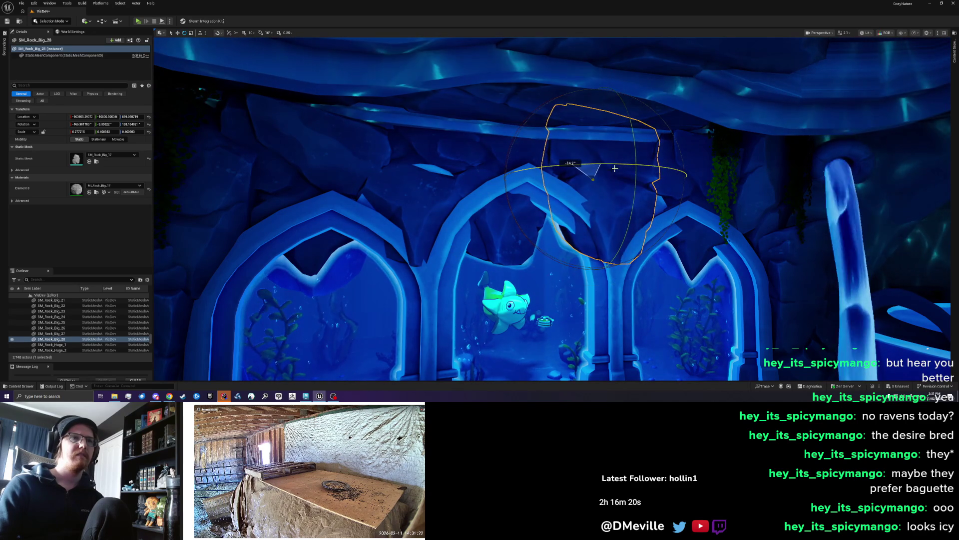
key("Escape")
scroll(616, 167, "down", 10)
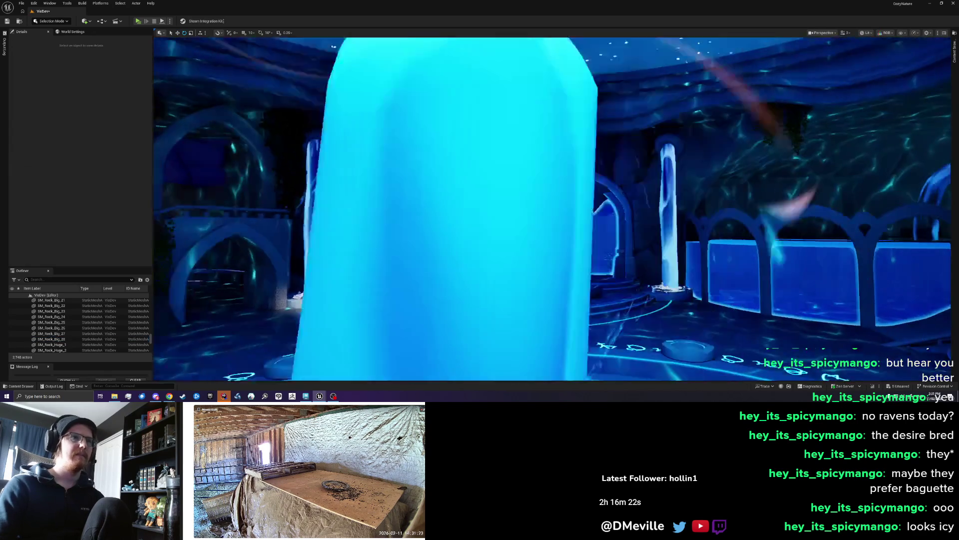
left_click_drag(463, 125, 464, 125)
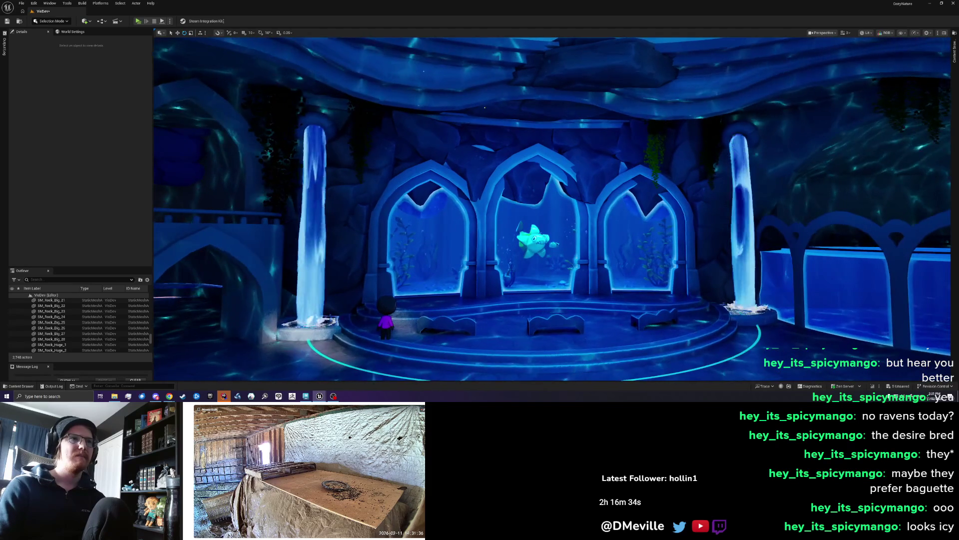
left_click(469, 170)
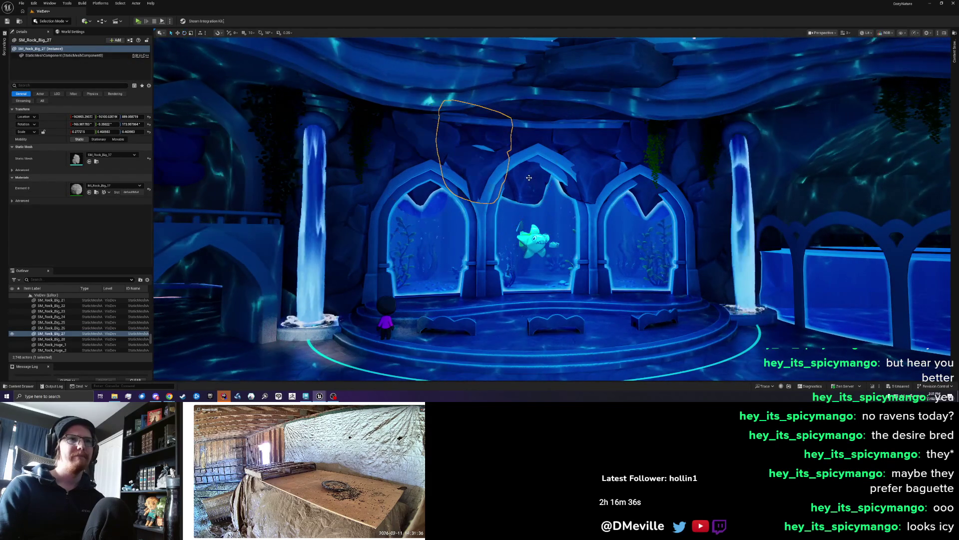
Group-select SM_Rock_Big_27, 26 and 28 and shift them together over the aquarium windows
left_click(529, 178, "ctrl")
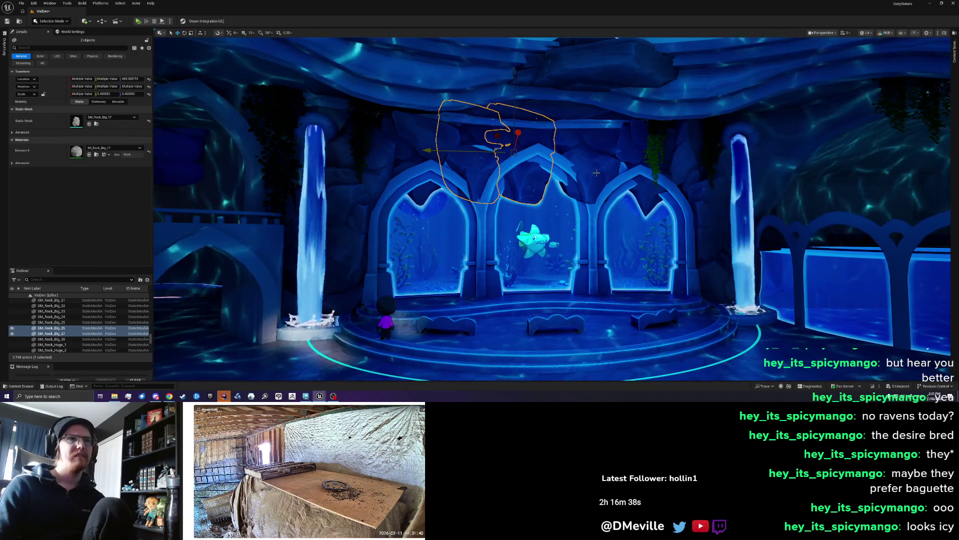
left_click(585, 163, "ctrl")
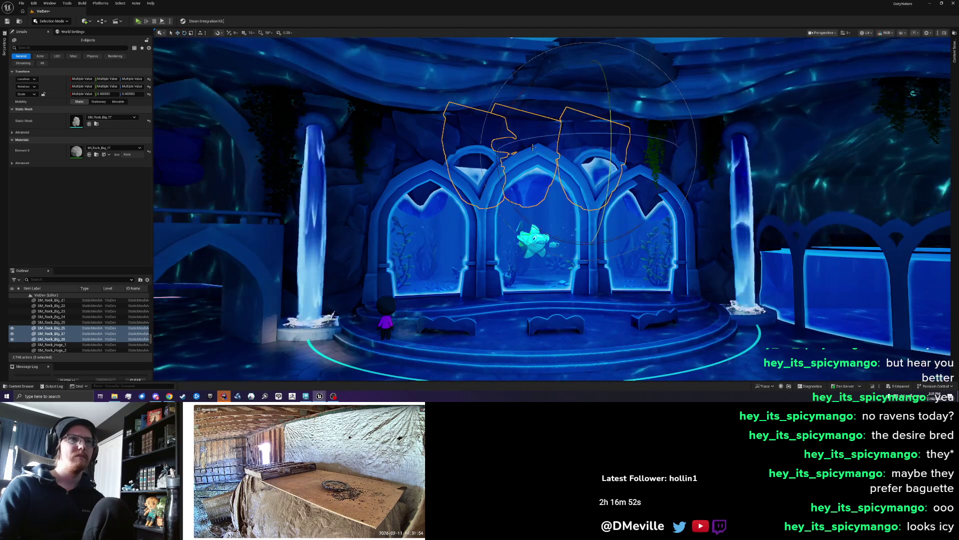
key("w")
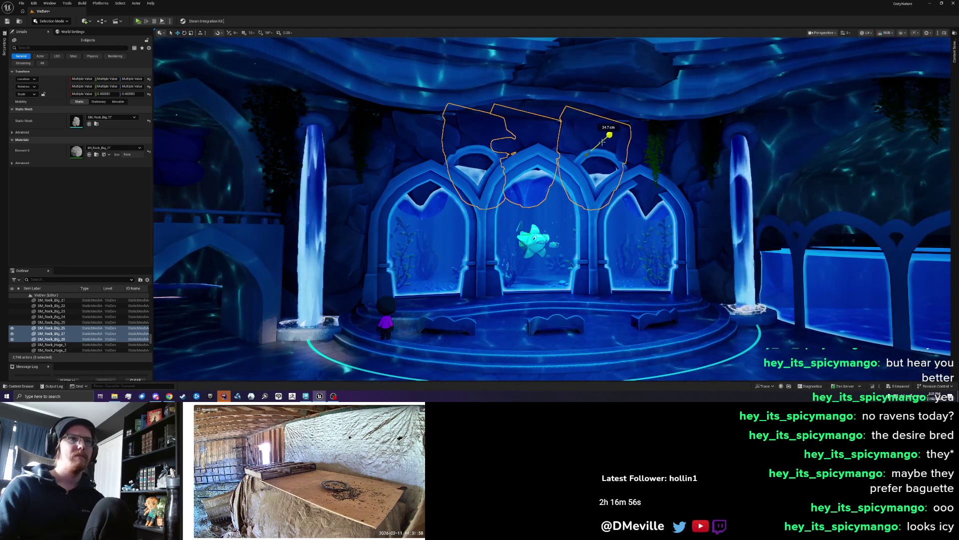
key("Escape")
scroll(559, 191, "down", 3)
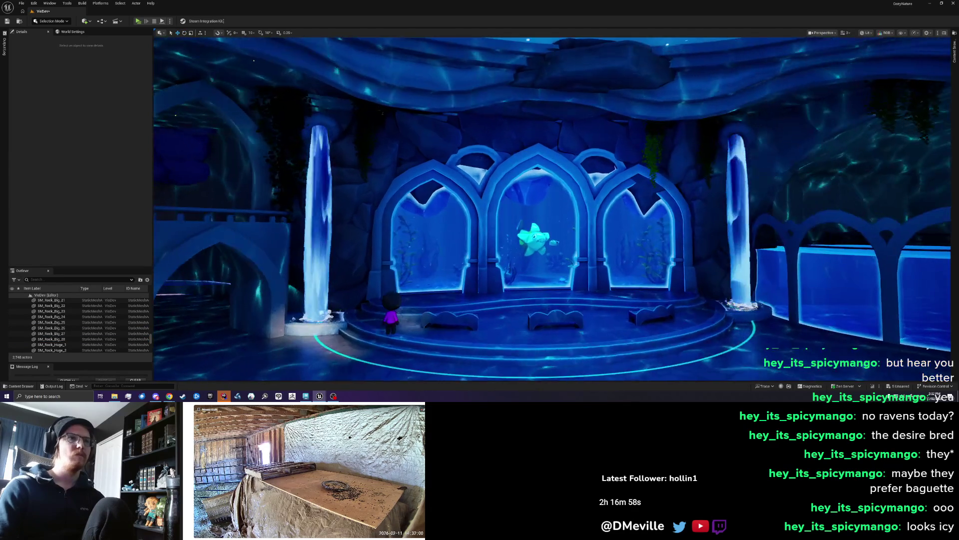
Review the rocks above the arches from around the hall and save all with Ctrl+S
scroll(552, 208, "up", 3)
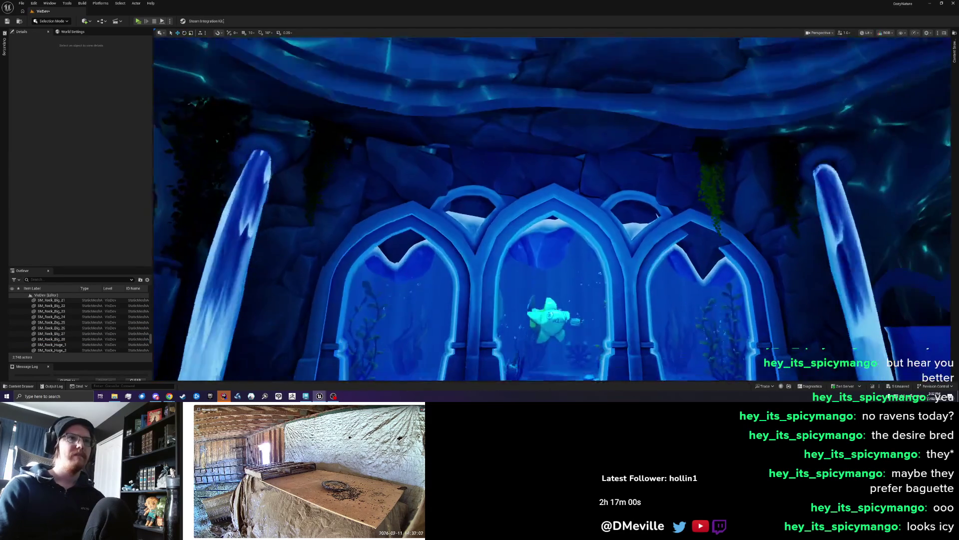
scroll(552, 207, "down", 5)
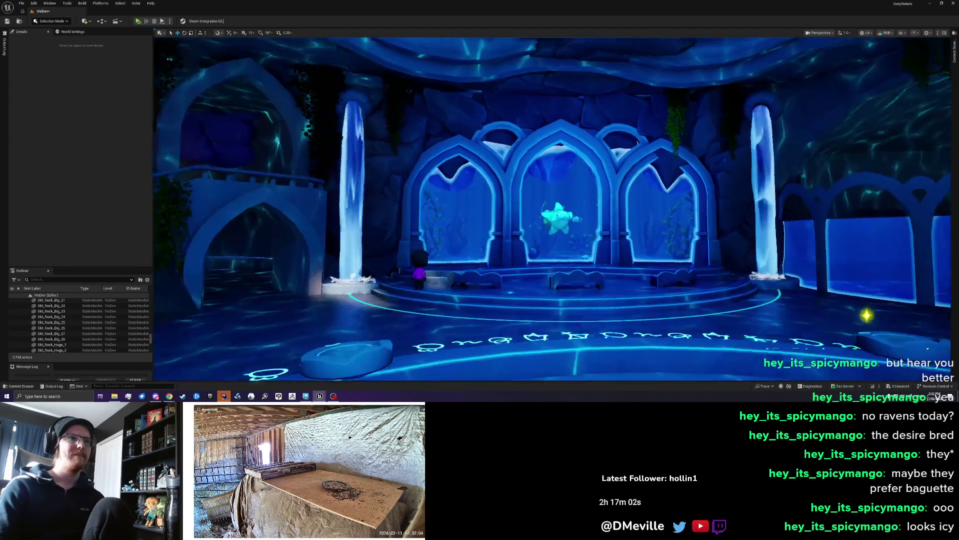
scroll(552, 207, "up", 3)
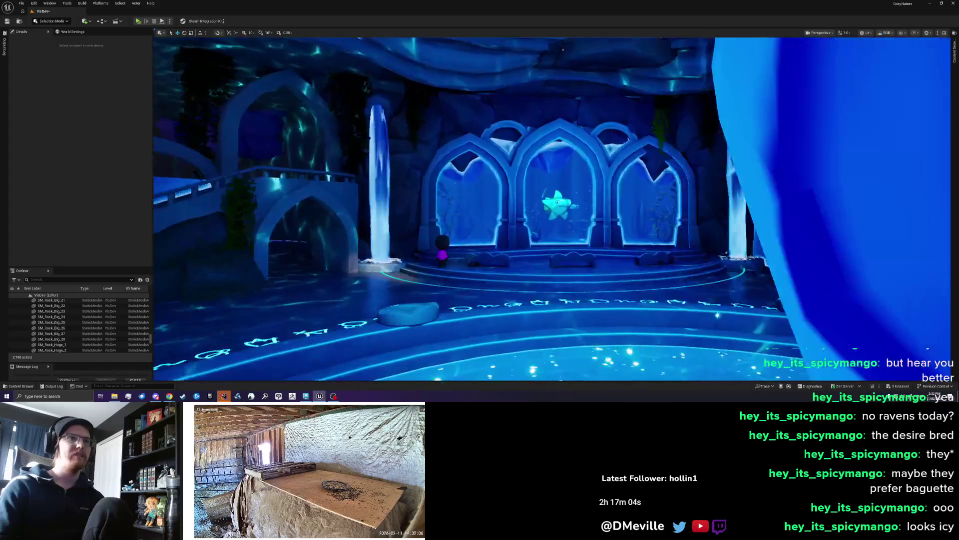
scroll(555, 200, "up", 5)
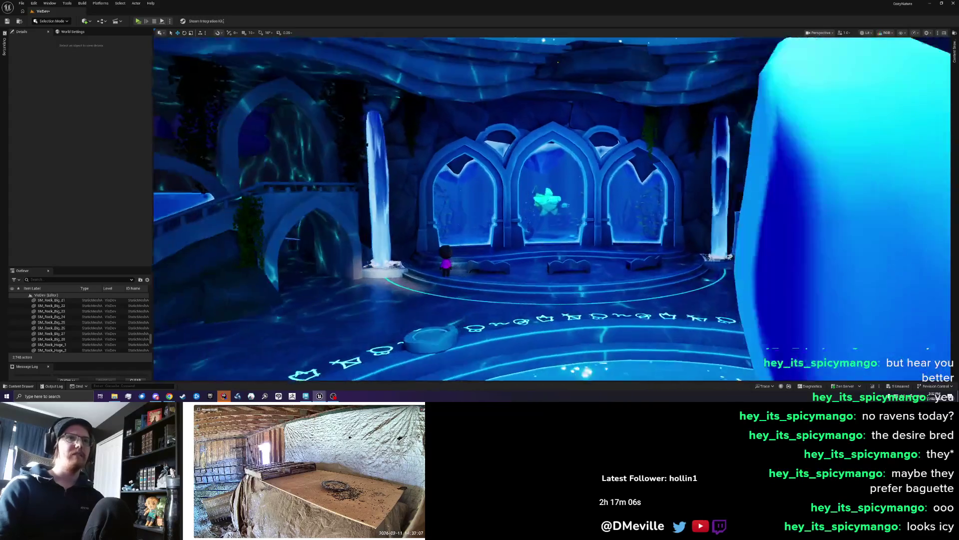
key("ctrl+s")
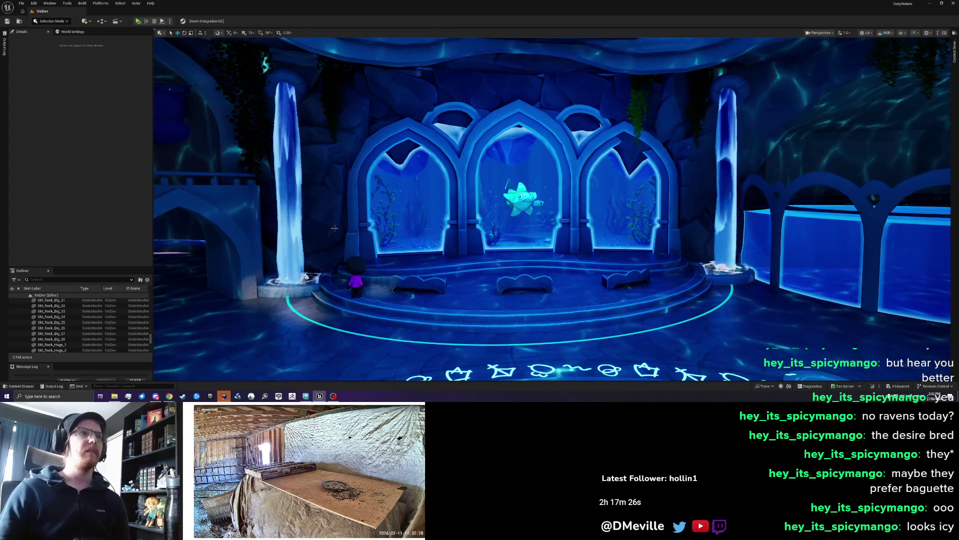
Delete the rocks above the left and centre arches
left_click(386, 159)
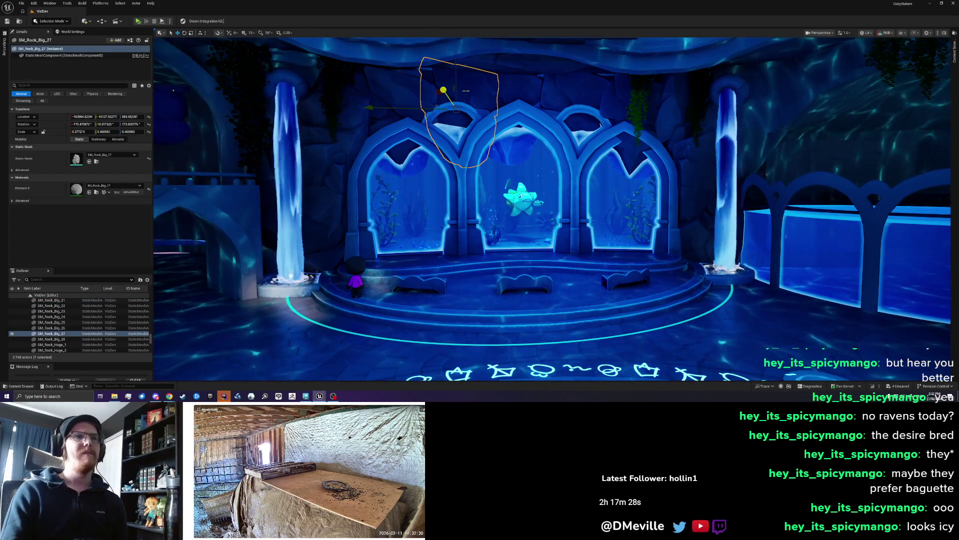
key("Delete")
left_click(493, 92)
key("Delete")
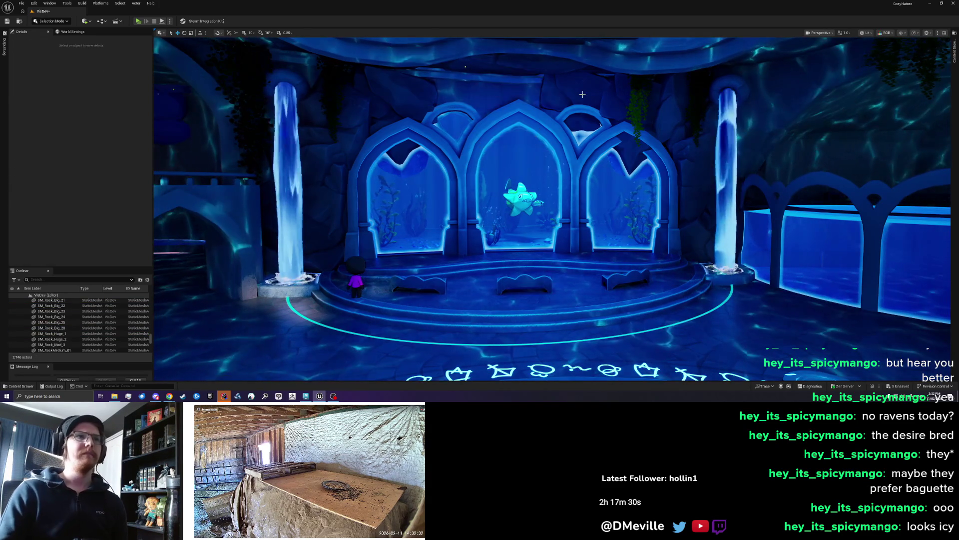
Lower SM_Rock_Big_22 slightly toward the left arch and pull back to frame the stage
left_click(418, 146)
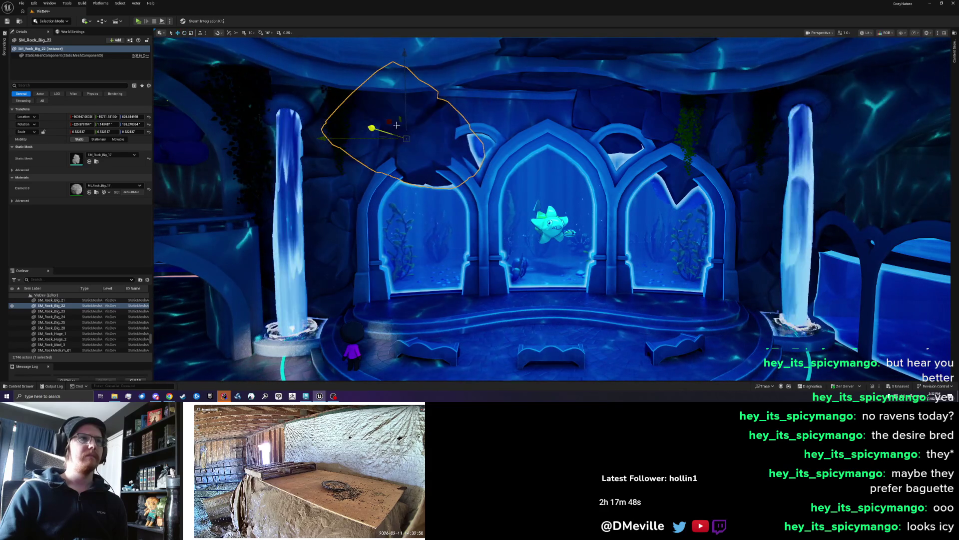
left_click_drag(409, 111, 411, 115)
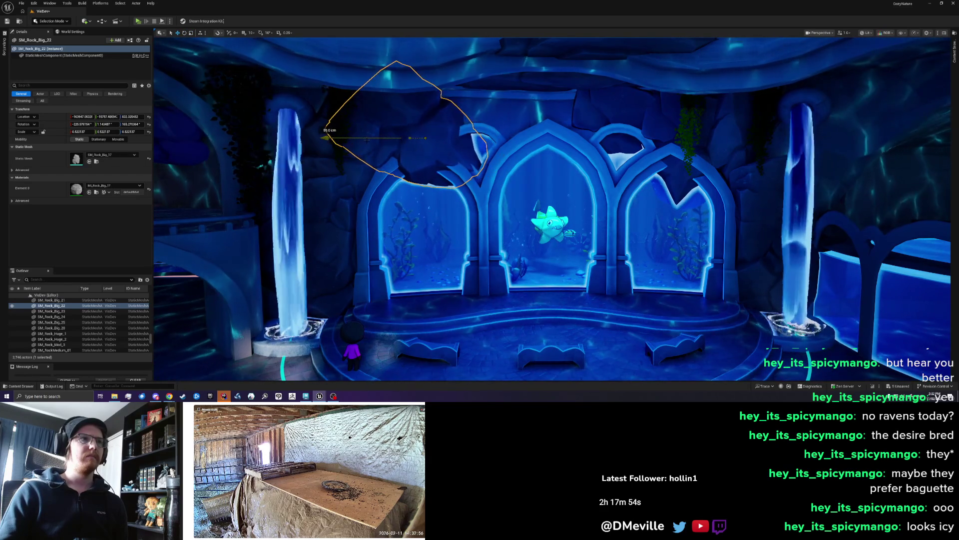
key("Escape")
scroll(440, 188, "down", 3)
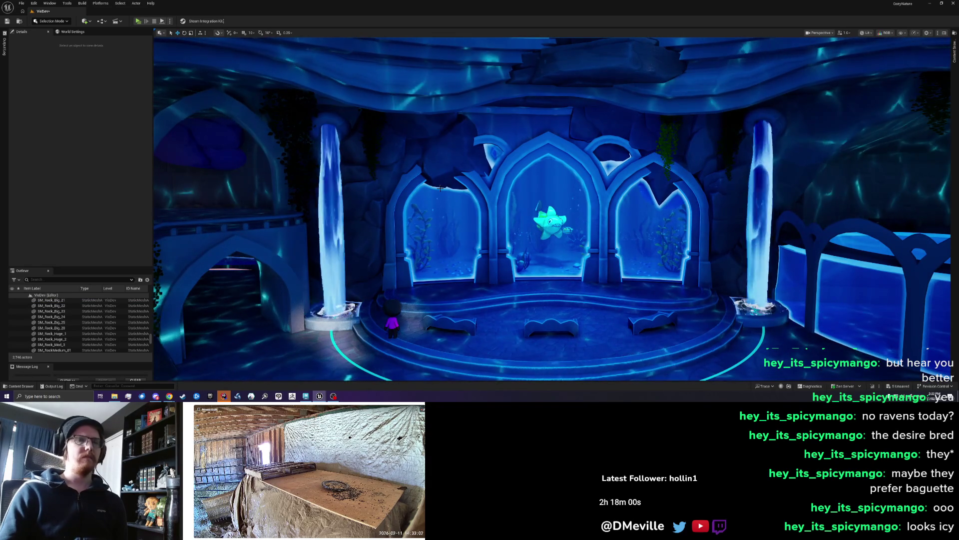
left_click_drag(440, 188, 440, 191)
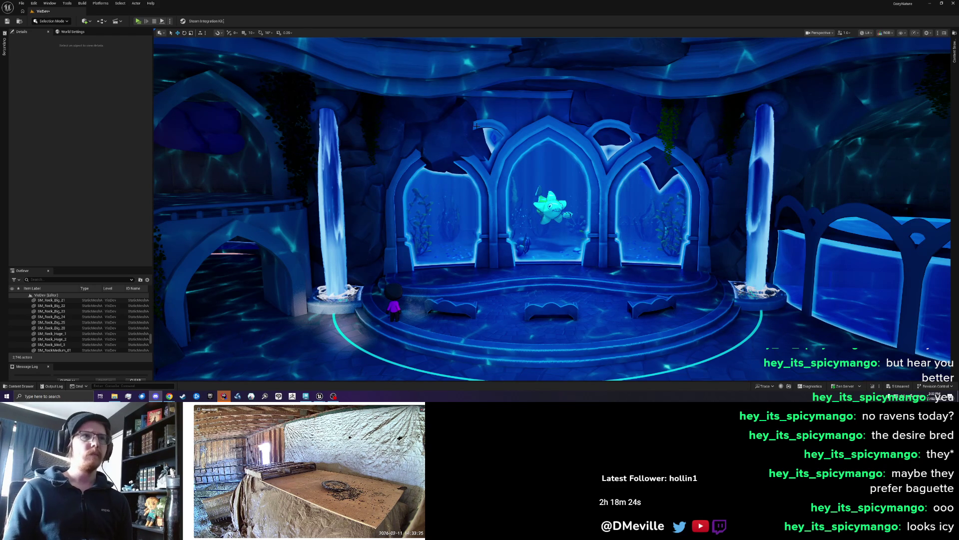
Duplicate the big rock, rotate the copy about 11 degrees and beyond, and slide it 2.7 m left
scroll(475, 126, "up", 5)
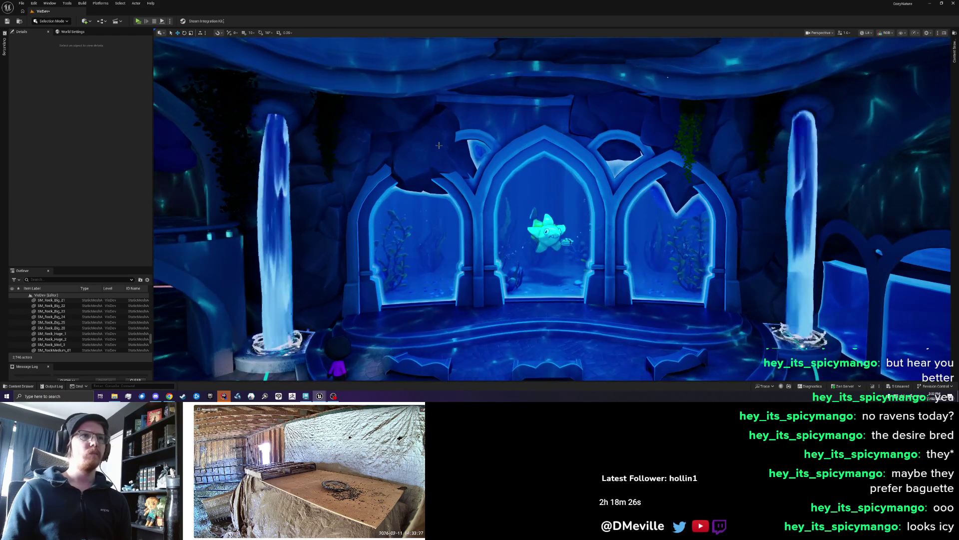
left_click(439, 145)
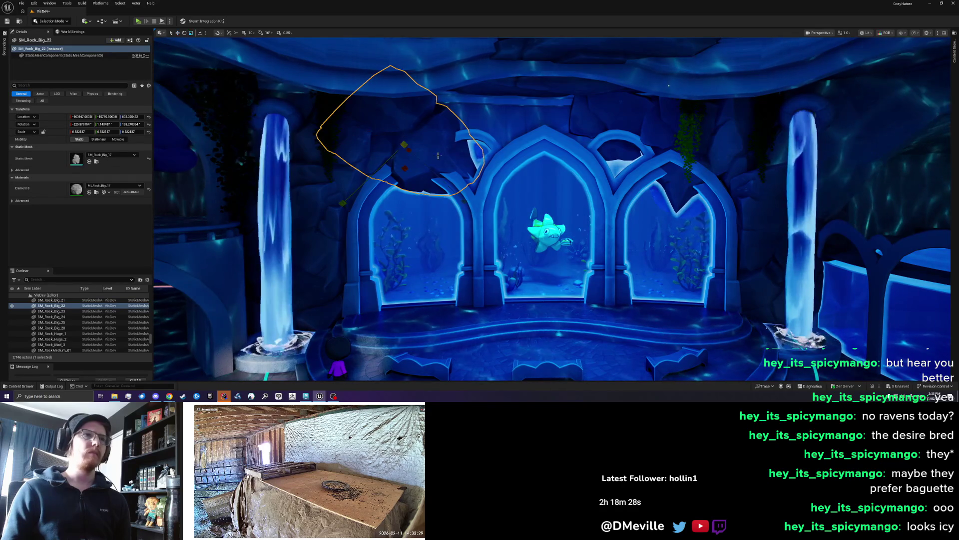
left_click_drag(404, 145, 515, 139)
key("e")
mouse_move(554, 220)
left_mouse_down()
mouse_move(541, 235)
mouse_move(463, 221)
mouse_move(470, 229)
left_mouse_up()
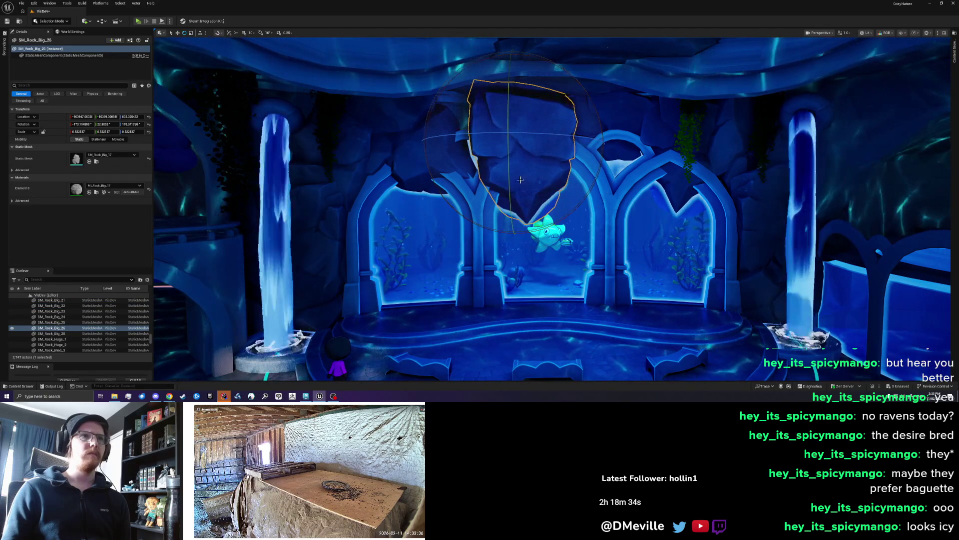
left_click_drag(318, 152, 387, 151)
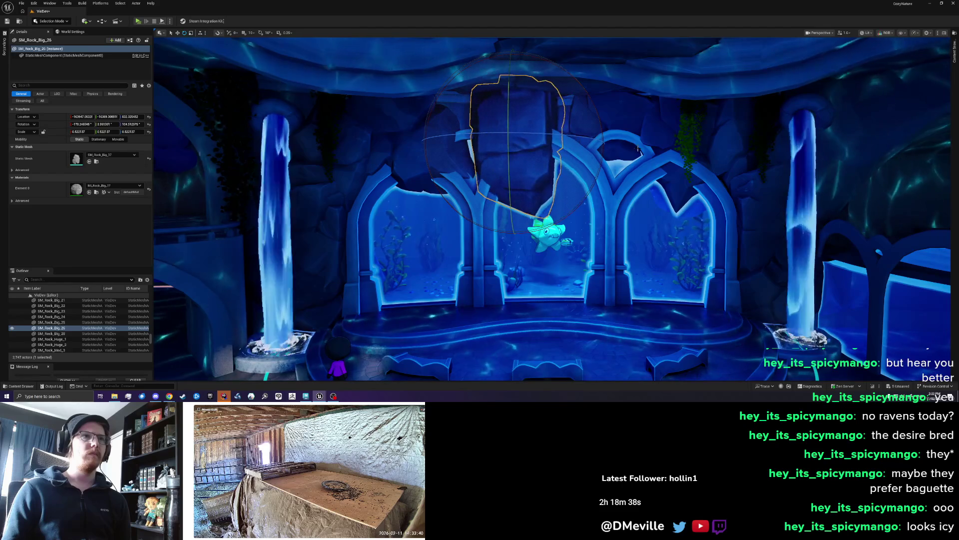
mouse_move(518, 169)
left_mouse_down()
mouse_move(538, 146)
mouse_move(514, 125)
mouse_move(515, 90)
mouse_move(515, 103)
left_mouse_up()
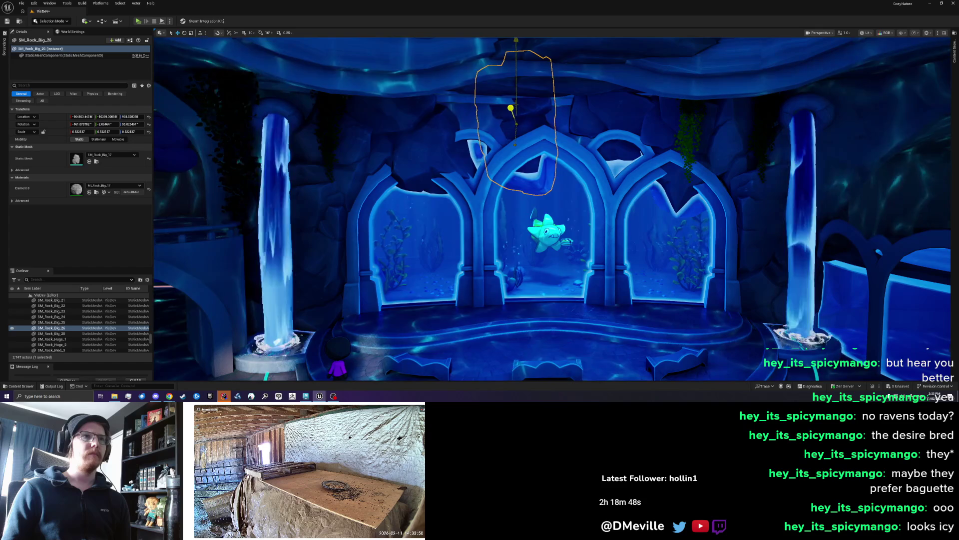
scroll(574, 145, "up", 5)
mouse_move(457, 131)
left_mouse_down()
mouse_move(381, 130)
mouse_move(396, 111)
mouse_move(350, 125)
mouse_move(395, 128)
mouse_move(360, 129)
mouse_move(421, 114)
left_mouse_up()
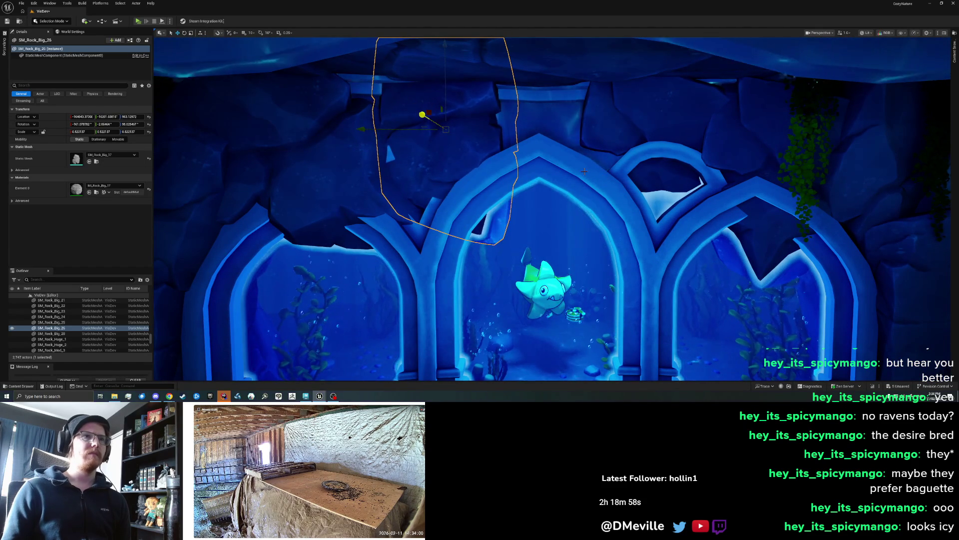
Duplicate the rock again, tilt and fine-tune its rotation, and nudge it 9.2 cm sideways
scroll(604, 177, "down", 3)
left_click_drag(425, 157, 496, 158)
key("e")
mouse_move(644, 129)
left_mouse_down()
mouse_move(625, 160)
mouse_move(518, 216)
mouse_move(488, 142)
mouse_move(529, 132)
left_mouse_up()
left_click_drag(498, 66, 548, 102)
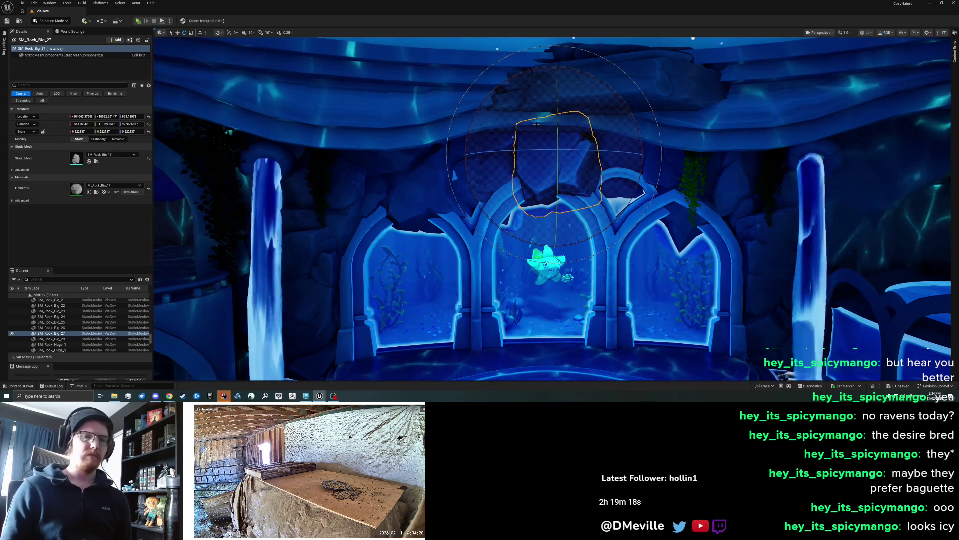
mouse_move(536, 125)
left_mouse_down()
mouse_move(564, 183)
mouse_move(549, 135)
mouse_move(498, 146)
left_mouse_up()
key("w")
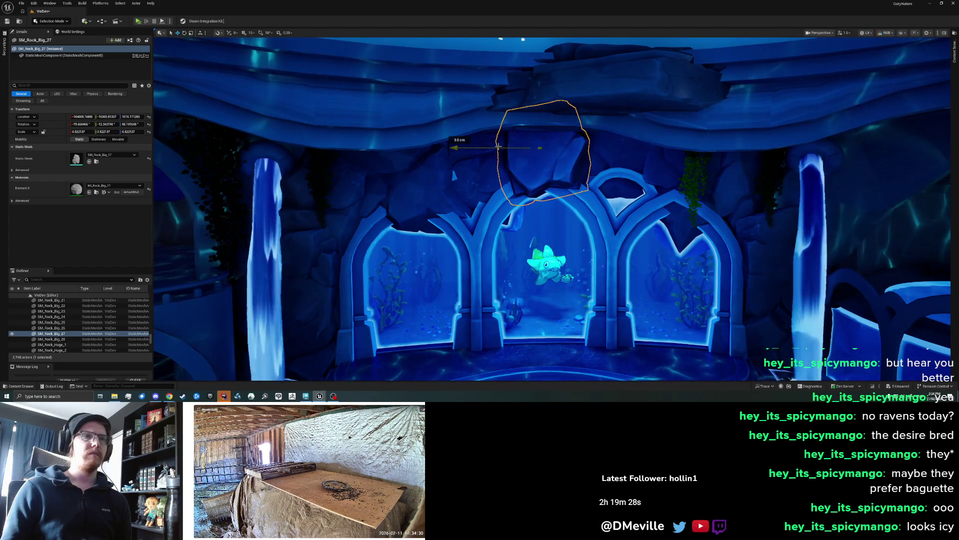
mouse_move(538, 138)
left_mouse_down()
mouse_move(548, 222)
mouse_move(580, 258)
left_mouse_up()
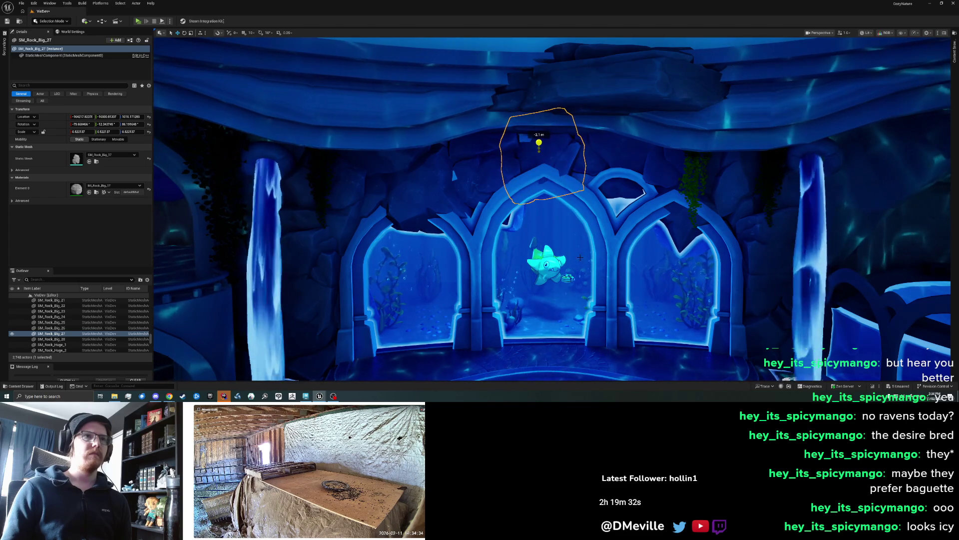
Scale the new rock copy to about 0.64 and tilt it slightly further
key("e")
mouse_move(579, 146)
left_mouse_down()
mouse_move(568, 155)
mouse_move(615, 250)
mouse_move(575, 246)
left_mouse_up()
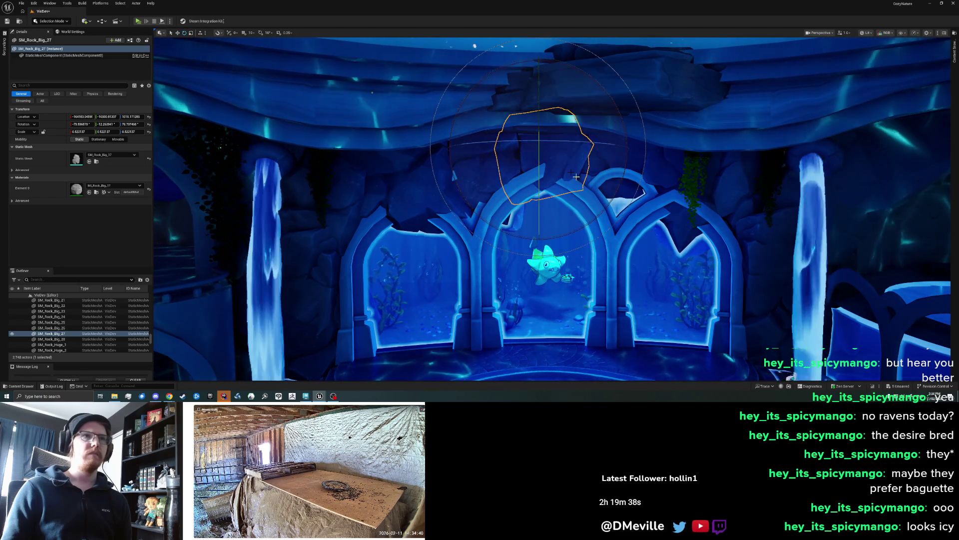
mouse_move(517, 139)
left_mouse_down()
mouse_move(487, 142)
mouse_move(556, 178)
left_mouse_up()
key("e")
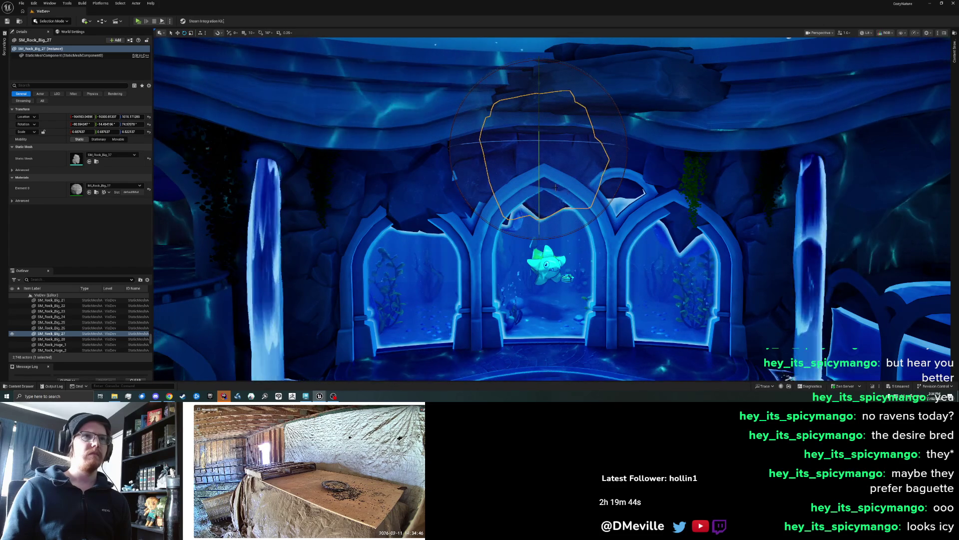
left_click_drag(562, 191, 542, 188)
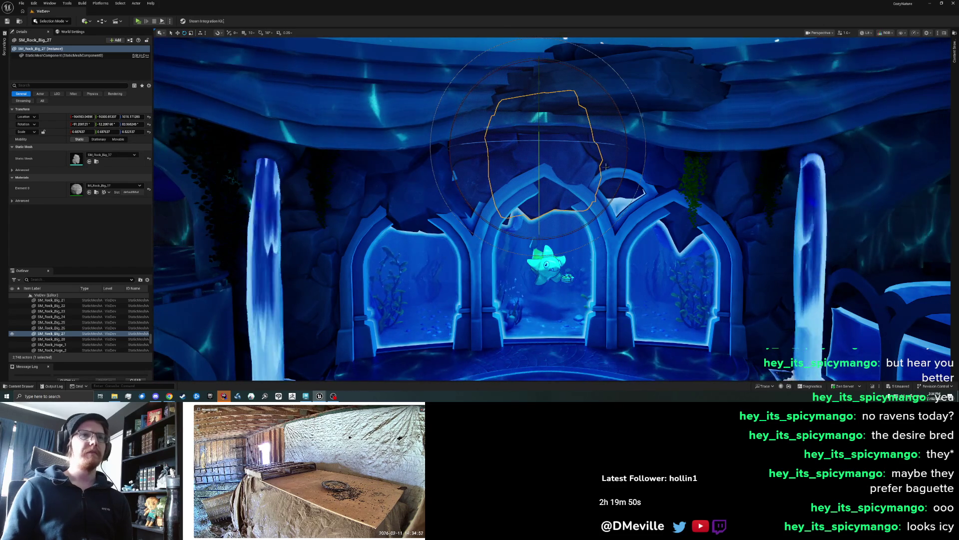
key("Escape")
scroll(541, 189, "down", 5)
scroll(541, 188, "up", 5)
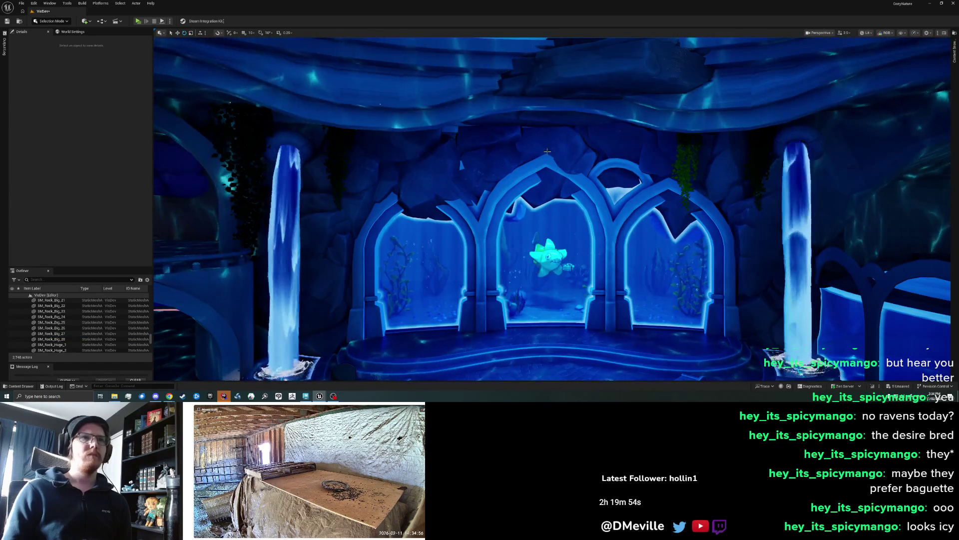
Raise SM_Rock_Big_22 over the left arch by 21.6 cm and nudge its position
left_click(551, 148)
key("w")
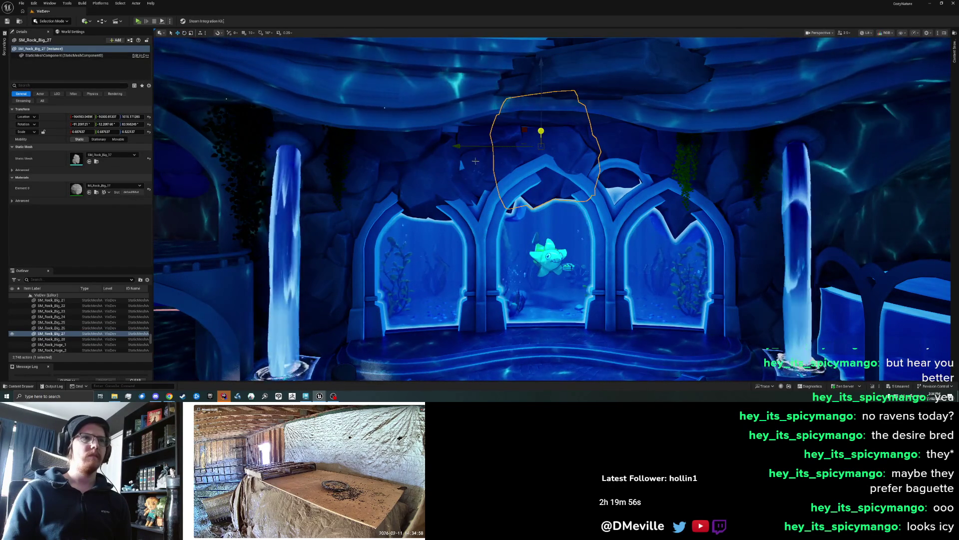
left_click(380, 162)
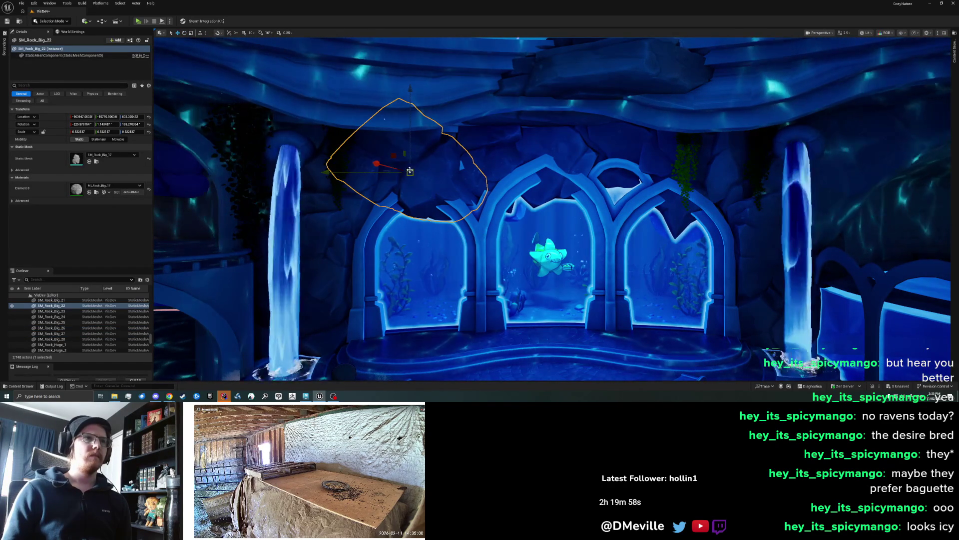
left_click_drag(409, 171, 408, 159)
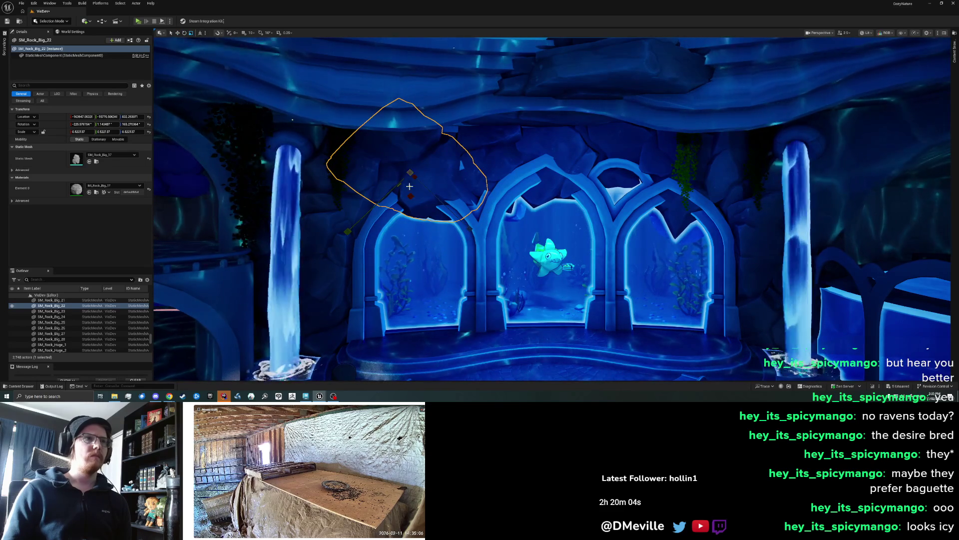
mouse_move(442, 196)
left_mouse_down()
mouse_move(425, 182)
mouse_move(481, 150)
left_mouse_up()
key("w")
mouse_move(469, 129)
left_mouse_down()
mouse_move(323, 134)
mouse_move(300, 185)
mouse_move(536, 159)
left_mouse_up()
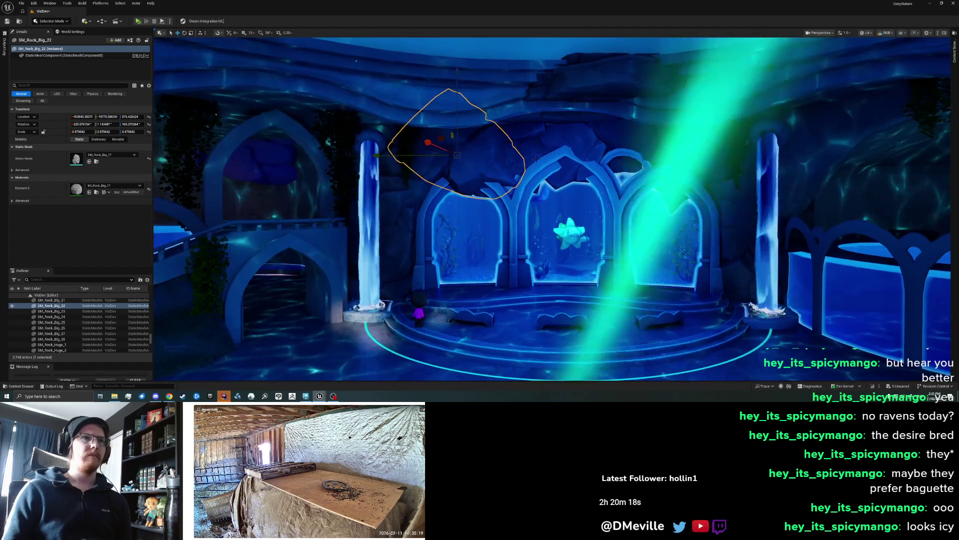
key("Escape")
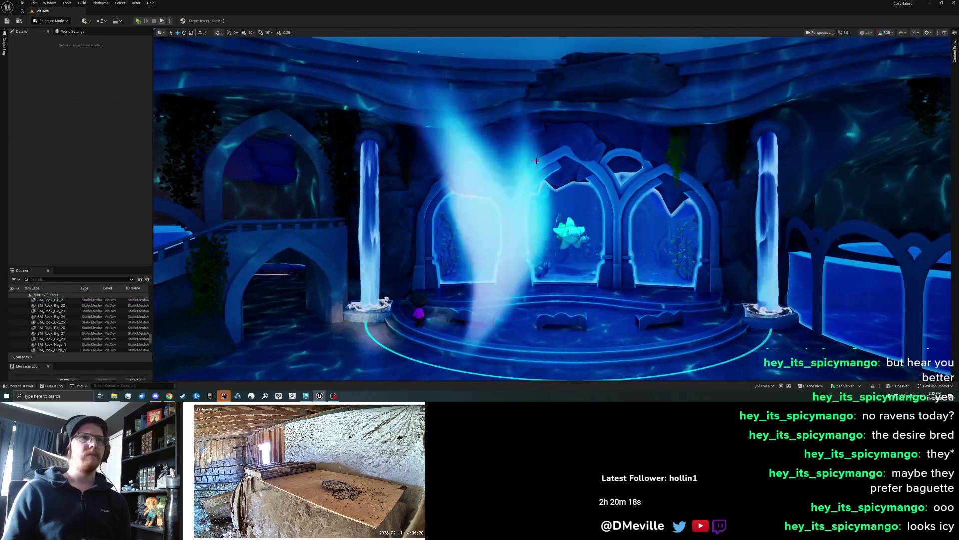
Hide SM_Crystal_02_Red with its Outliner eye icon, then select the rock above the left arch
left_click(510, 216)
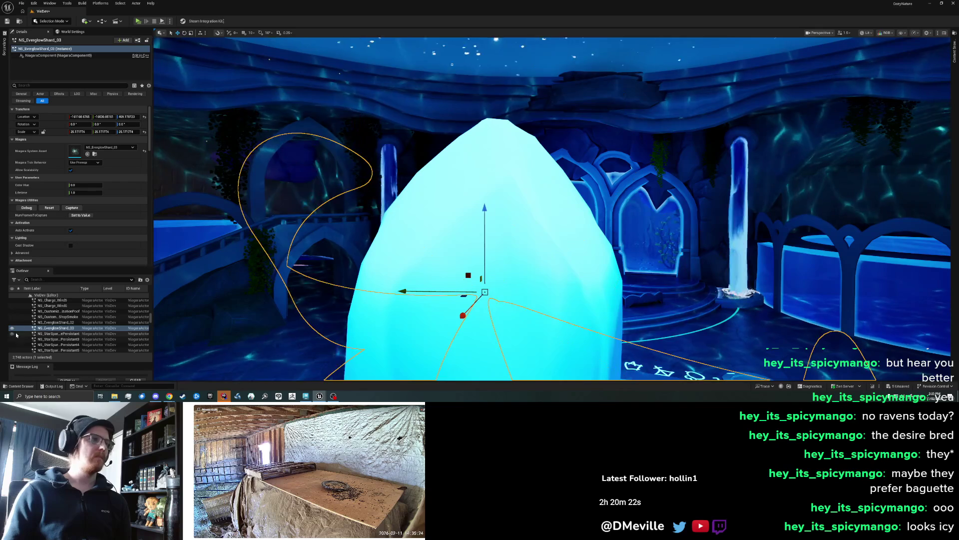
key("f")
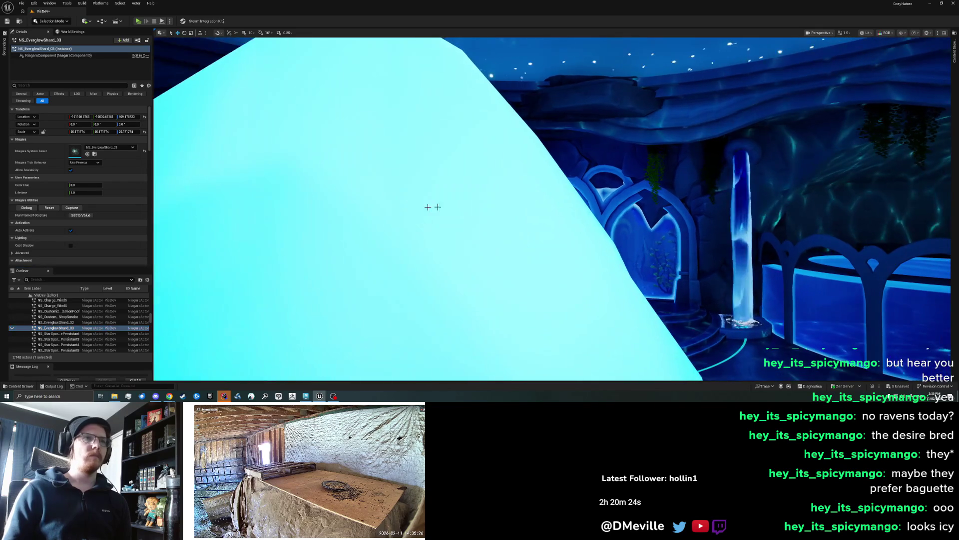
left_click(56, 322)
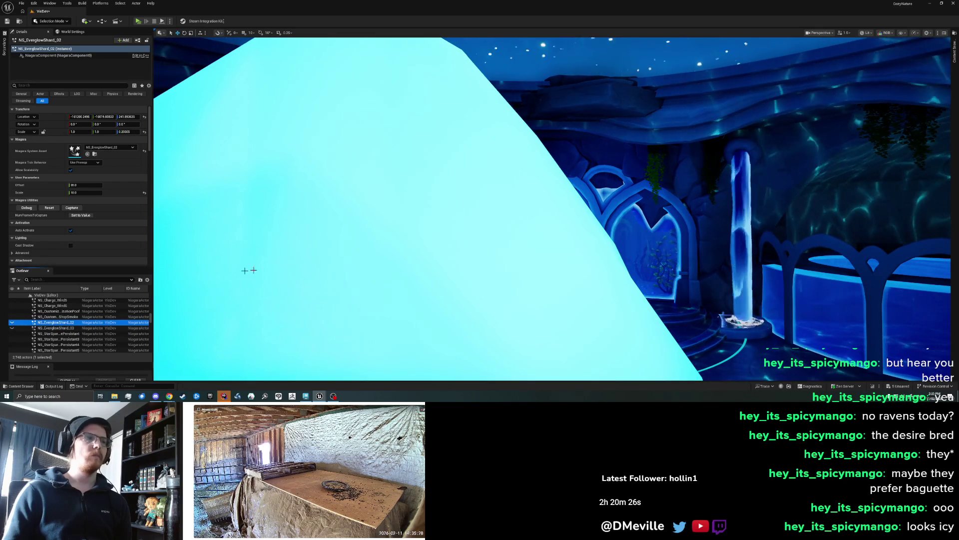
left_click(307, 286)
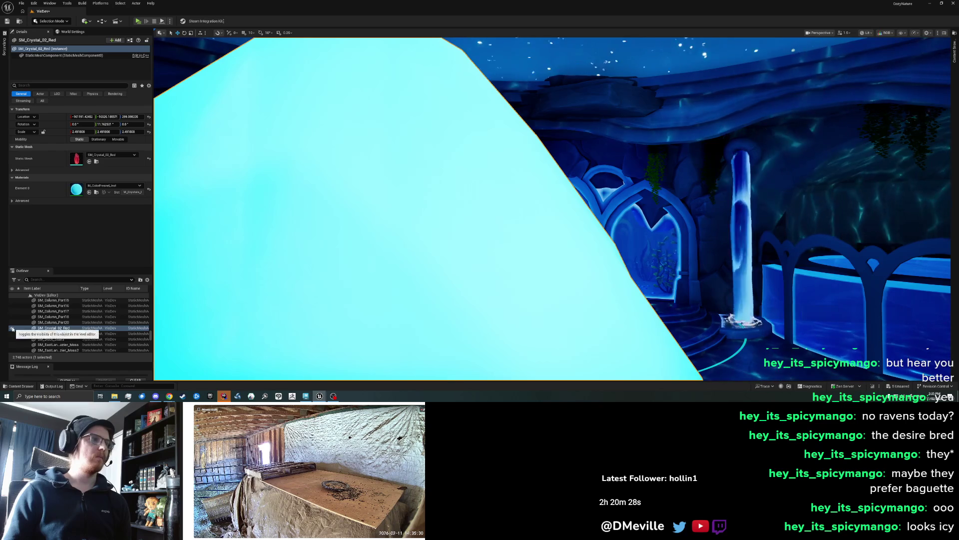
left_click(12, 328)
scroll(493, 339, "up", 3)
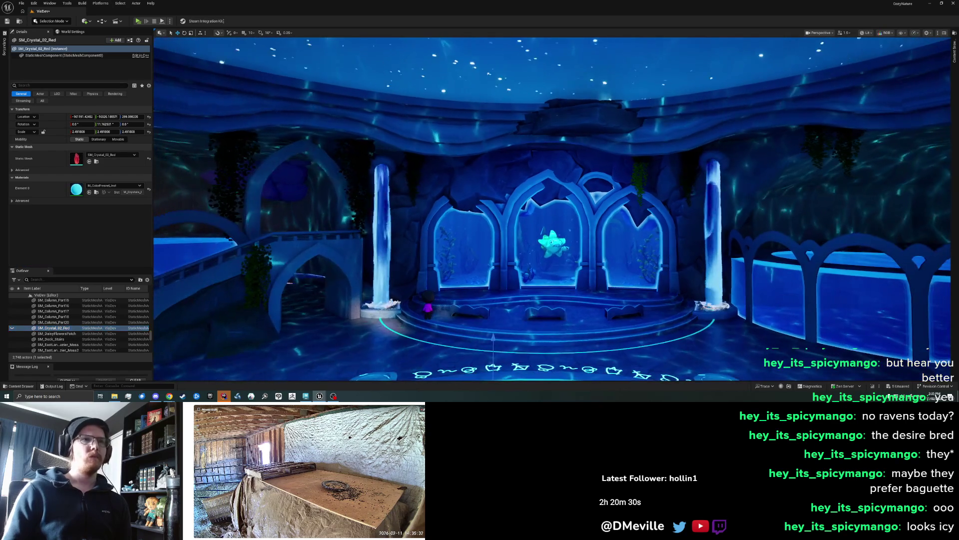
scroll(552, 209, "down", 1)
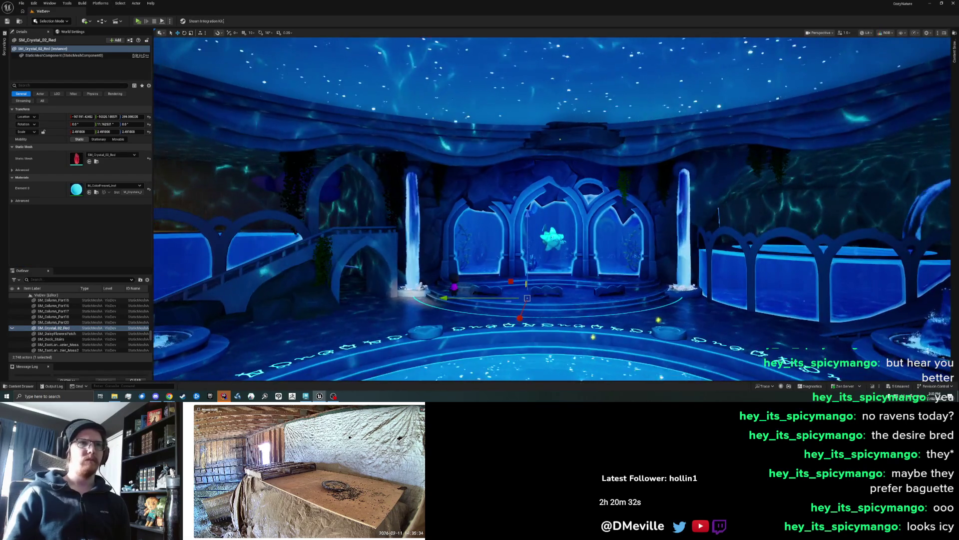
scroll(552, 209, "up", 4)
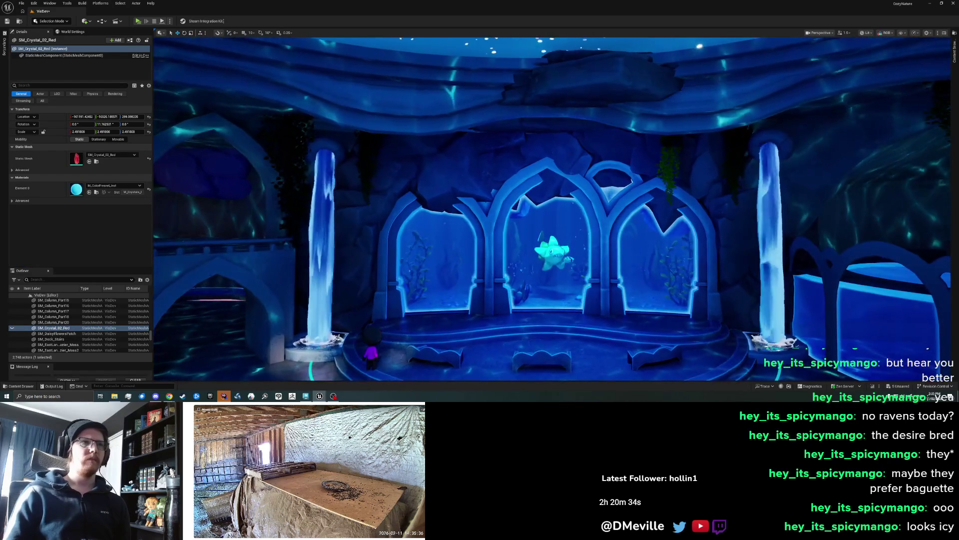
scroll(373, 262, "up", 2)
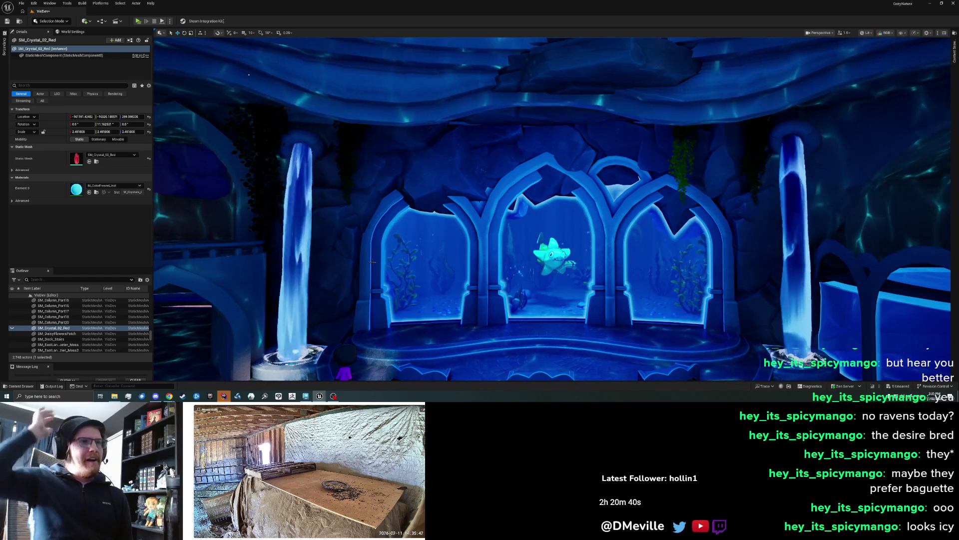
left_click(422, 162)
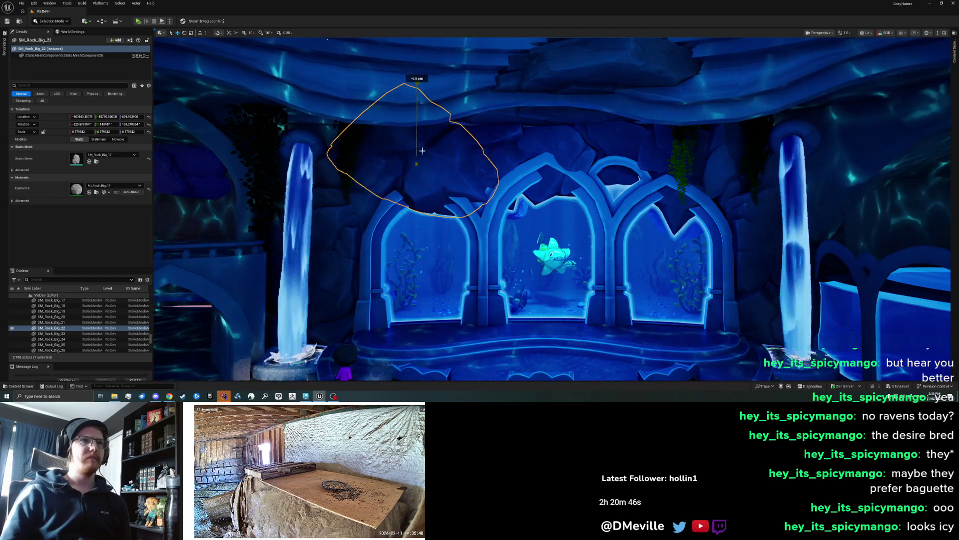
Focus on SM_Rock_Big_22, enlarge it uniformly and turn it 5 degrees about its vertical axis
key("f")
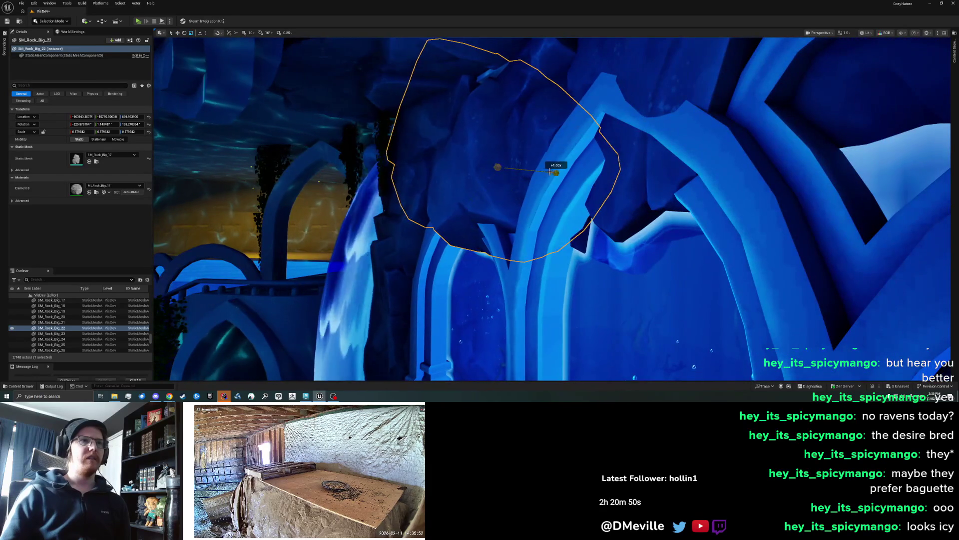
left_click_drag(545, 171, 546, 171)
key("e")
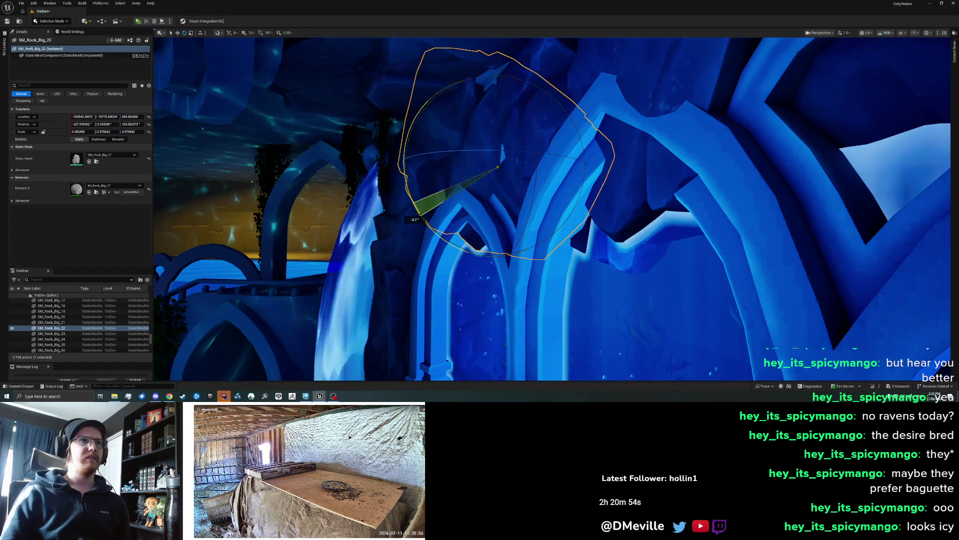
left_click_drag(496, 153, 498, 154)
scroll(500, 200, "down", 3)
scroll(549, 209, "down", 5)
key("Escape")
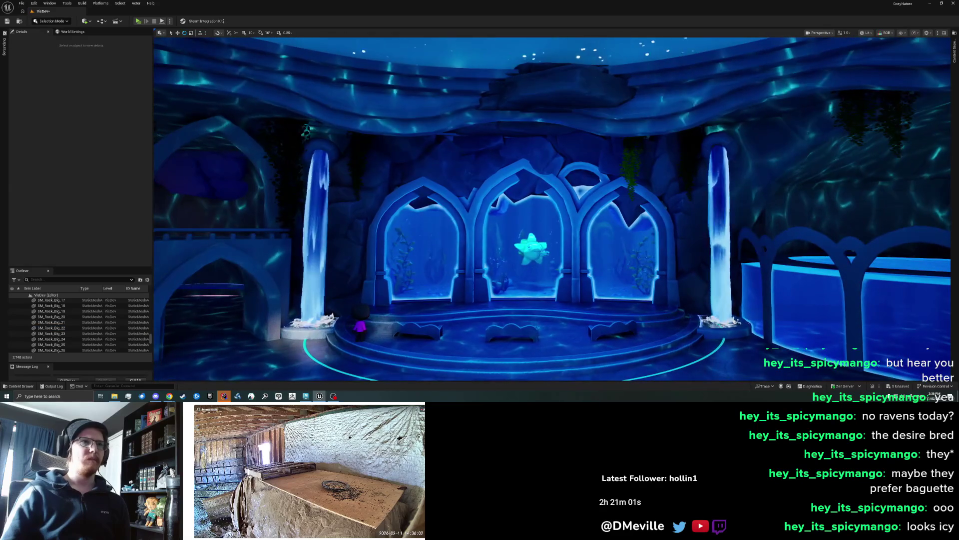
Bring the ceiling into view and try selecting the rocks above the right and middle arches
left_click_drag(519, 189, 519, 190)
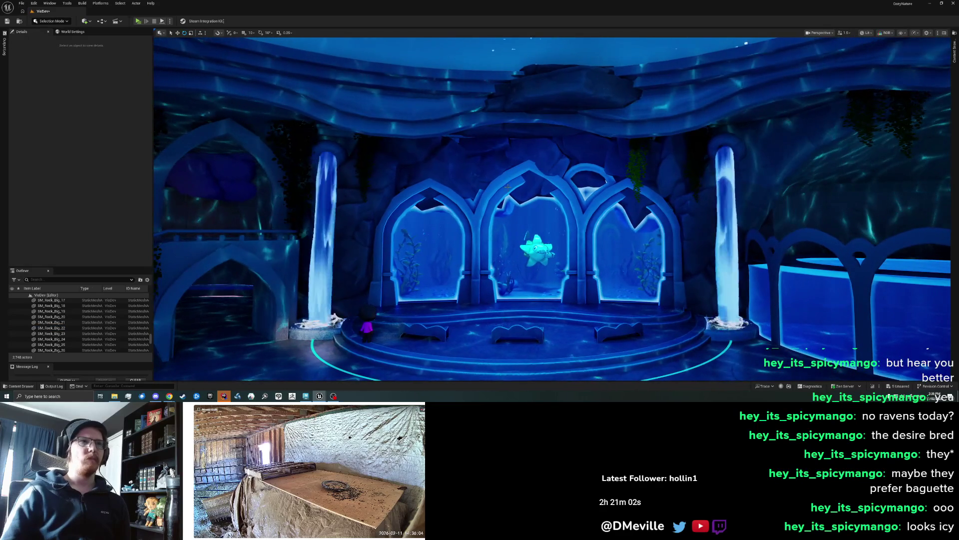
scroll(443, 165, "up", 2)
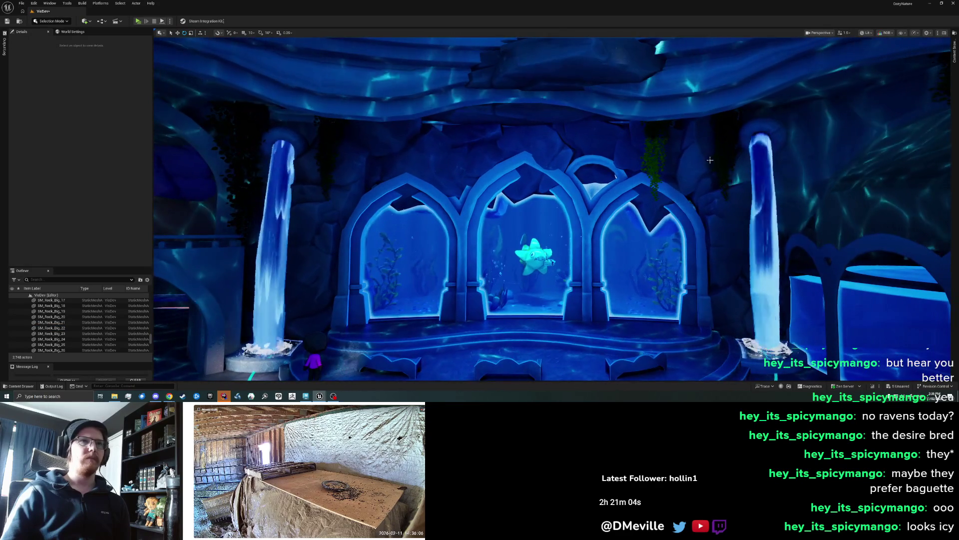
left_click(631, 151)
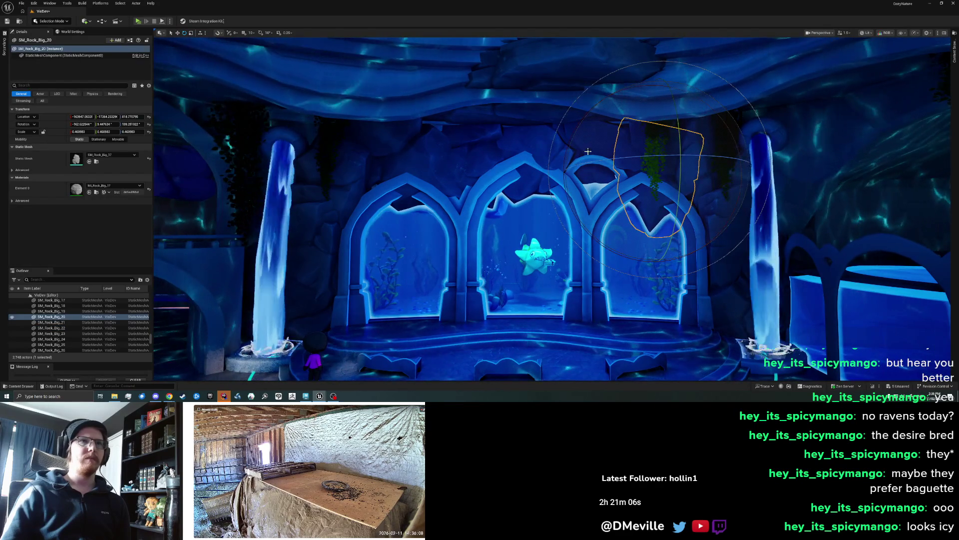
left_click(590, 192)
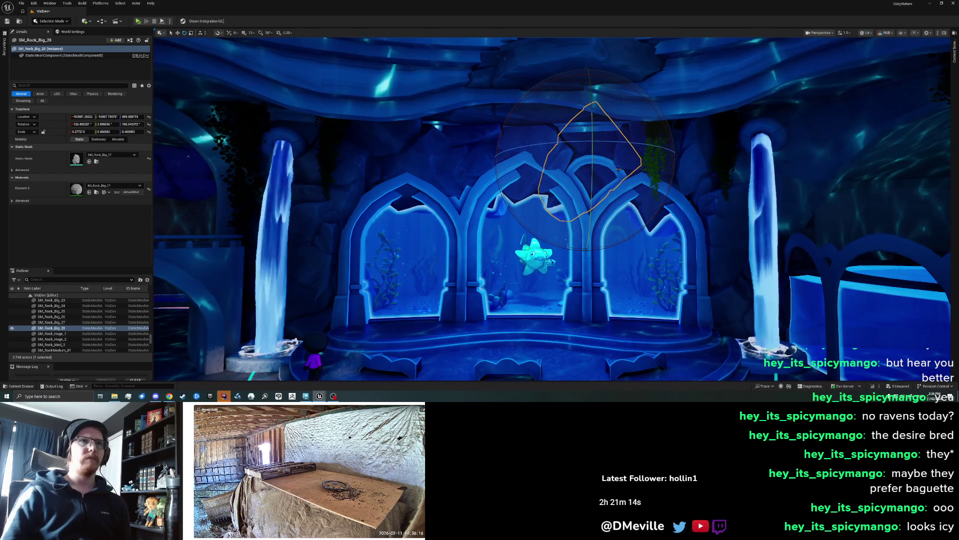
key("Escape")
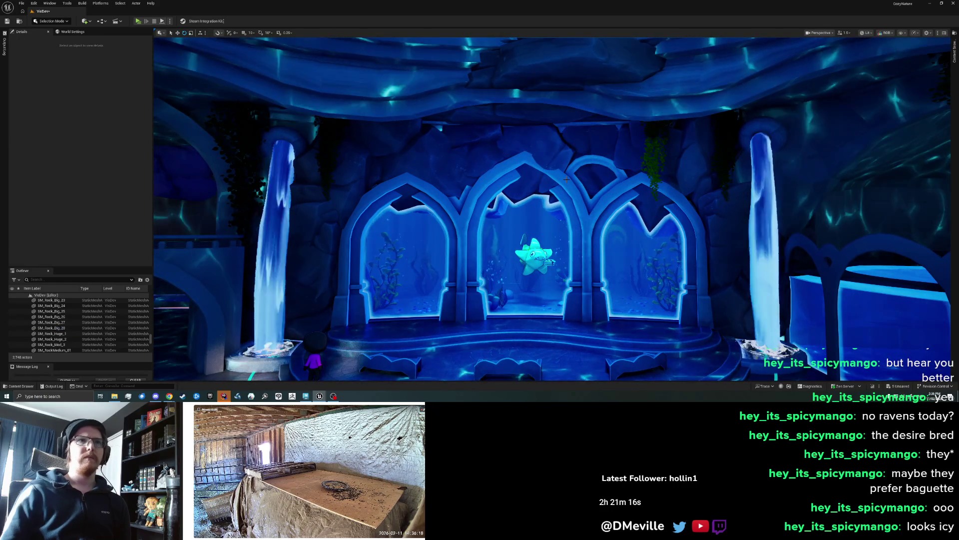
Rotate SM_Rock_Big_20 above the right arch to a new angle, easing it back slightly
scroll(566, 179, "up", 6)
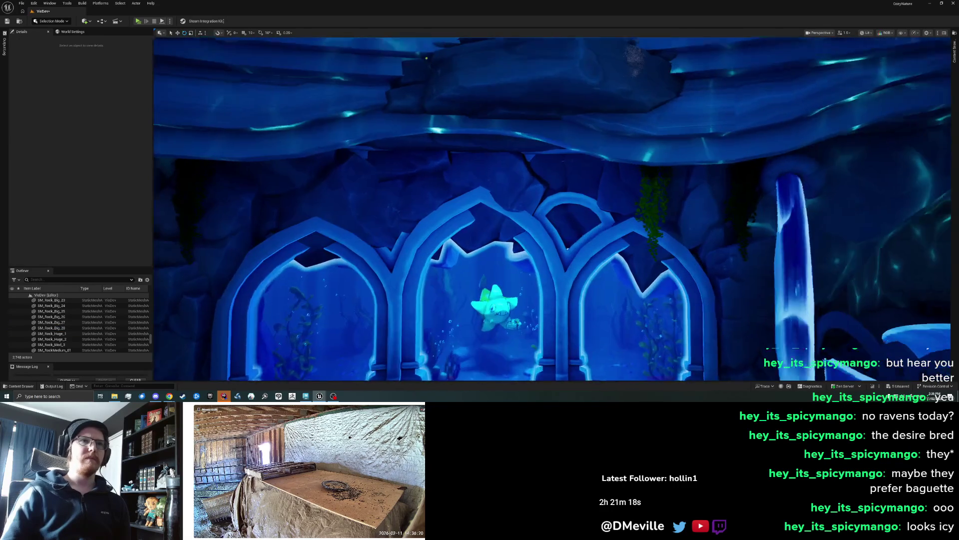
left_click(616, 179)
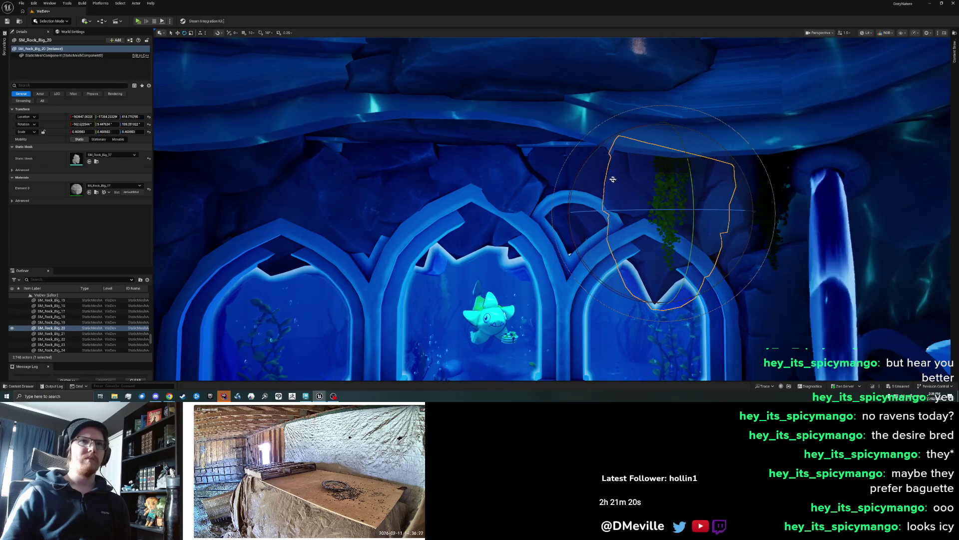
left_click_drag(635, 302, 654, 305)
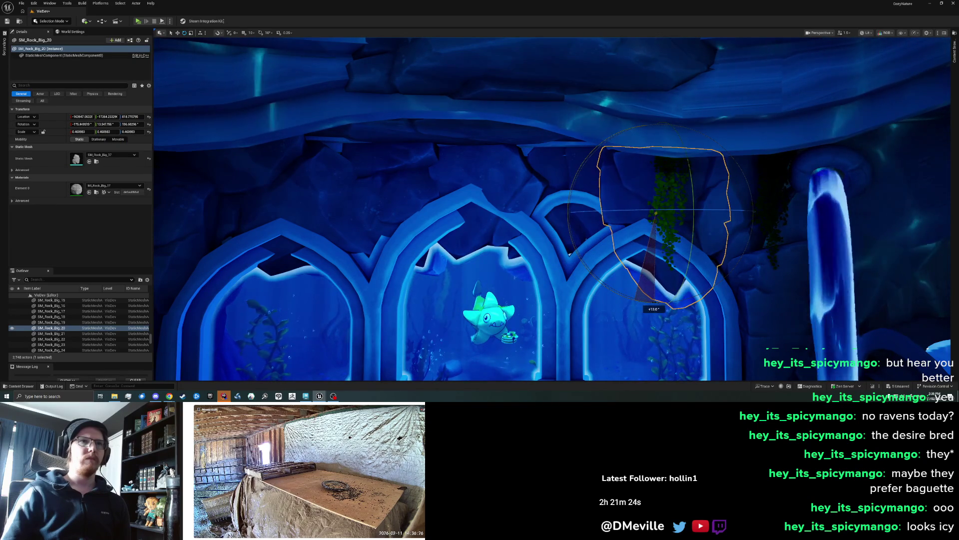
left_click_drag(668, 209, 653, 214)
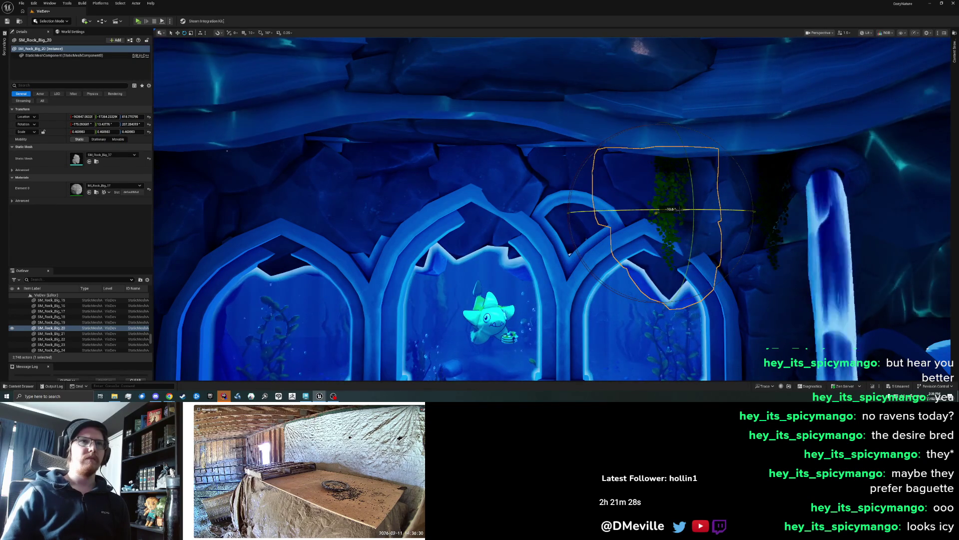
key("Escape")
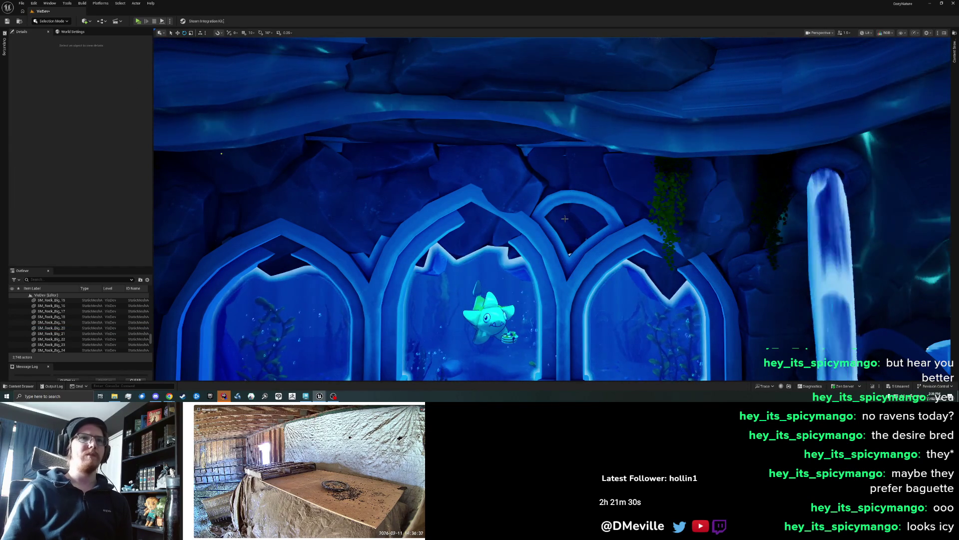
Zoom the view back out and select SM_Rock_Big_22
scroll(565, 218, "down", 10)
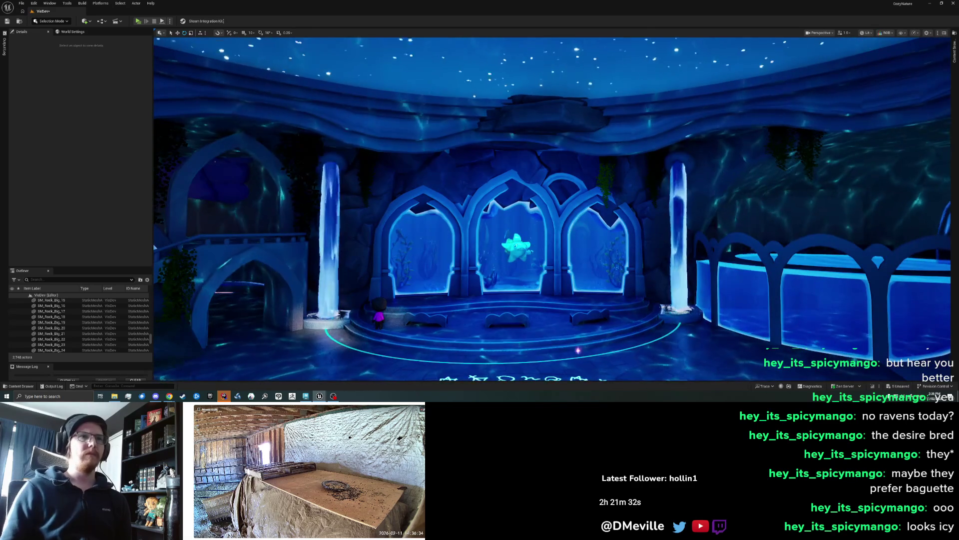
scroll(552, 209, "up", 5)
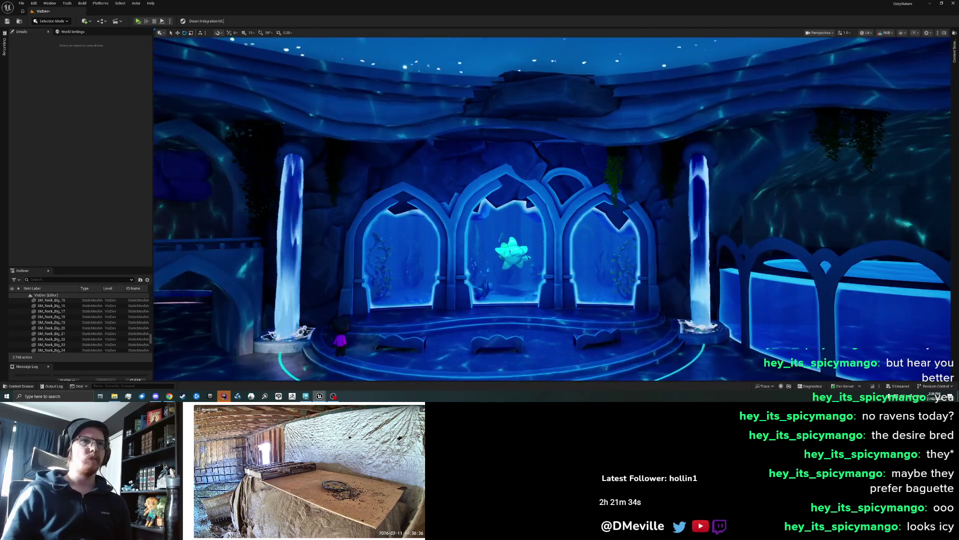
scroll(552, 208, "up", 3)
left_click(370, 160)
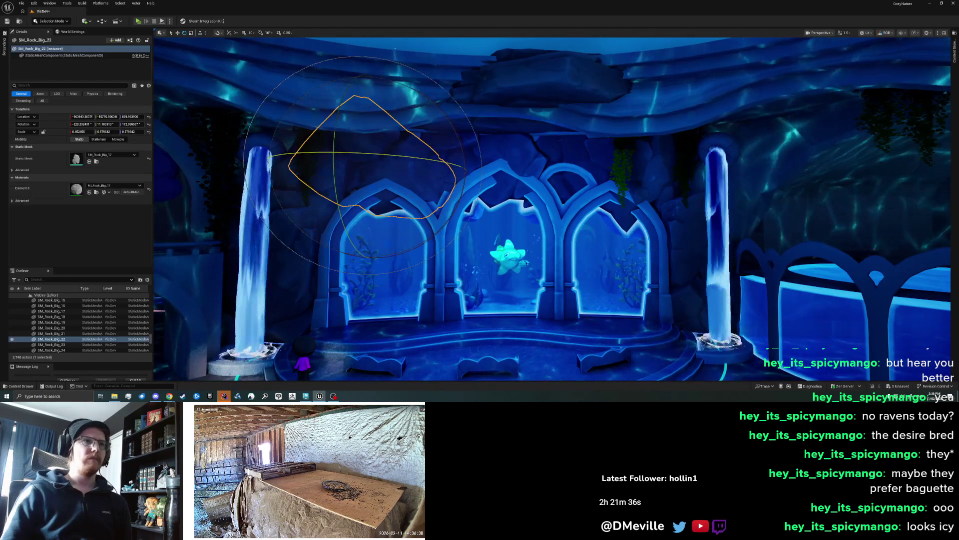
Rotate SM_Rock_Big_29 and shift it 1.3 m to the left
scroll(530, 147, "up", 3)
left_click(530, 147)
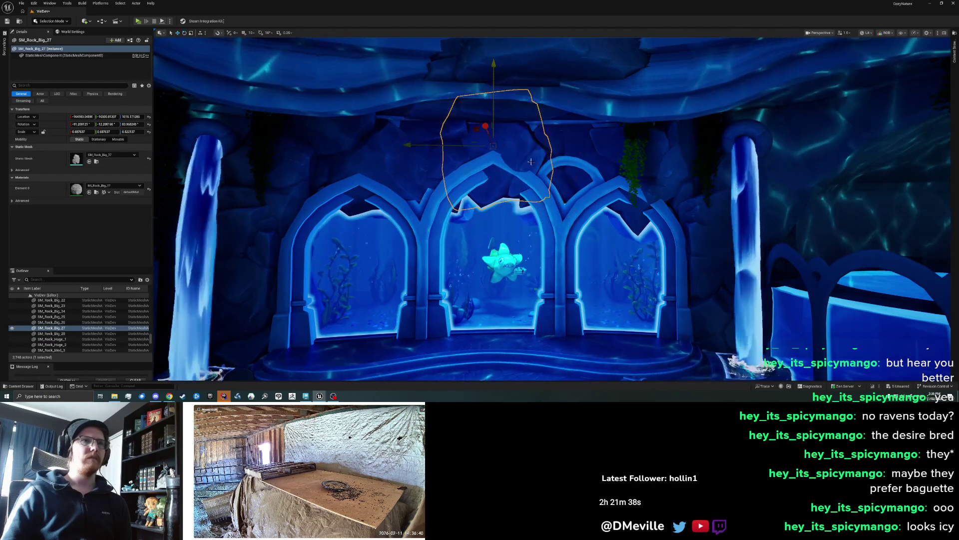
left_click(443, 149)
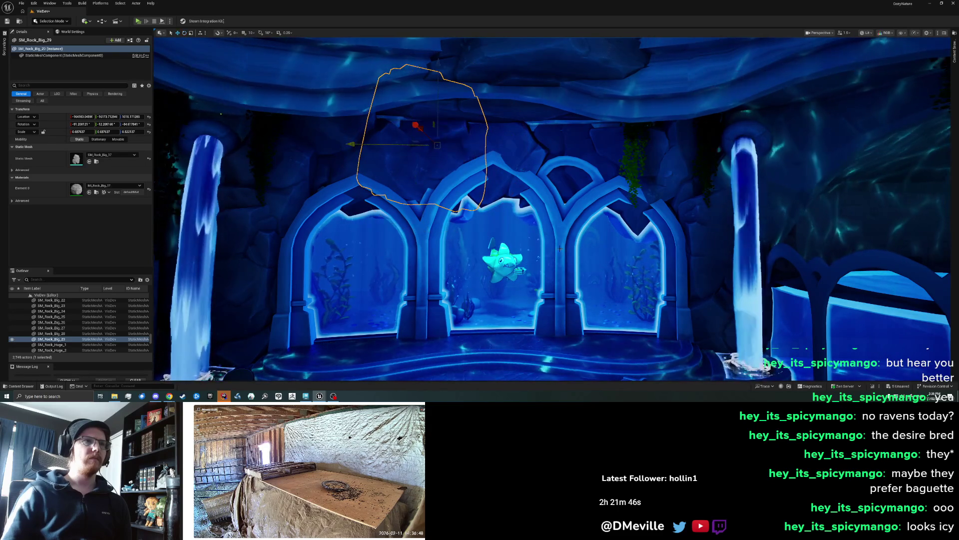
mouse_move(409, 120)
left_mouse_down()
mouse_move(470, 171)
mouse_move(463, 177)
left_mouse_up()
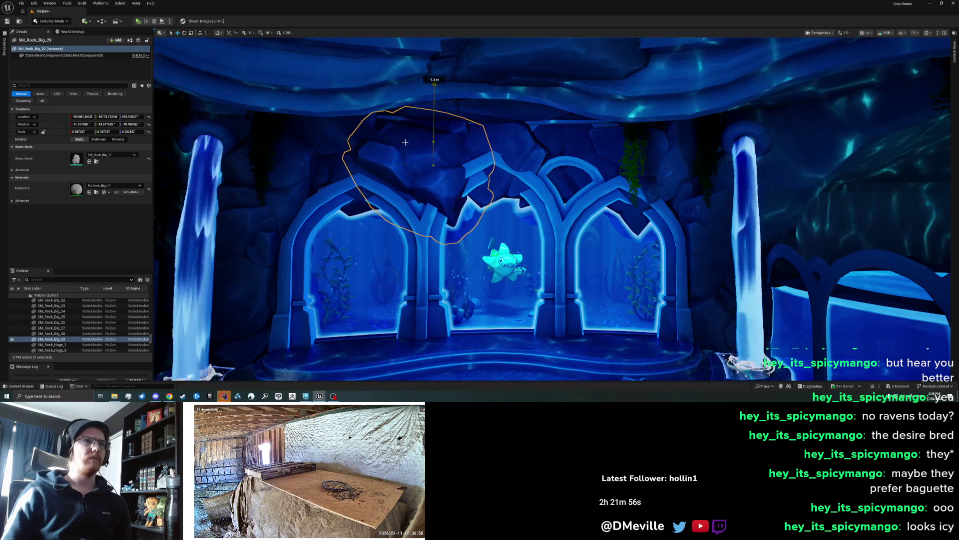
left_click_drag(375, 165, 323, 164)
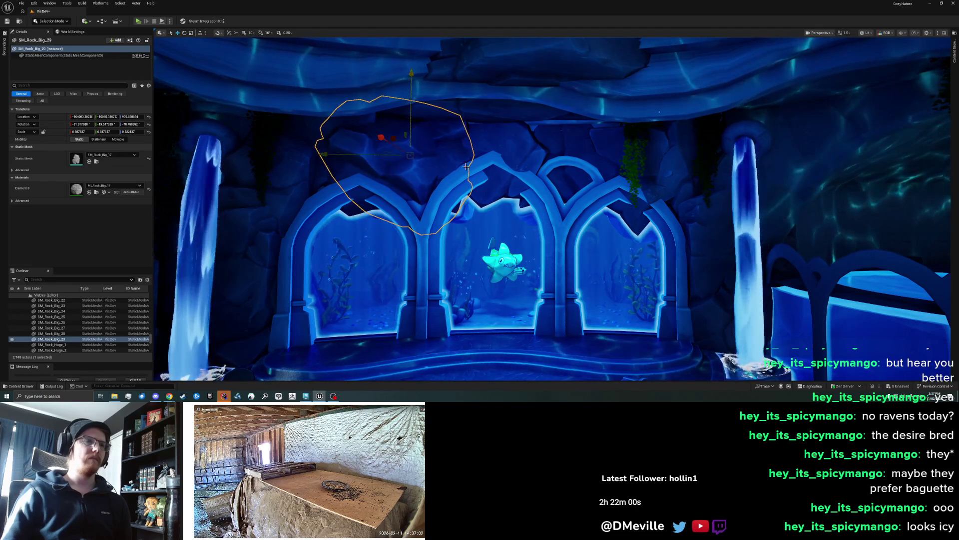
key("Escape")
Delete rocks SM_Rock_Big_29, SM_Rock_Big_22 and SM_Rock_Big_27 from the level
scroll(449, 155, "down", 5)
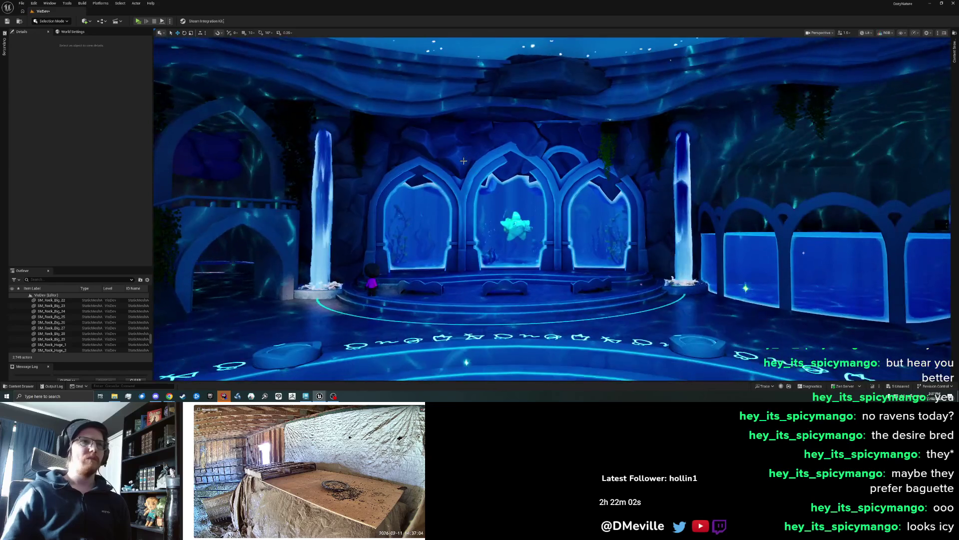
left_click(464, 160)
key("Delete")
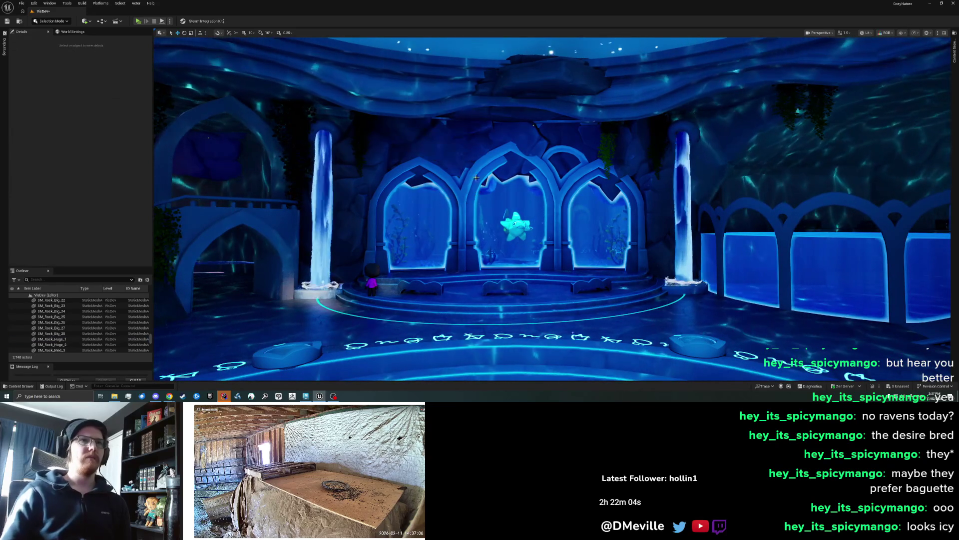
scroll(476, 174, "up", 2)
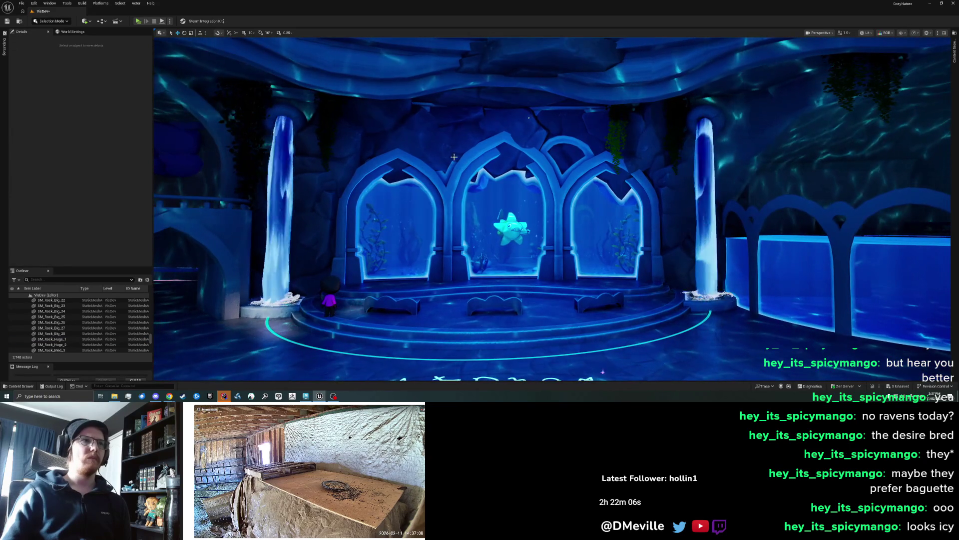
left_click(421, 130)
left_click(479, 122, "ctrl")
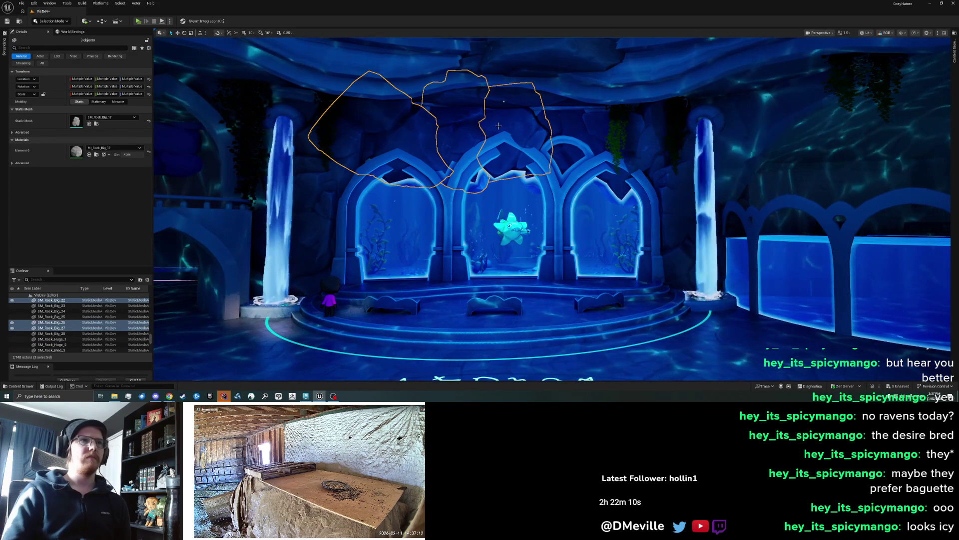
key("Delete")
Duplicate SM_Rock_Big_24 beside the left waterfall with Ctrl+D and move the copy away
left_click(323, 212)
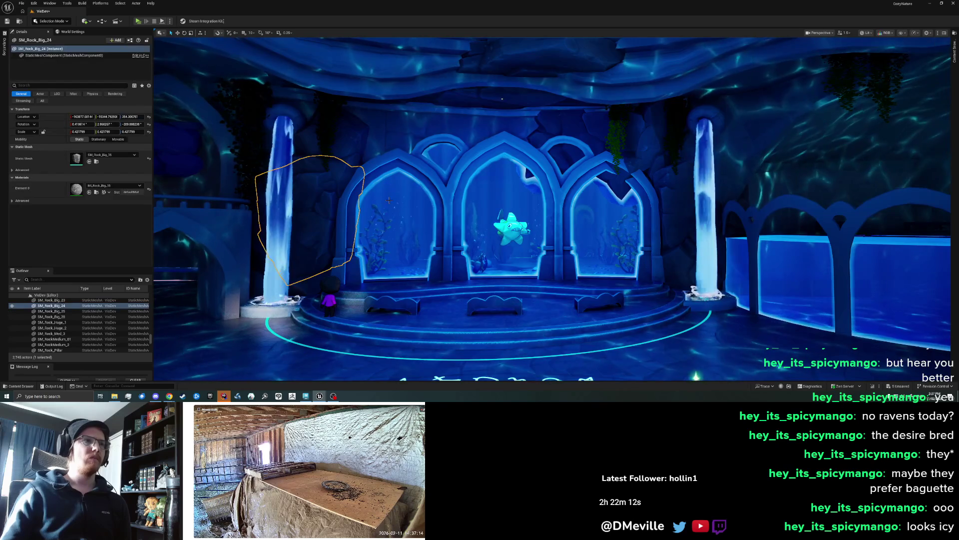
scroll(323, 211, "up", 3)
key("ctrl+d")
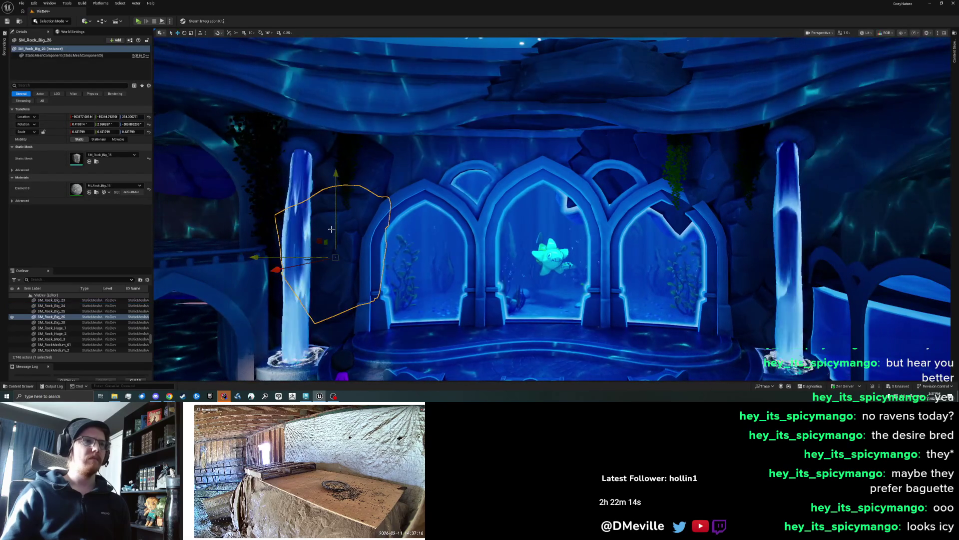
mouse_move(348, 160)
left_mouse_down()
mouse_move(387, 192)
mouse_move(429, 191)
mouse_move(452, 178)
mouse_move(436, 184)
mouse_move(438, 199)
left_mouse_up()
Rotate the copied rock to a new angle
key("e")
key("w")
key("e")
left_click_drag(549, 205, 544, 230)
key("w")
Raise the copy 1.5 m and slide it sideways above the left arch
mouse_move(461, 157)
left_mouse_down()
mouse_move(462, 133)
mouse_move(429, 152)
left_mouse_up()
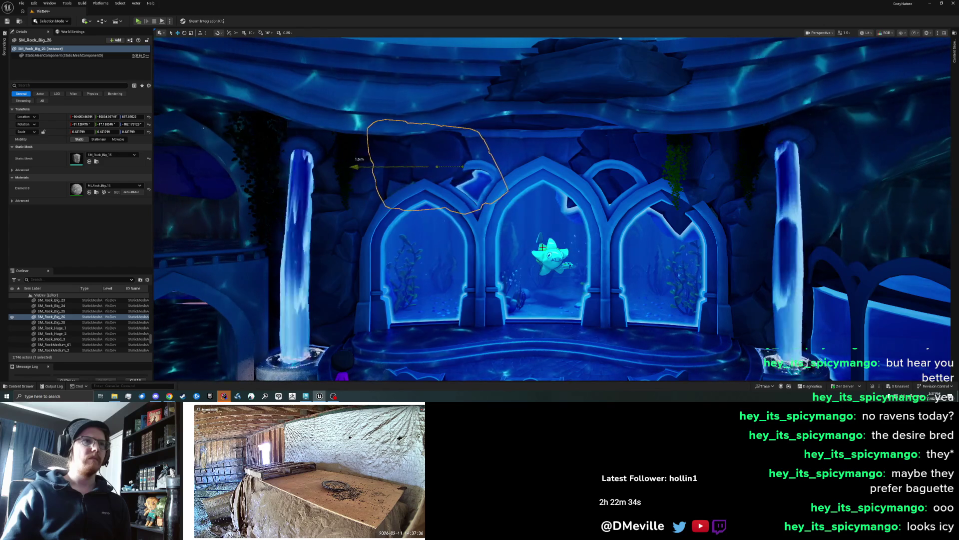
left_click_drag(395, 152, 393, 151)
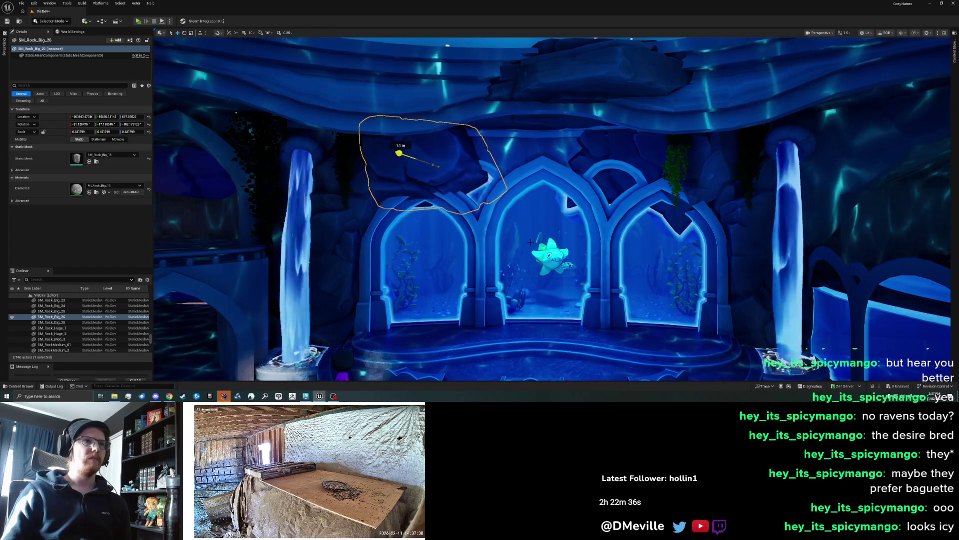
key("e")
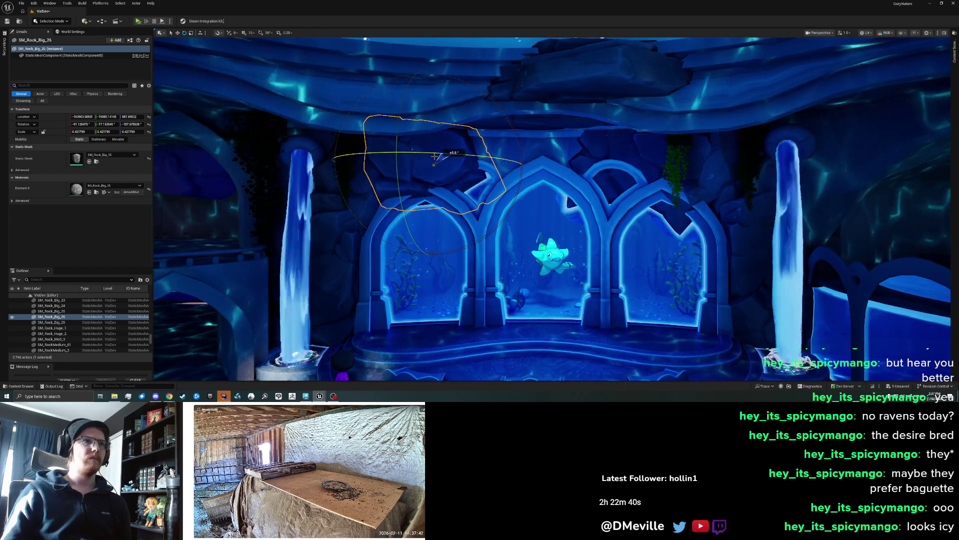
scroll(481, 228, "down", 5)
key("Escape")
scroll(491, 216, "up", 5)
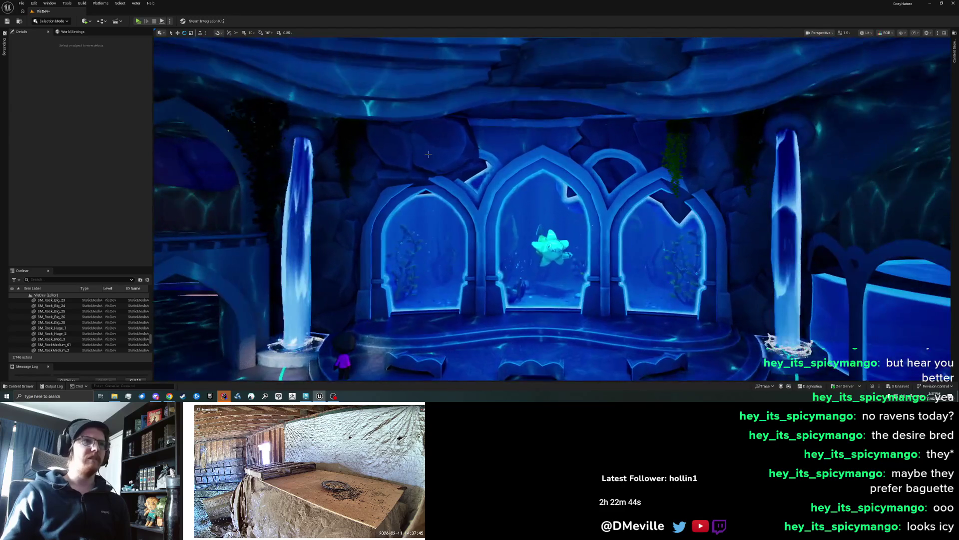
Turn the copied rock above the left arch about its vertical axis
left_click(499, 159)
scroll(506, 147, "up", 5)
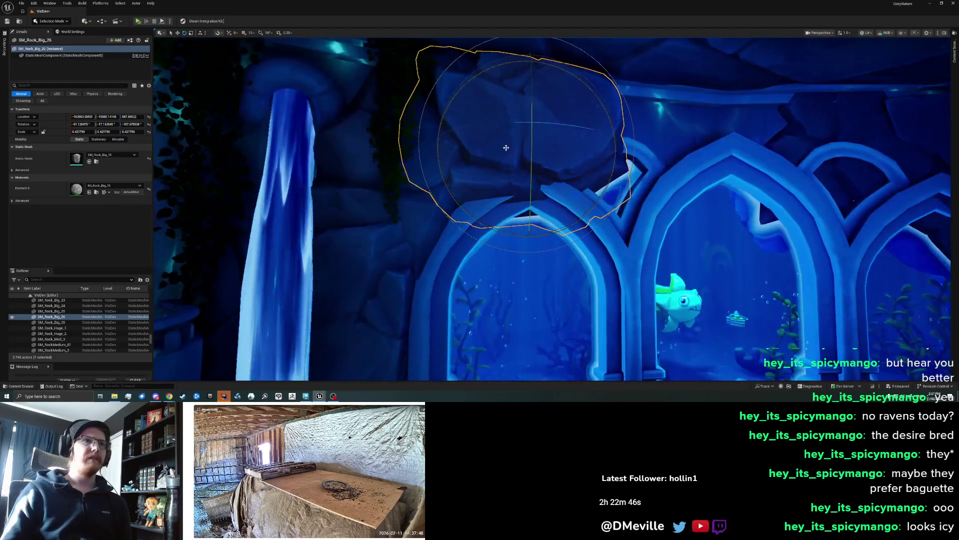
left_click_drag(515, 120, 491, 123)
scroll(499, 150, "down", 5)
key("Escape")
scroll(588, 212, "down", 8)
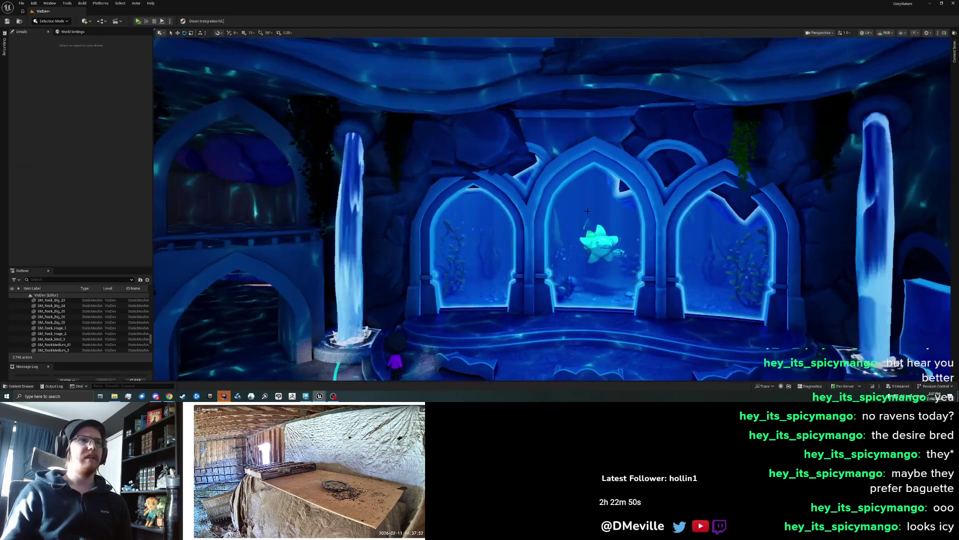
scroll(588, 211, "up", 4)
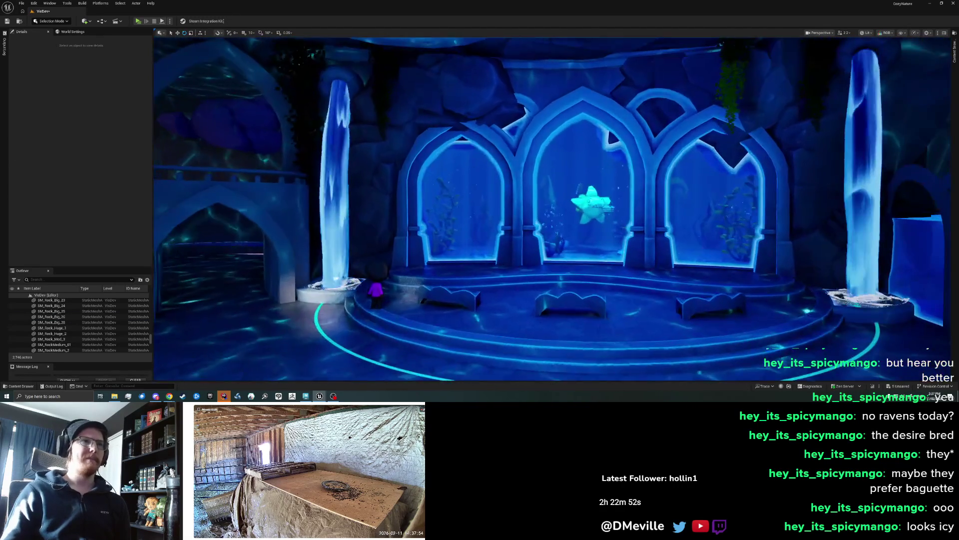
left_click(395, 160)
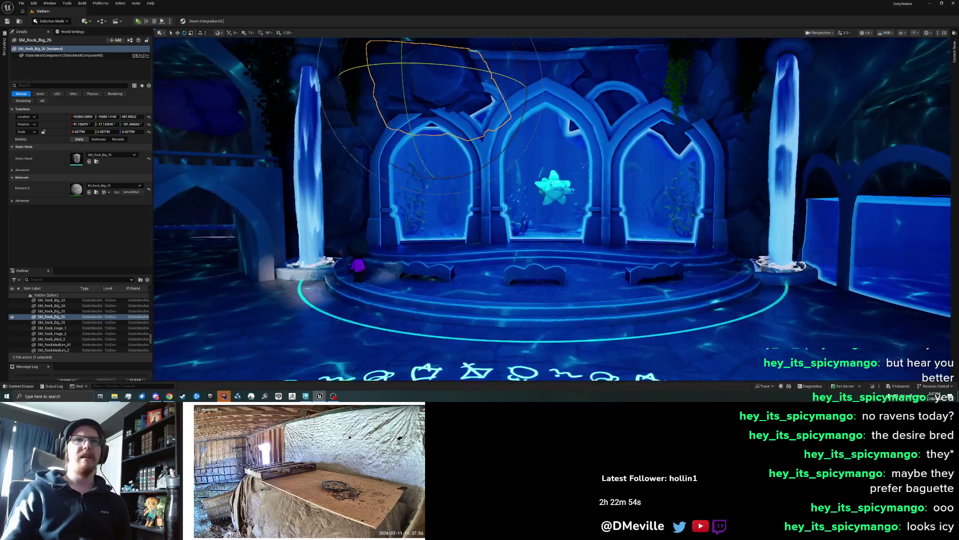
key("Escape")
Reframe the view on the whole arch hall and select the rock above the left arch
left_click_drag(647, 273, 629, 223)
left_click_drag(612, 160, 612, 139)
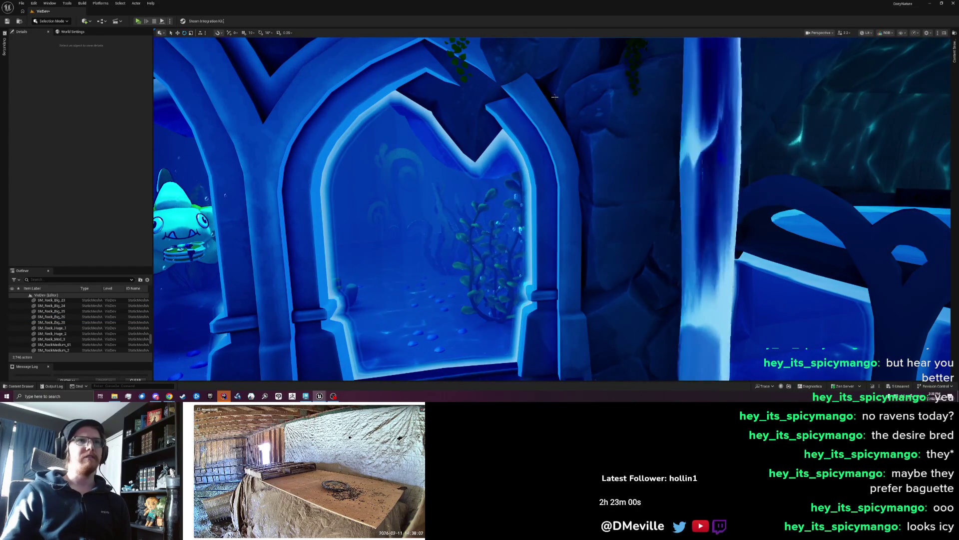
mouse_move(628, 218)
left_mouse_down()
mouse_move(615, 304)
mouse_move(614, 293)
mouse_move(456, 125)
left_mouse_up()
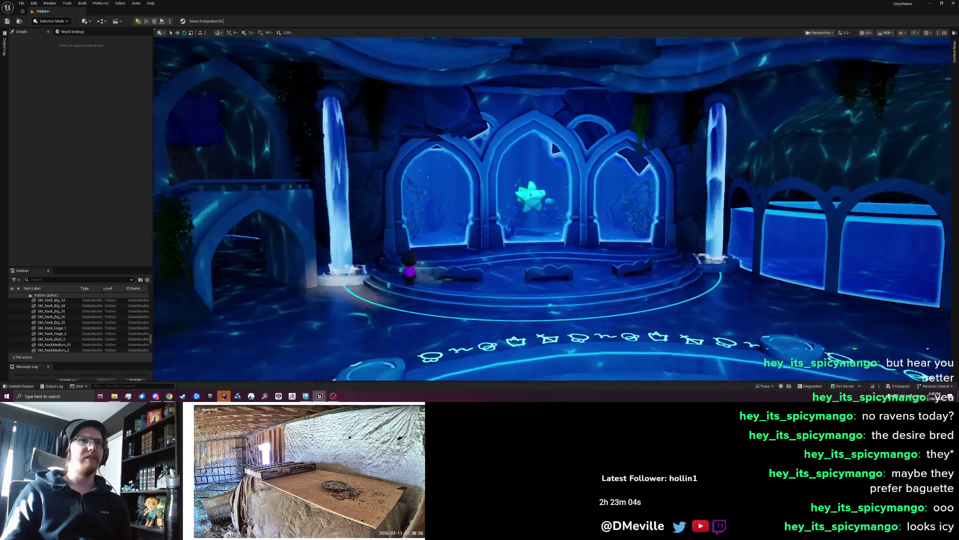
left_click(456, 125)
mouse_move(456, 124)
left_mouse_down()
mouse_move(456, 92)
mouse_move(409, 114)
mouse_move(493, 114)
left_mouse_up()
Spin the left-arch rock around its vertical axis, then tumble it to a new angle
key("e")
mouse_move(428, 107)
left_mouse_down()
mouse_move(568, 108)
mouse_move(634, 120)
left_mouse_up()
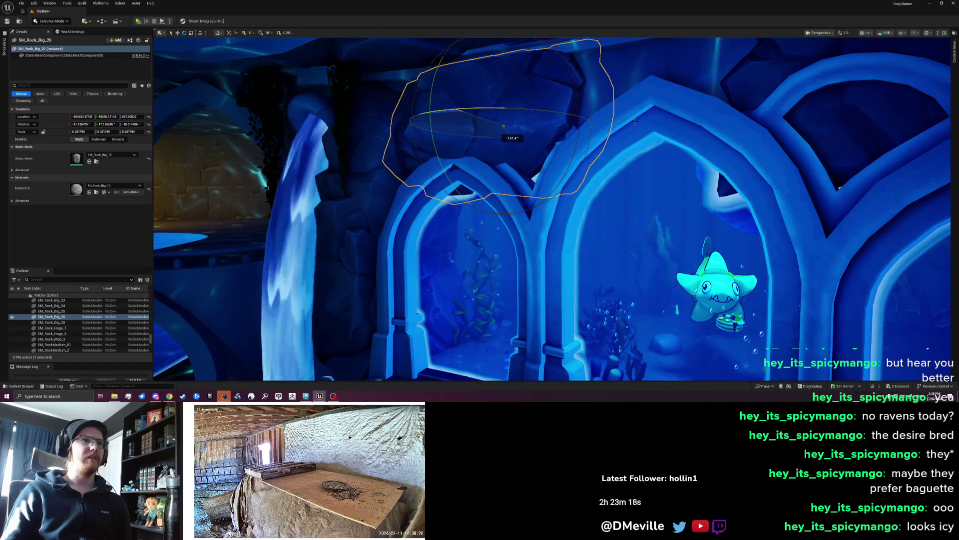
mouse_move(460, 127)
left_mouse_down()
mouse_move(506, 140)
mouse_move(462, 131)
mouse_move(566, 125)
left_mouse_up()
scroll(465, 132, "up", 3)
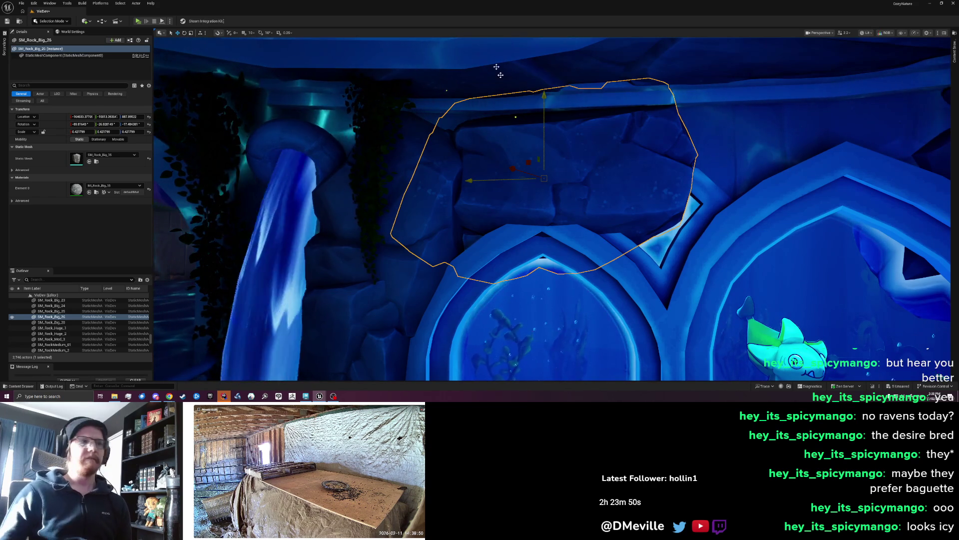
mouse_move(321, 397)
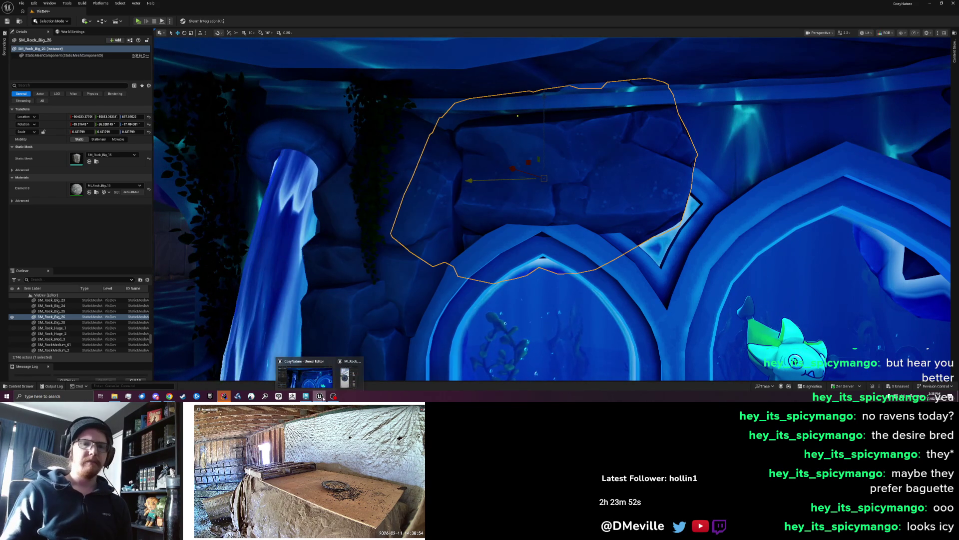
In local space, scale the rock up to about 0.52 and lift it slightly
left_click_drag(527, 184, 562, 204)
key("ctrl+grave")
mouse_move(495, 191)
left_mouse_down()
mouse_move(496, 133)
mouse_move(500, 161)
left_mouse_up()
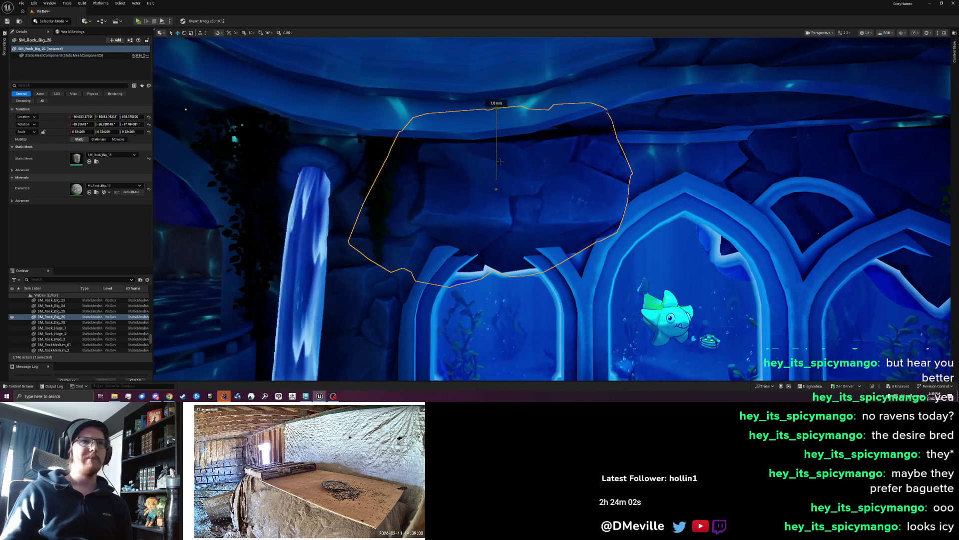
scroll(551, 198, "down", 5)
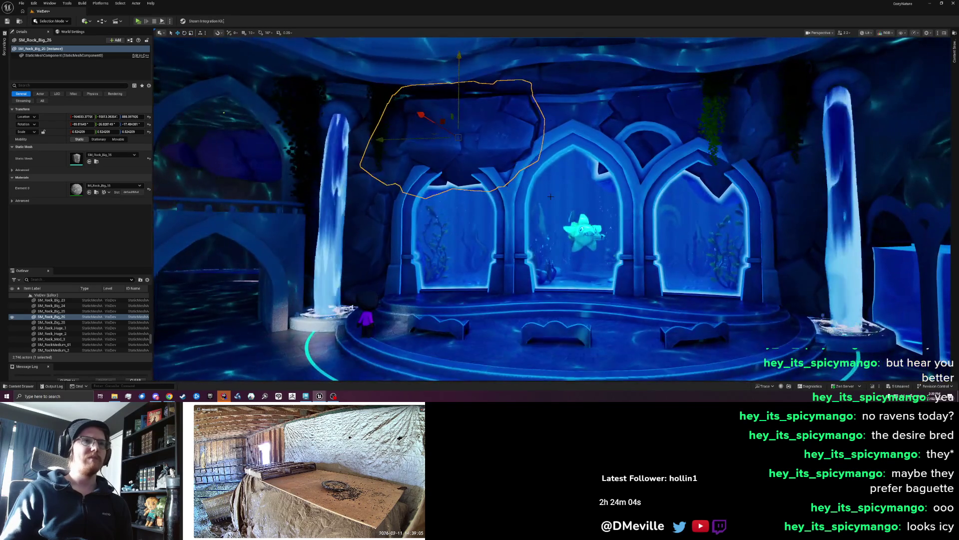
key("Escape")
scroll(551, 196, "down", 5)
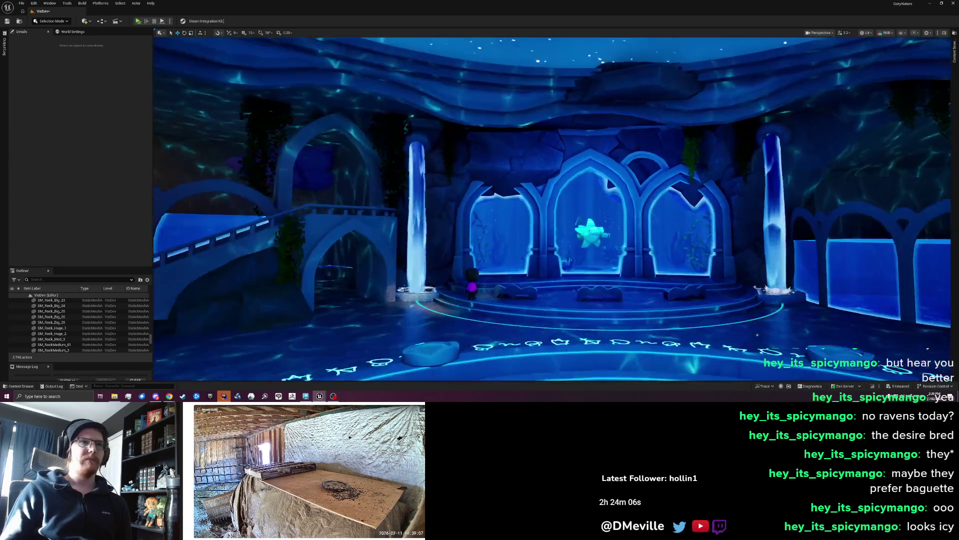
scroll(607, 176, "up", 5)
left_click(473, 128)
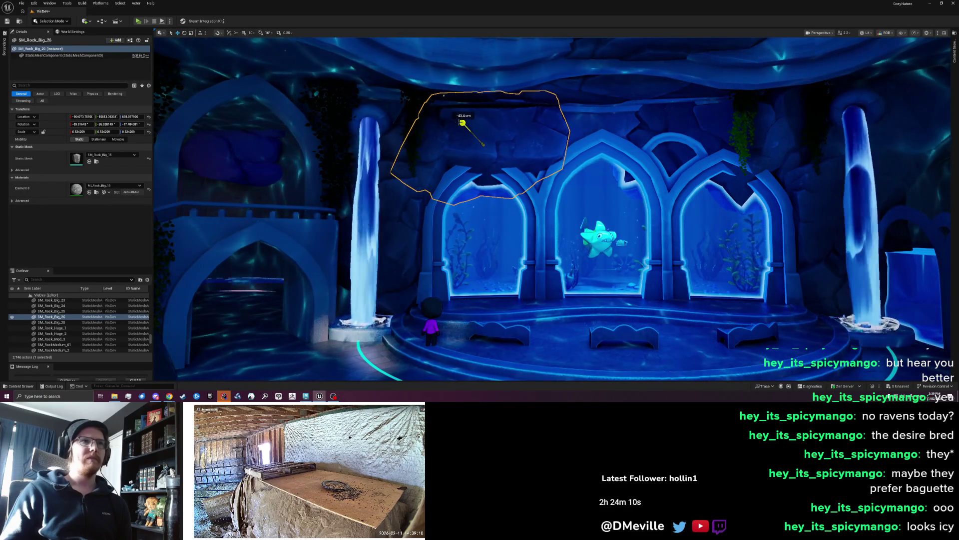
Turn the rock over the left arch and raise it about 73 cm
left_click_drag(484, 122, 488, 102)
key("w")
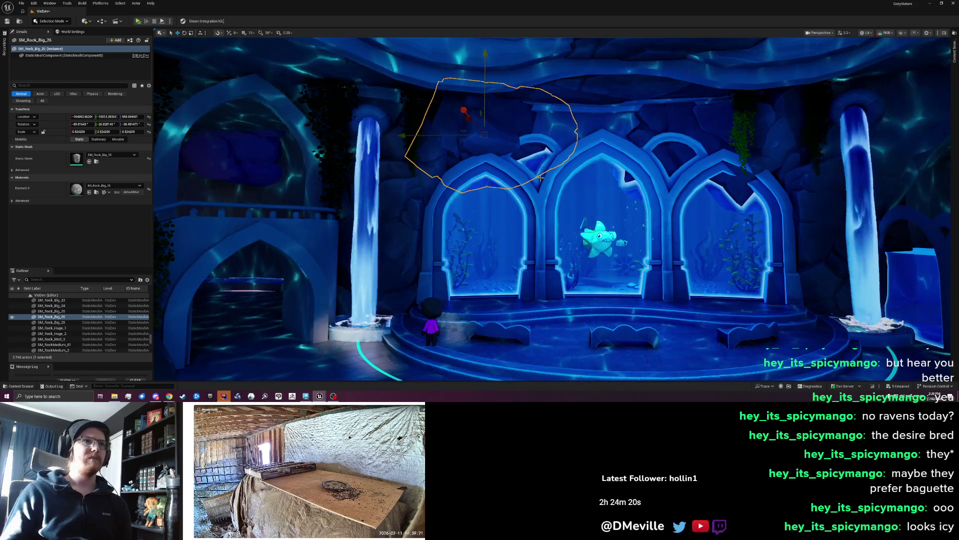
key("Escape")
scroll(541, 177, "down", 6)
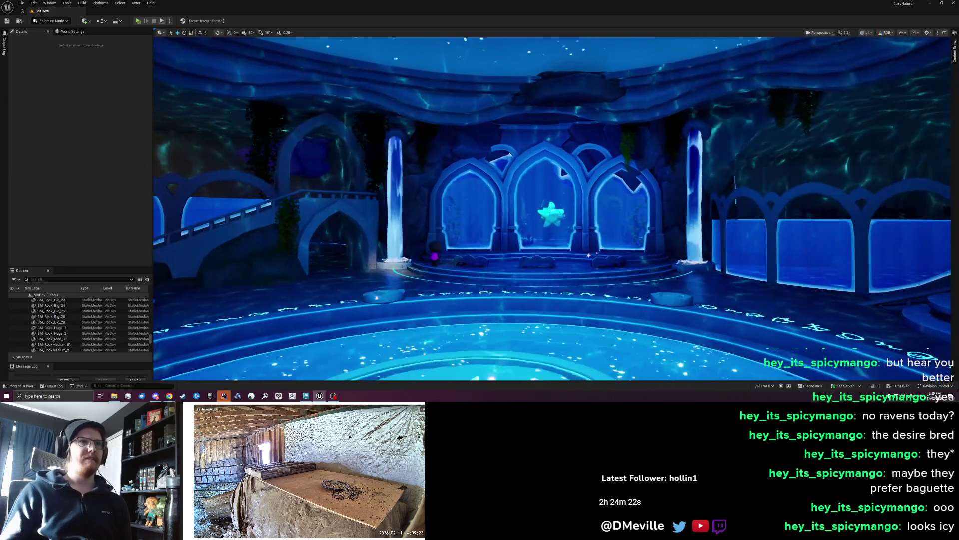
scroll(553, 209, "up", 10)
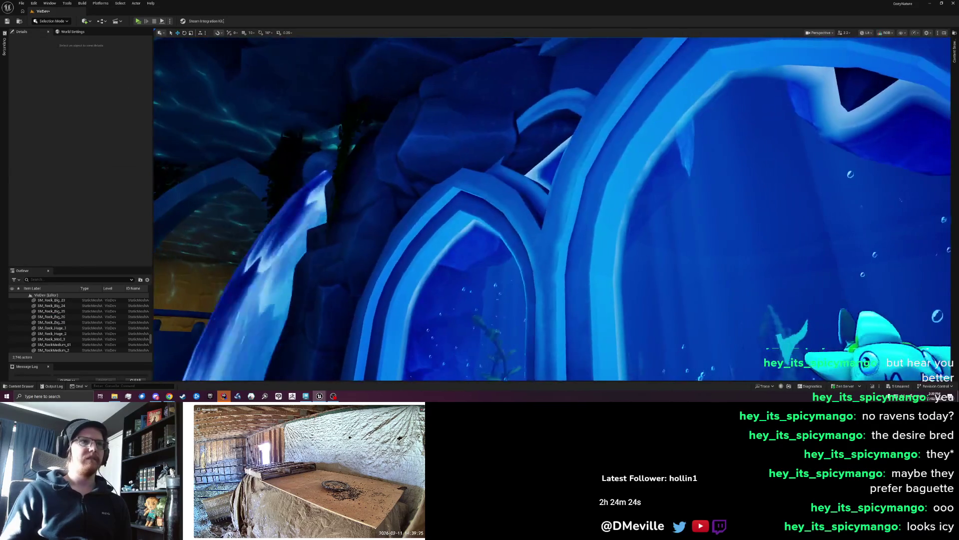
scroll(552, 209, "down", 10)
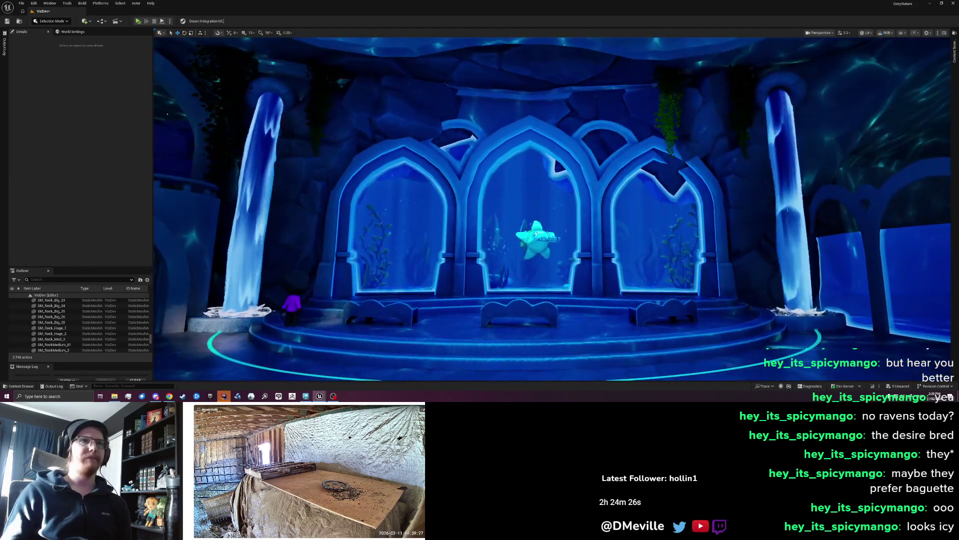
scroll(550, 188, "up", 3)
Alt-drag a copy over the middle arch, enlarge it, then delete it
left_click(550, 188)
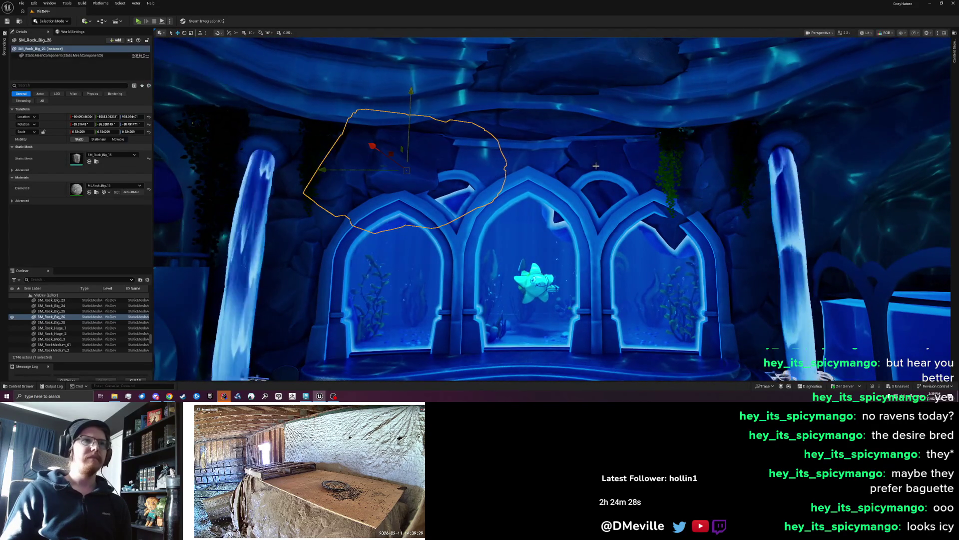
left_click_drag(365, 172, 482, 170)
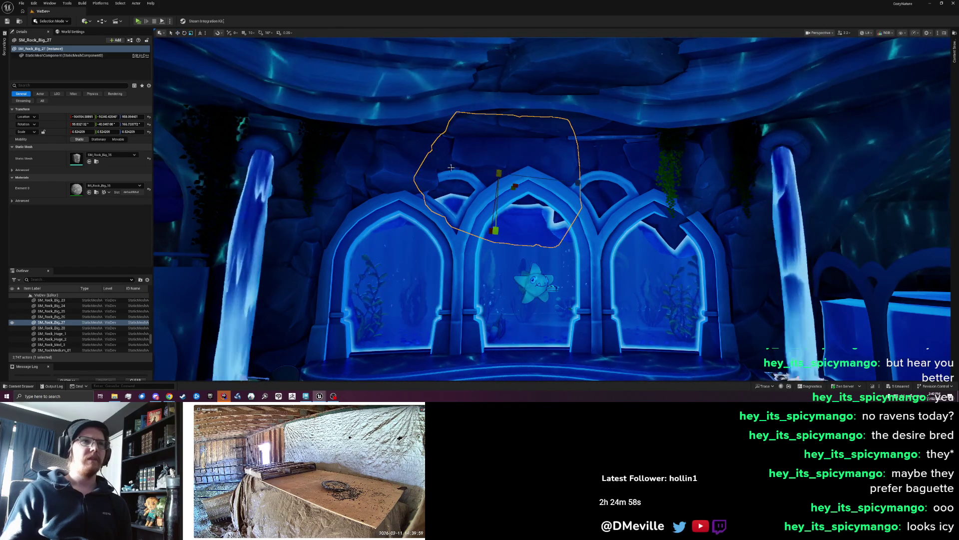
left_click_drag(614, 187, 612, 186)
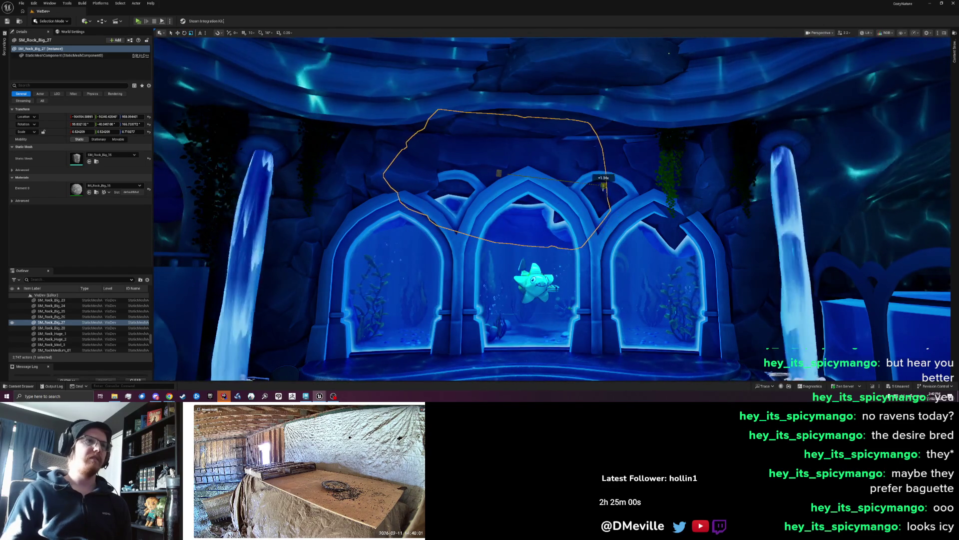
key("Escape")
scroll(553, 210, "down", 5)
scroll(463, 292, "up", 5)
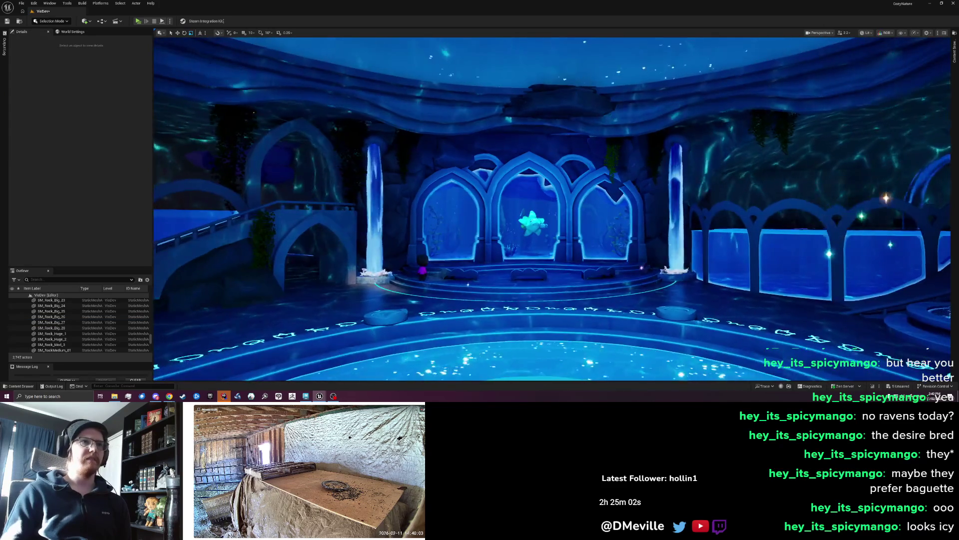
left_click(520, 175)
key("Delete")
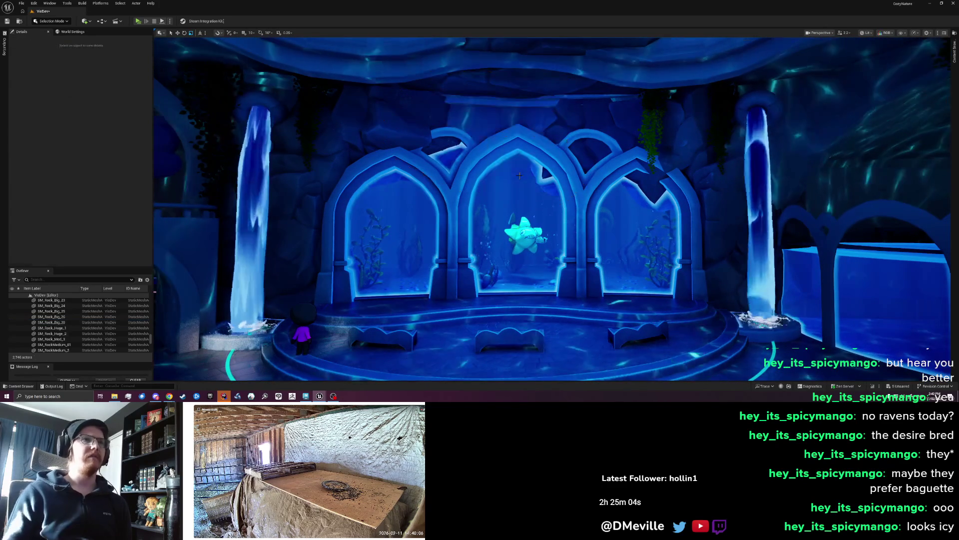
Browse StylizedRocks > Models in the Content Drawer and drag SM_Rock_Med_14 into the chamber
key("ctrl+space")
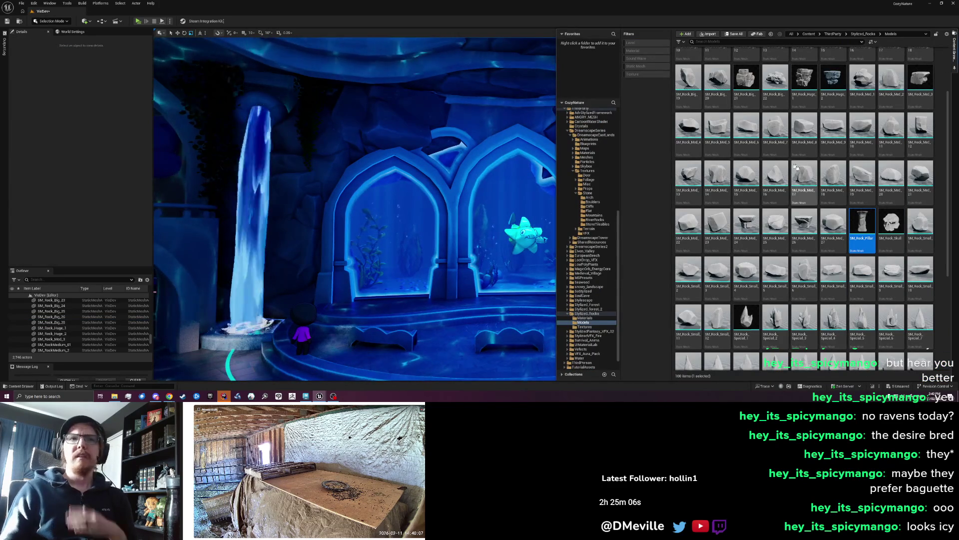
scroll(760, 242, "down", 2)
scroll(760, 242, "down", 4)
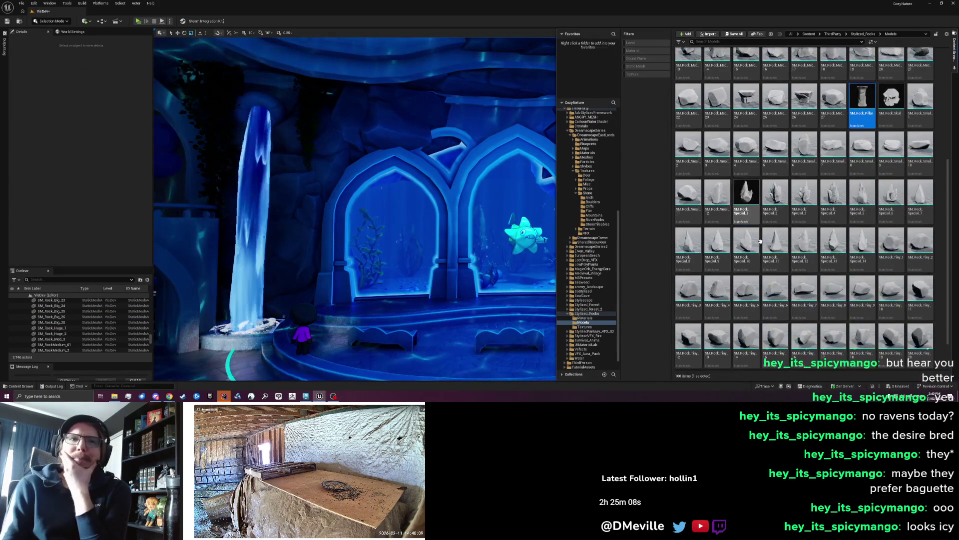
scroll(809, 254, "up", 5)
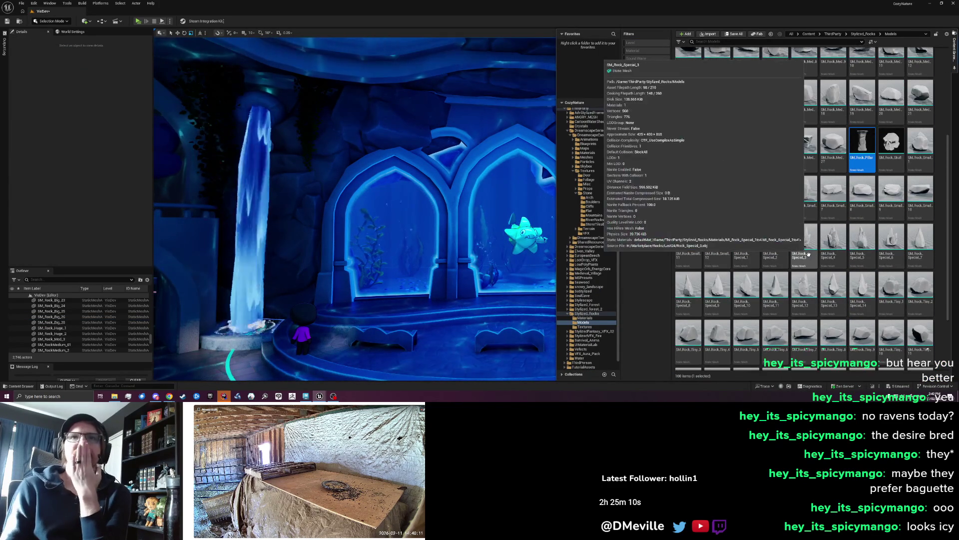
scroll(874, 246, "up", 1)
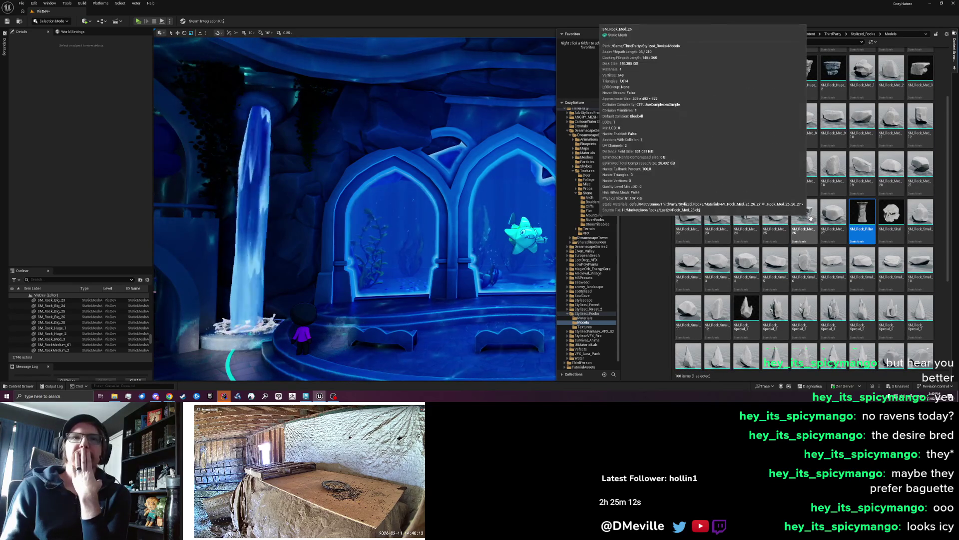
scroll(799, 210, "up", 1)
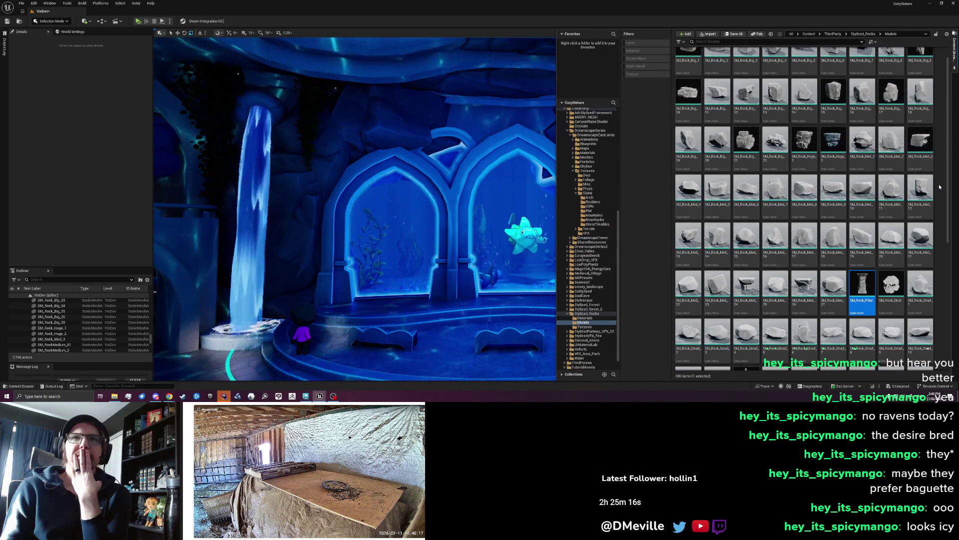
scroll(940, 187, "up", 1)
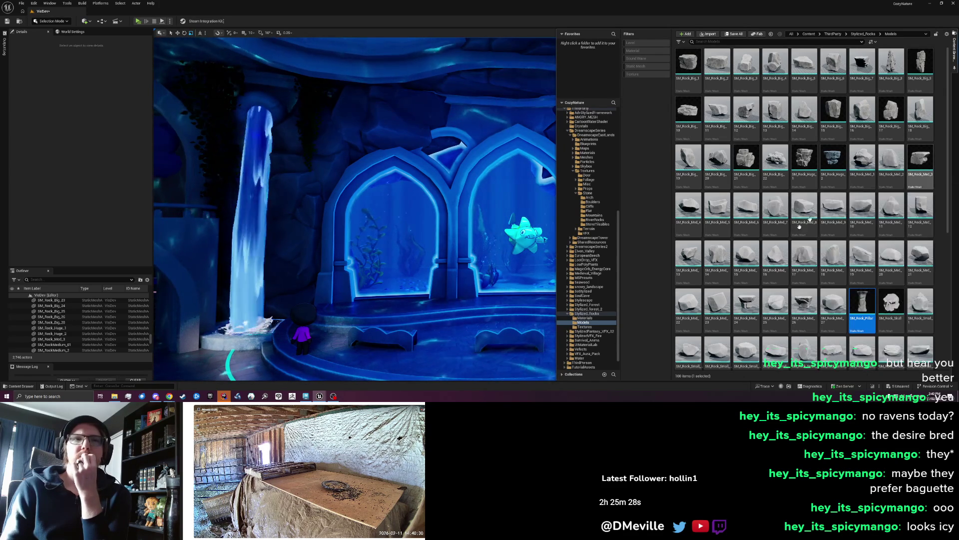
mouse_move(688, 258)
left_mouse_down()
mouse_move(456, 135)
mouse_move(484, 150)
left_mouse_up()
Turn SM_Rock_Med_14 by -90° and move it up above the central arch
key("e")
left_click_drag(552, 134, 601, 124)
key("w")
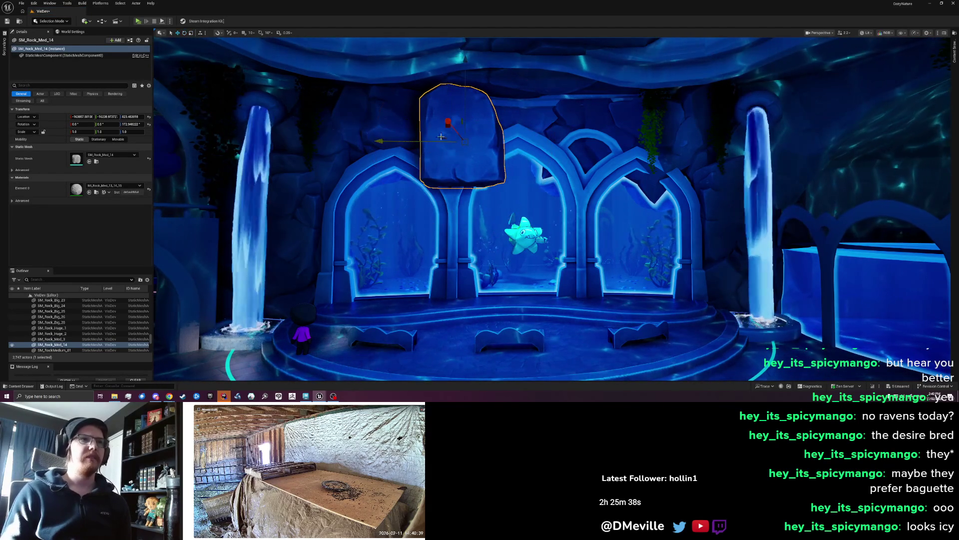
mouse_move(436, 143)
left_mouse_down()
mouse_move(585, 244)
mouse_move(608, 236)
mouse_move(632, 250)
mouse_move(622, 267)
left_mouse_up()
mouse_move(520, 152)
left_mouse_down()
mouse_move(519, 124)
mouse_move(495, 118)
mouse_move(516, 89)
left_mouse_up()
key("Escape")
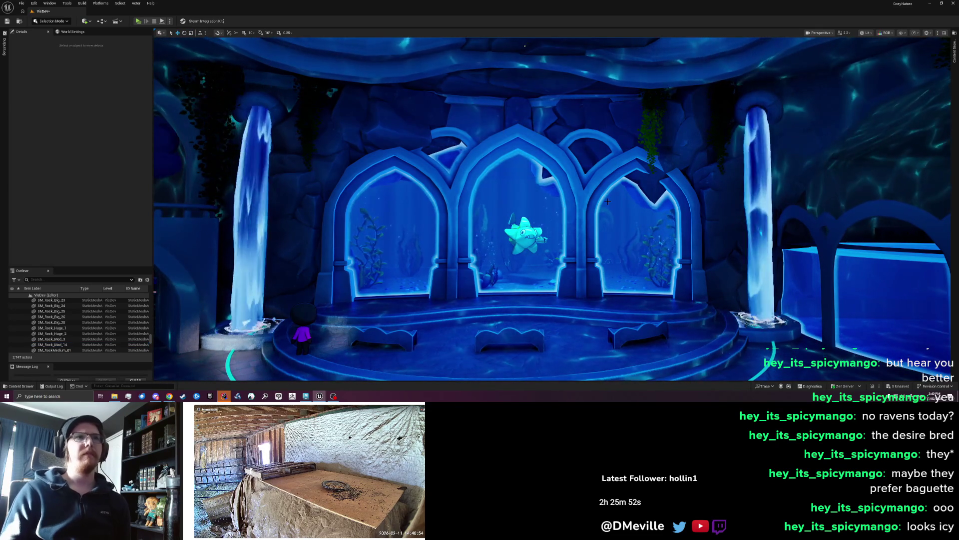
scroll(607, 202, "down", 3)
scroll(607, 202, "down", 3)
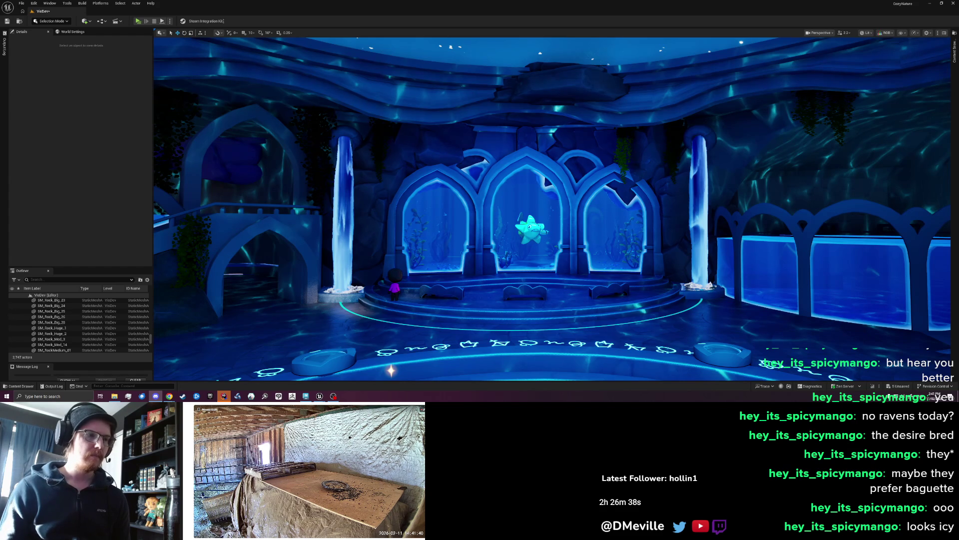
left_click(541, 226)
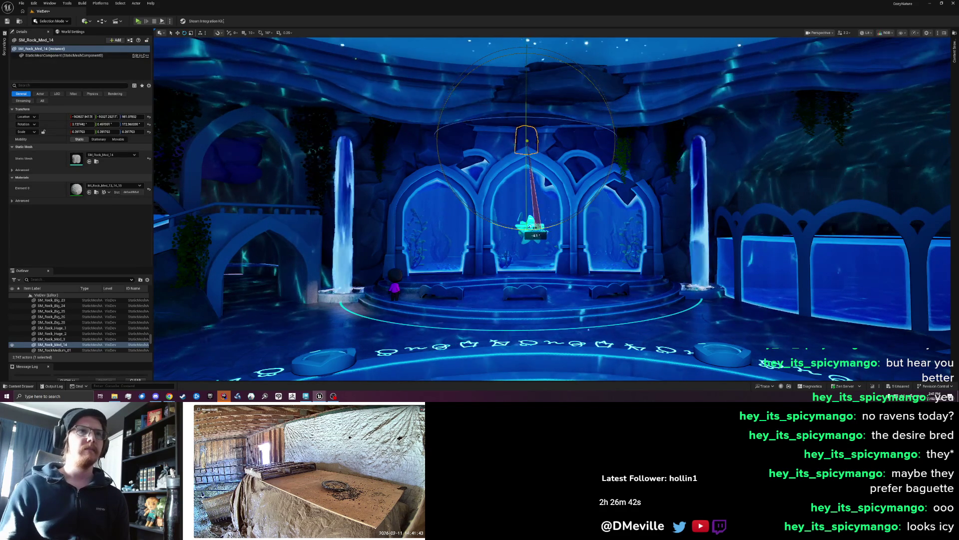
key("Escape")
scroll(552, 209, "down", 10)
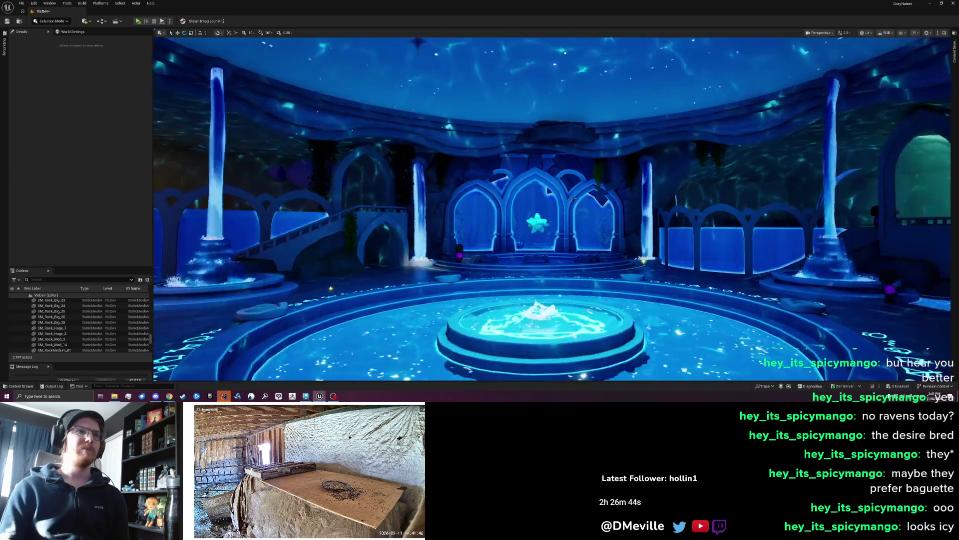
scroll(552, 209, "up", 10)
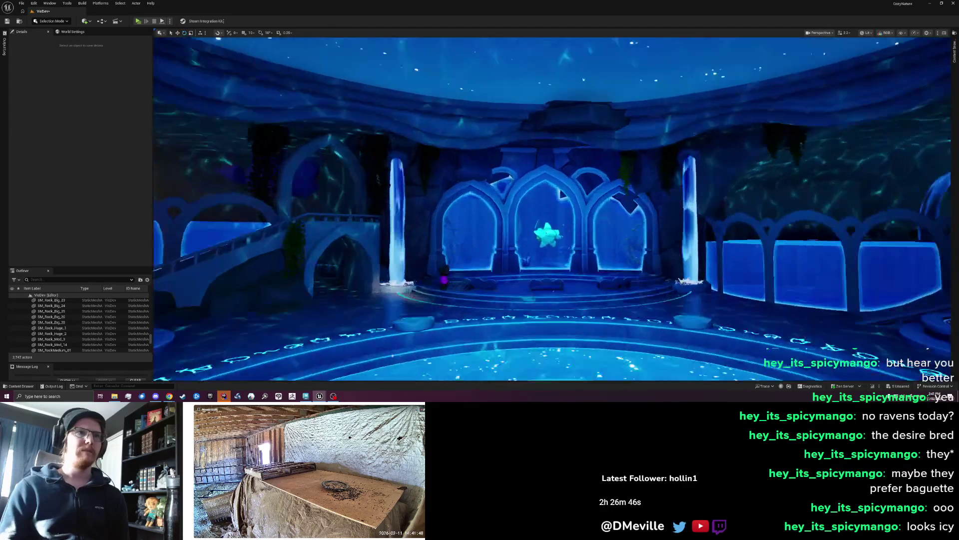
key("ctrl+z")
key("ctrl+z")
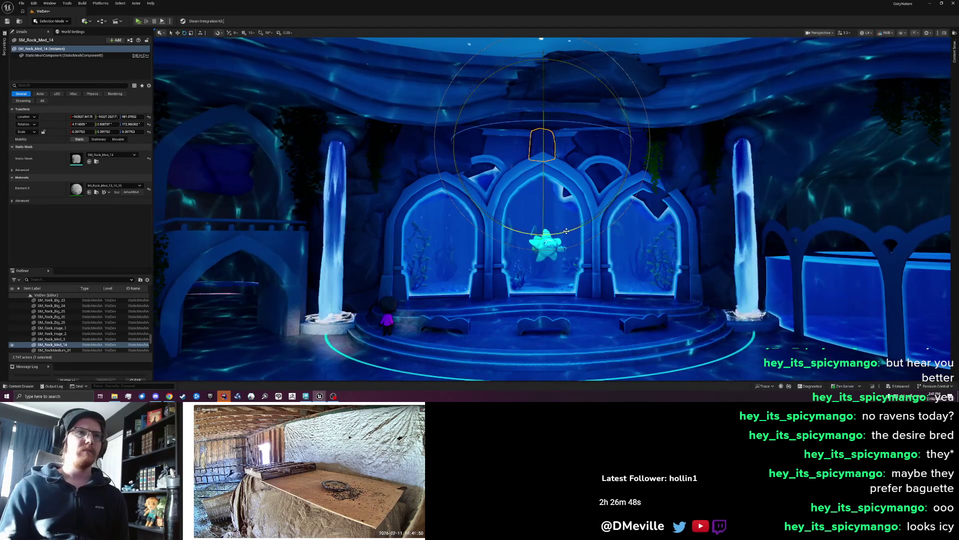
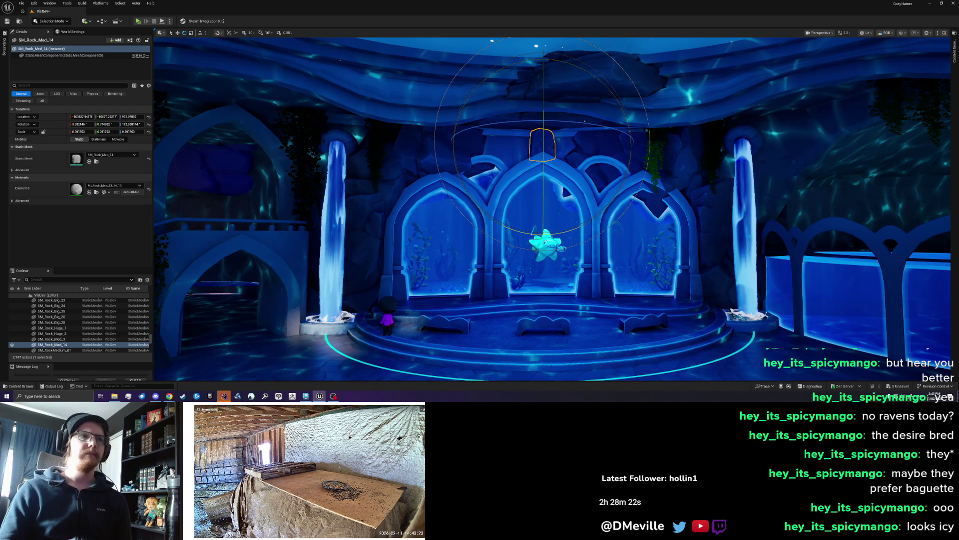
Duplicate a rock and move the copy 1.6 m to the left
scroll(459, 288, "up", 5)
scroll(480, 266, "up", 5)
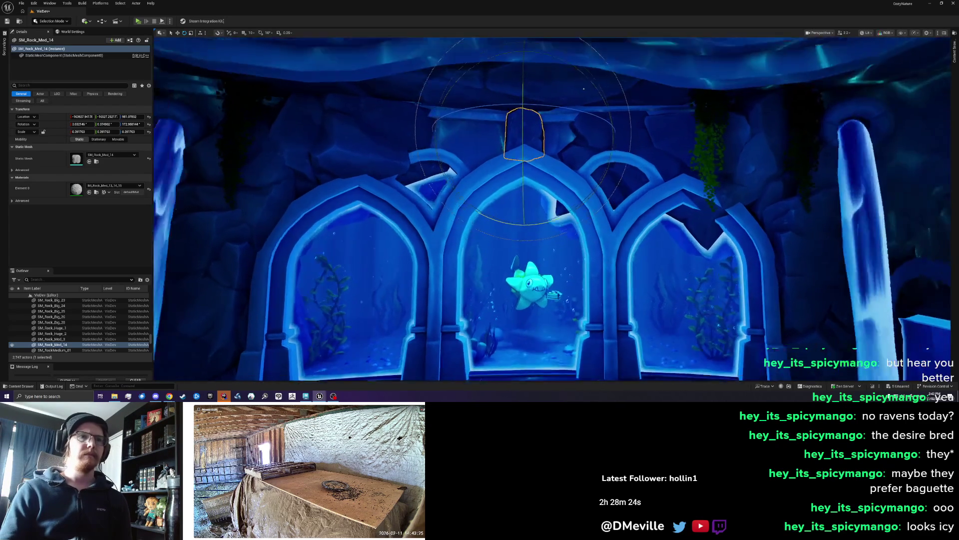
key("w")
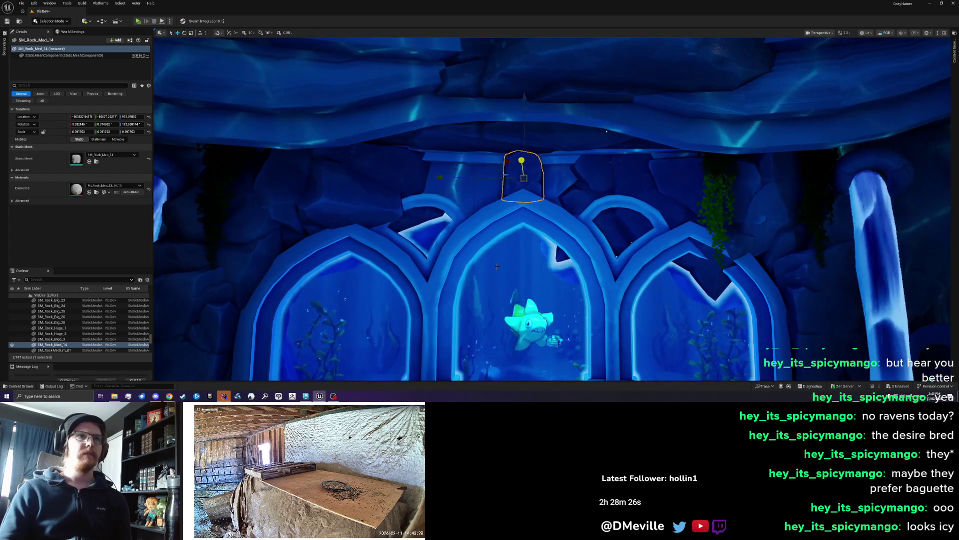
mouse_move(481, 177)
left_mouse_down()
mouse_move(442, 177)
mouse_move(518, 178)
mouse_move(393, 179)
mouse_move(539, 193)
left_mouse_up()
key("Escape")
Delete the three small rocks sitting above the arches
scroll(555, 239, "down", 10)
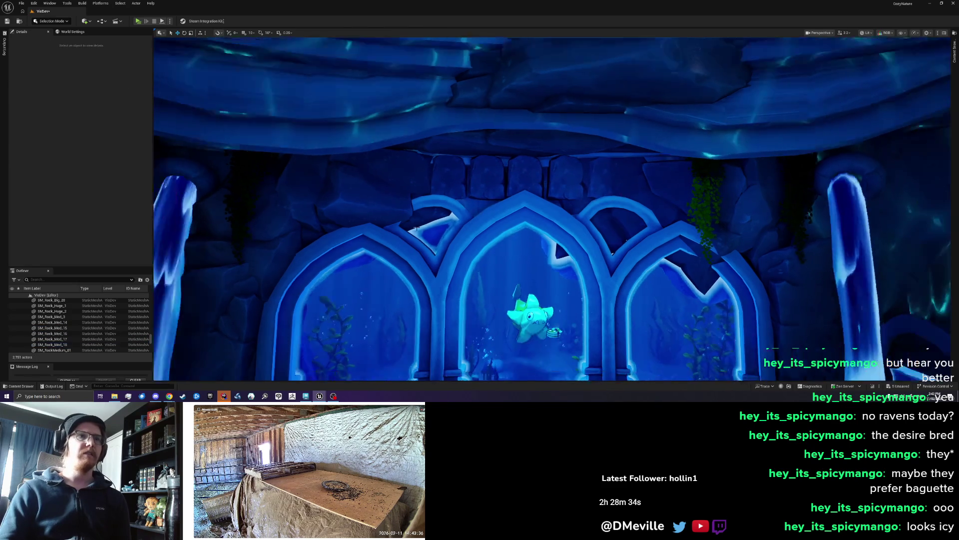
scroll(416, 226, "up", 5)
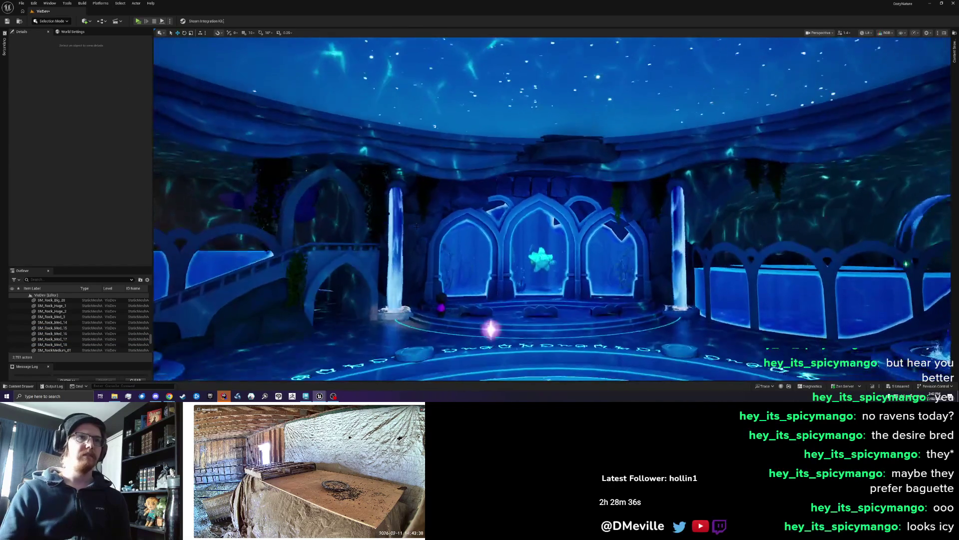
scroll(416, 226, "up", 5)
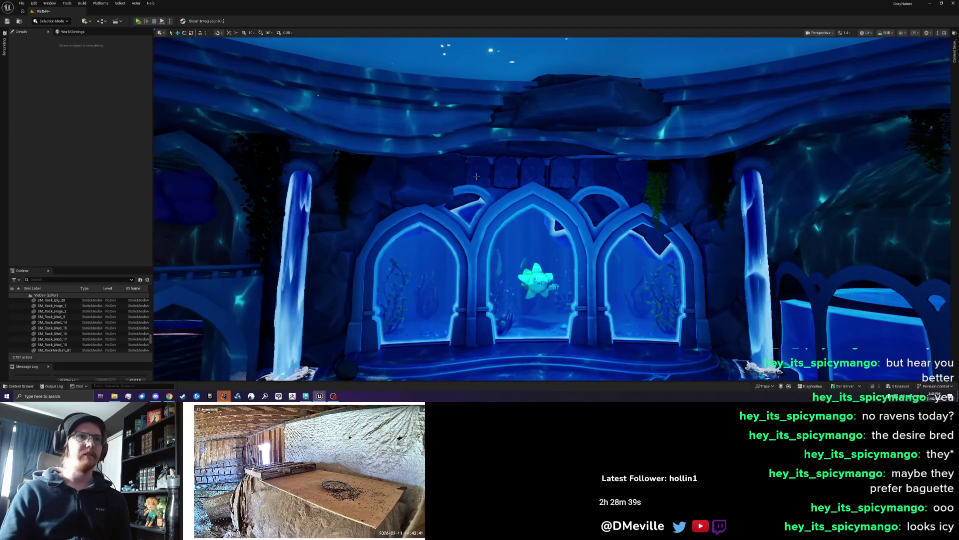
left_click(476, 176)
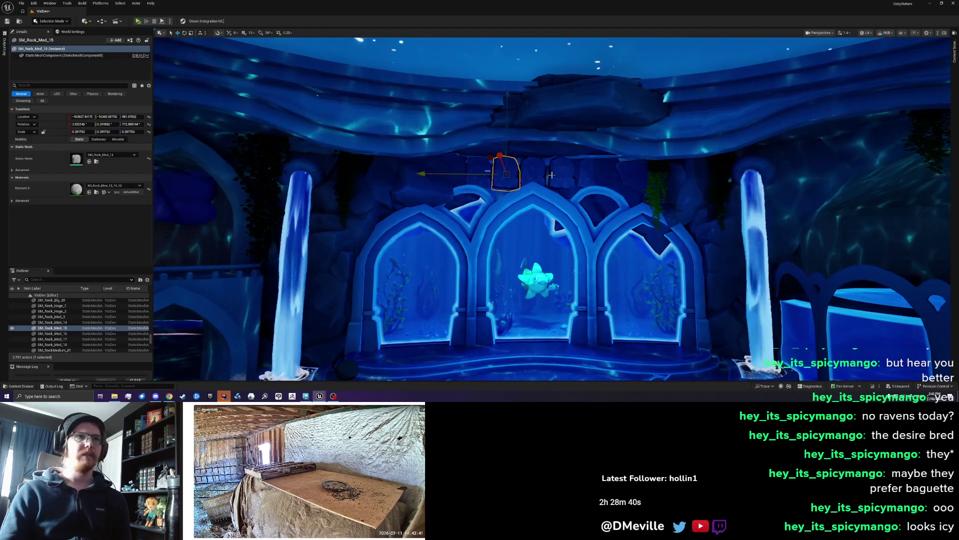
left_click(530, 172, "ctrl")
left_click(584, 178, "ctrl")
key("Delete")
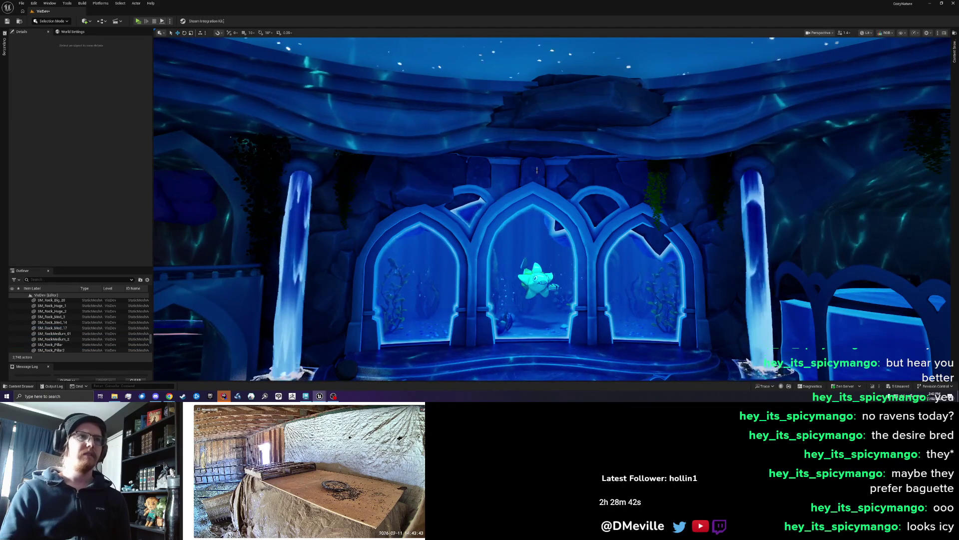
Remove SM_Rock_Med_14 and SM_Rock_Med_17 above the central arch, then select SM_Rock_Big_22
left_click(535, 176)
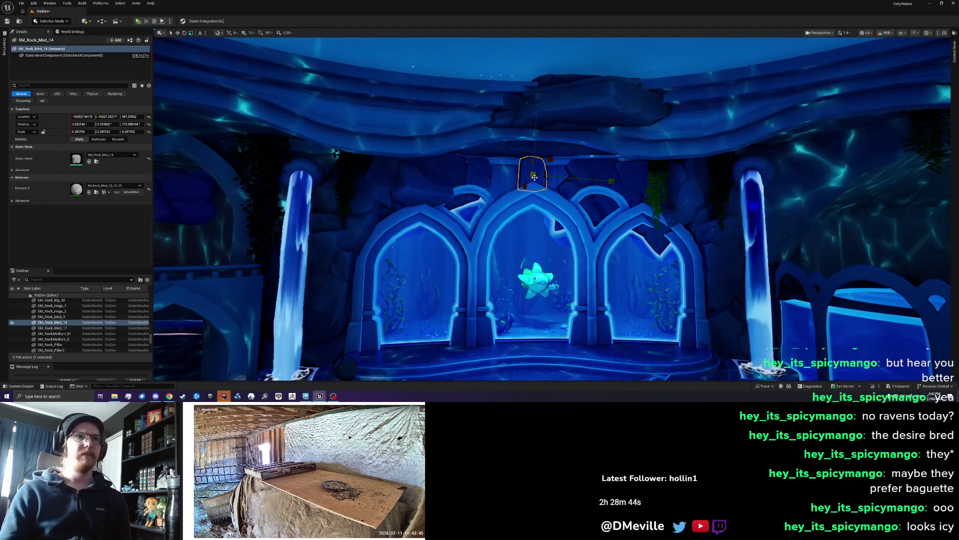
key("e")
left_click_drag(530, 172, 623, 159)
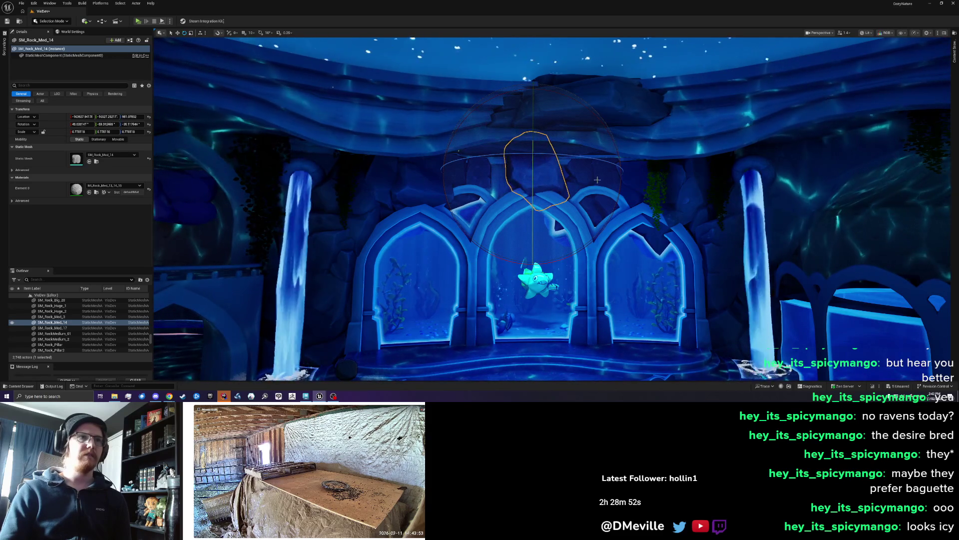
left_click_drag(665, 184, 616, 214)
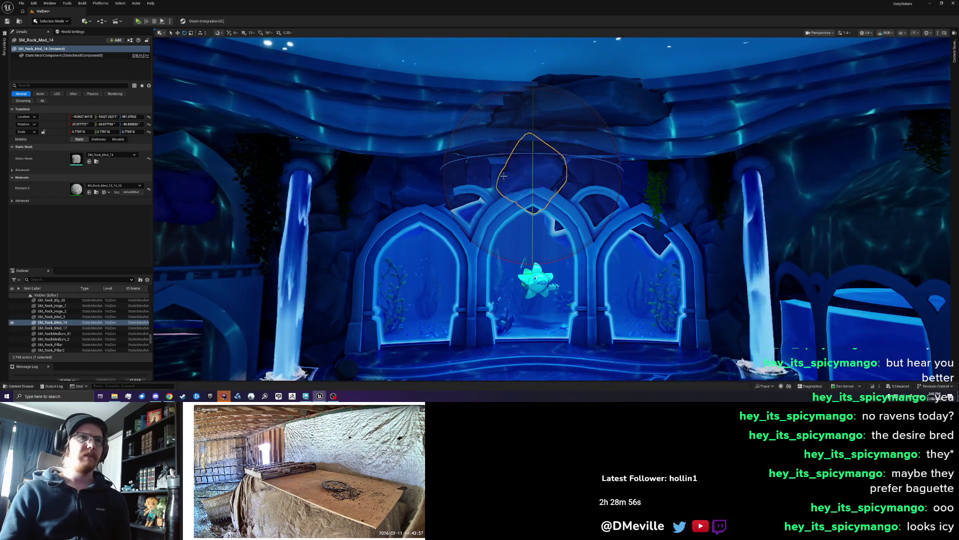
key("Delete")
left_click(479, 173)
key("Delete")
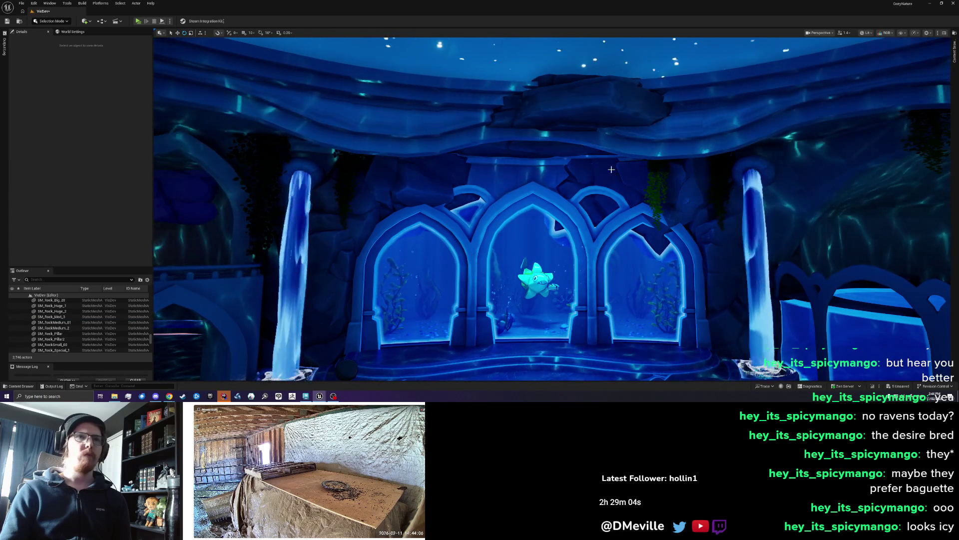
left_click(739, 251)
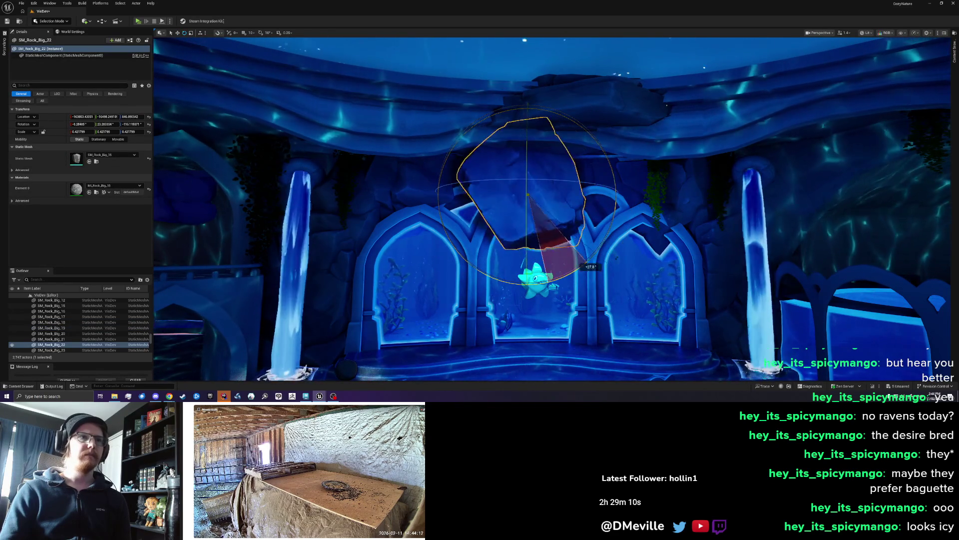
Shift, raise and tilt SM_Rock_Big_22 roughly into place over the central arch
left_click_drag(617, 188, 612, 163)
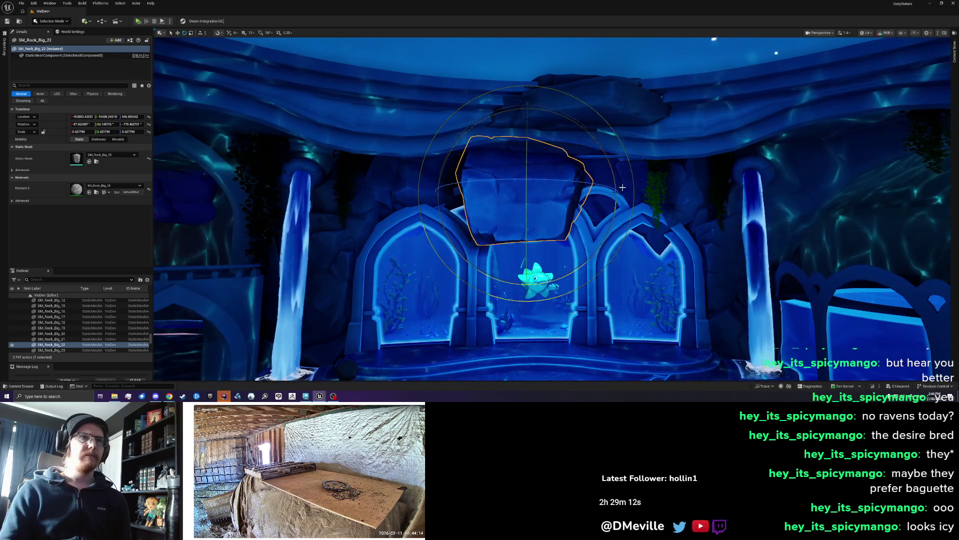
key("w")
left_click_drag(547, 200, 608, 239)
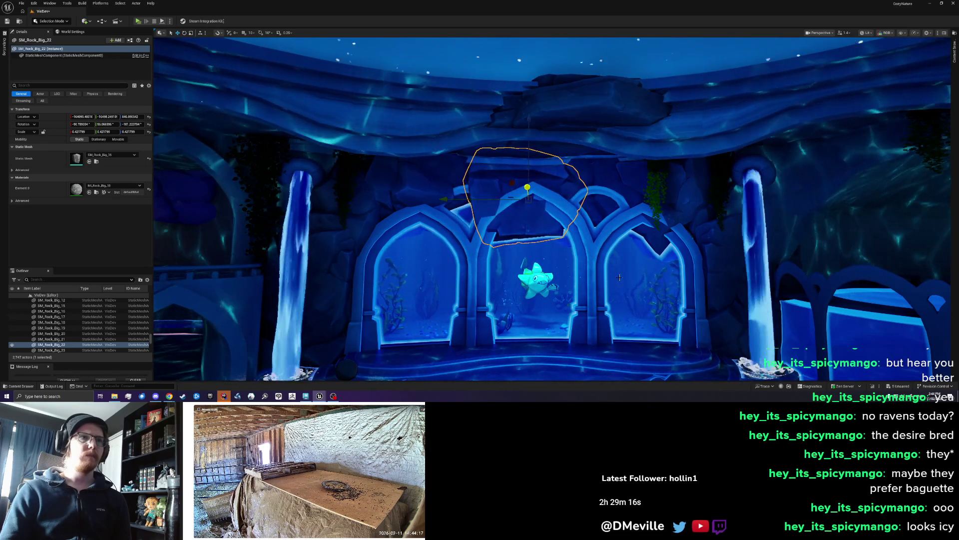
left_click_drag(592, 247, 574, 244)
key("e")
mouse_move(554, 210)
left_mouse_down()
mouse_move(537, 178)
mouse_move(552, 190)
left_mouse_up()
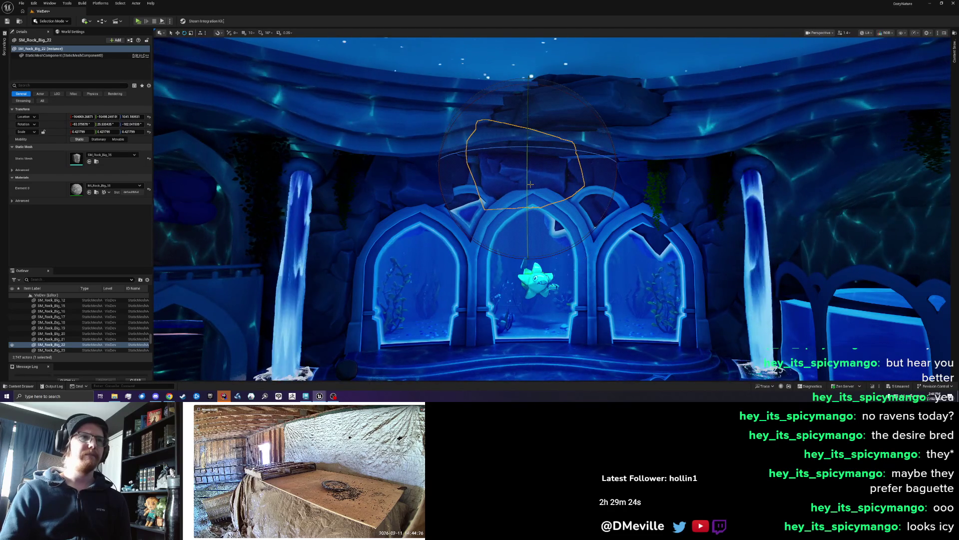
left_click_drag(549, 188, 552, 252)
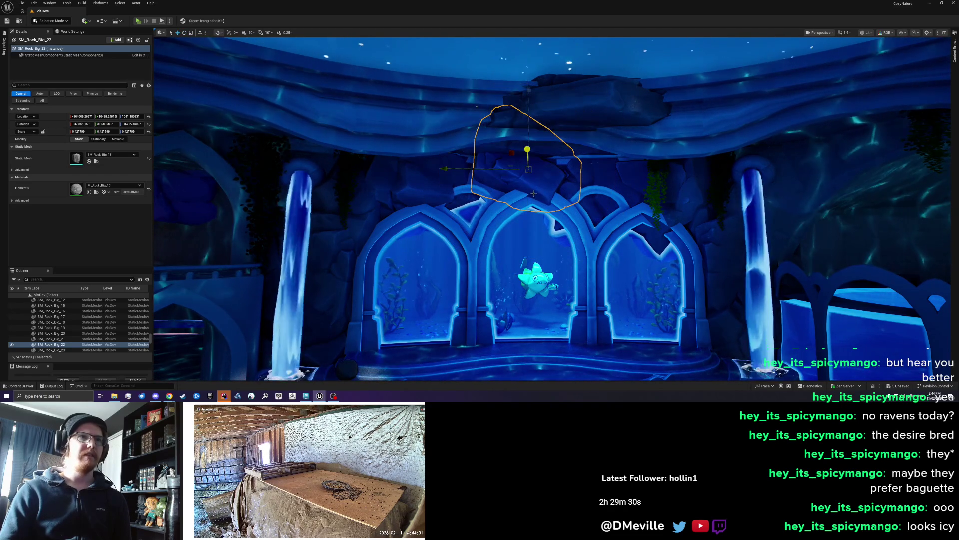
key("e")
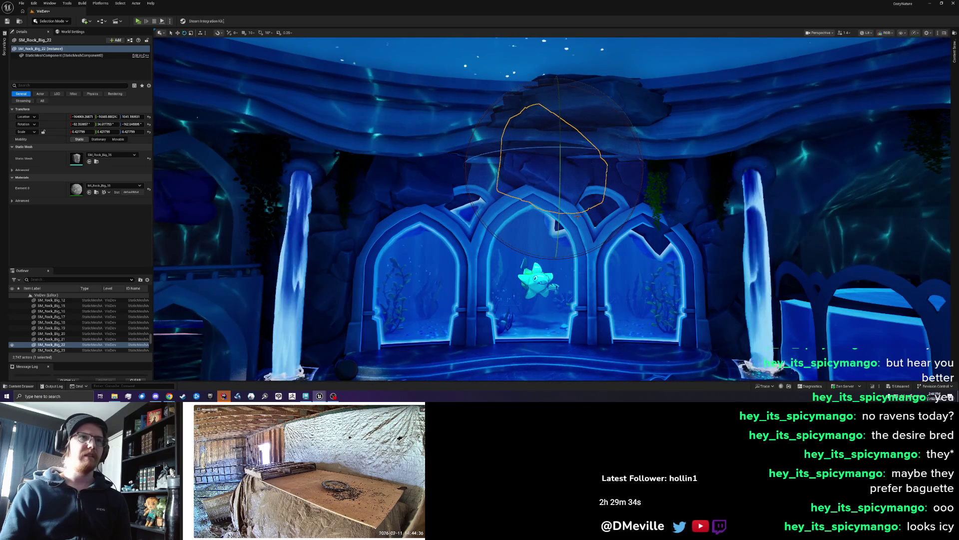
left_click_drag(577, 246, 554, 225)
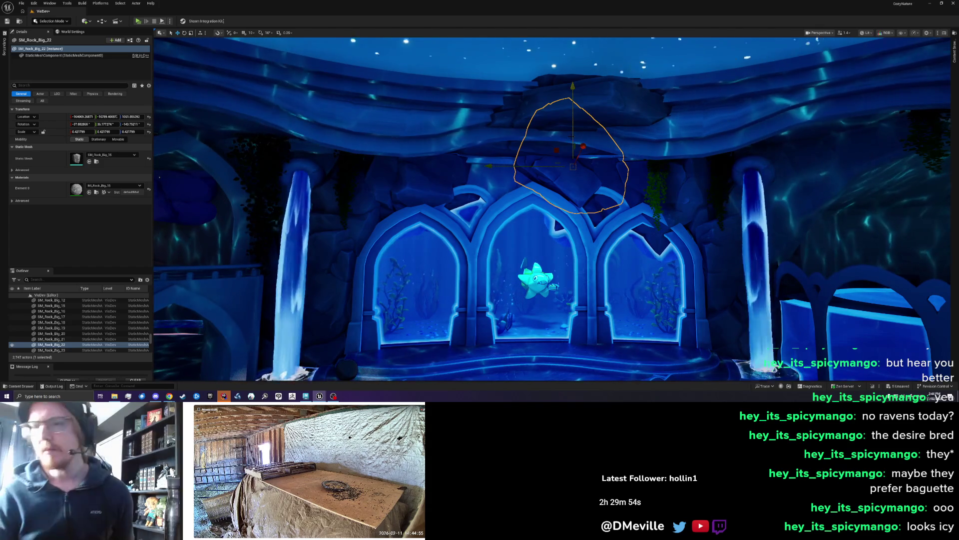
Fine-tune the rock's rotation until it caps the central arch, then deselect it
key("e")
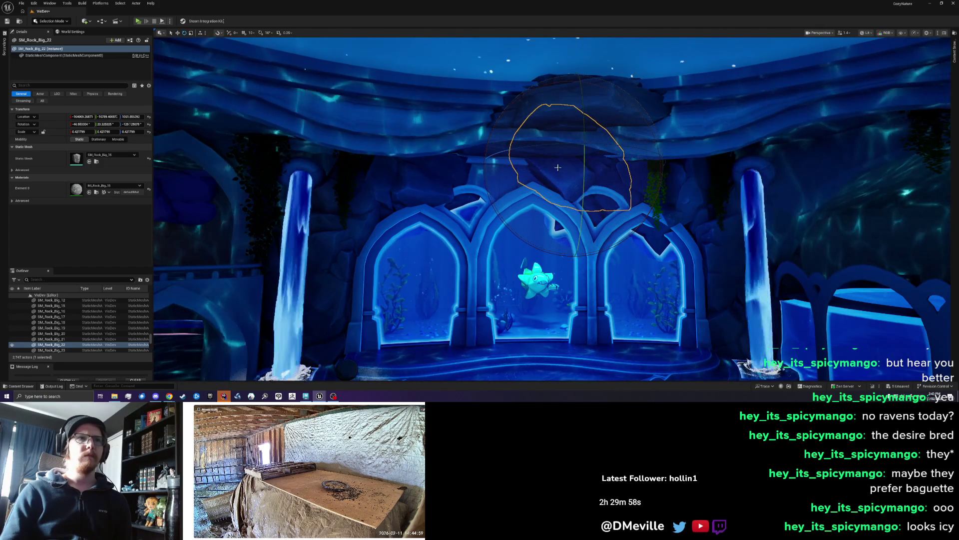
left_click_drag(574, 190, 571, 189)
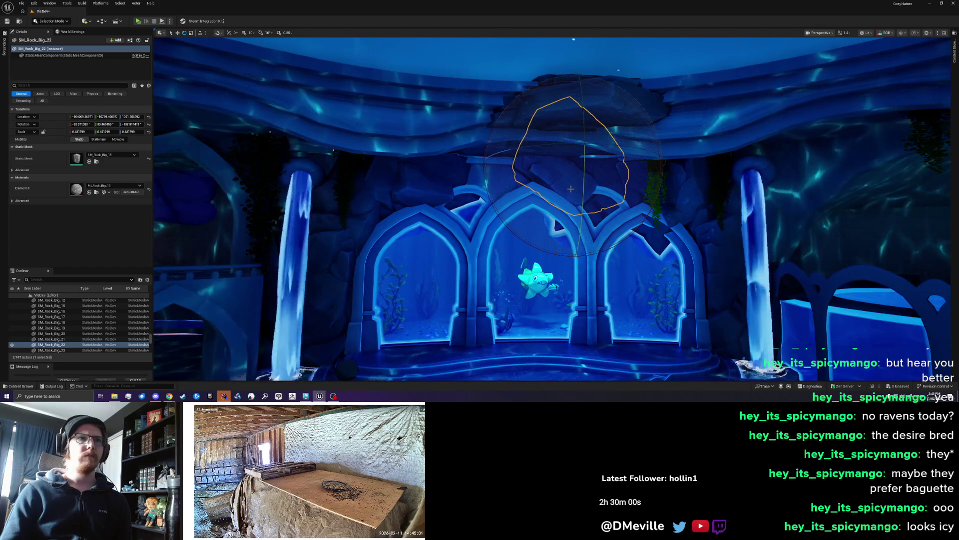
mouse_move(566, 185)
left_mouse_down()
mouse_move(633, 210)
mouse_move(578, 188)
left_mouse_up()
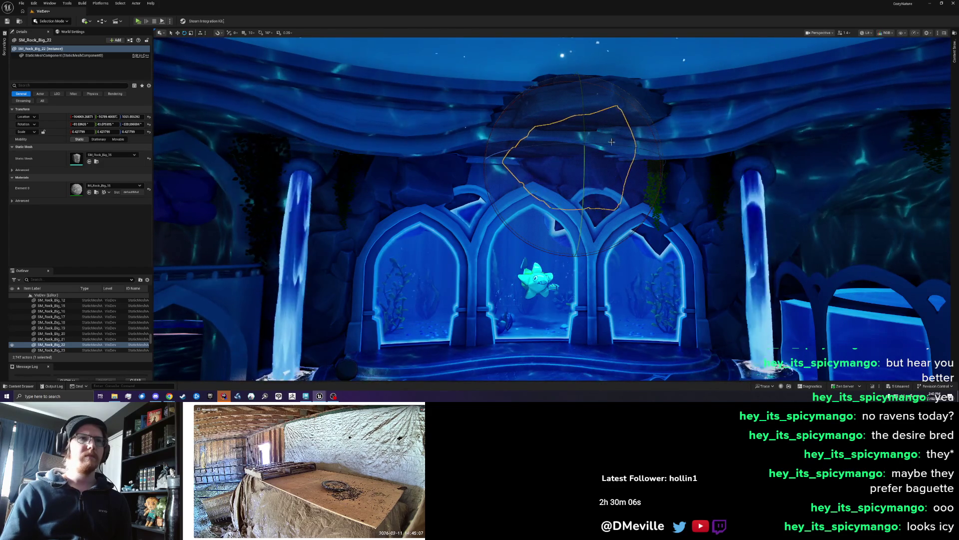
left_click_drag(611, 142, 646, 245)
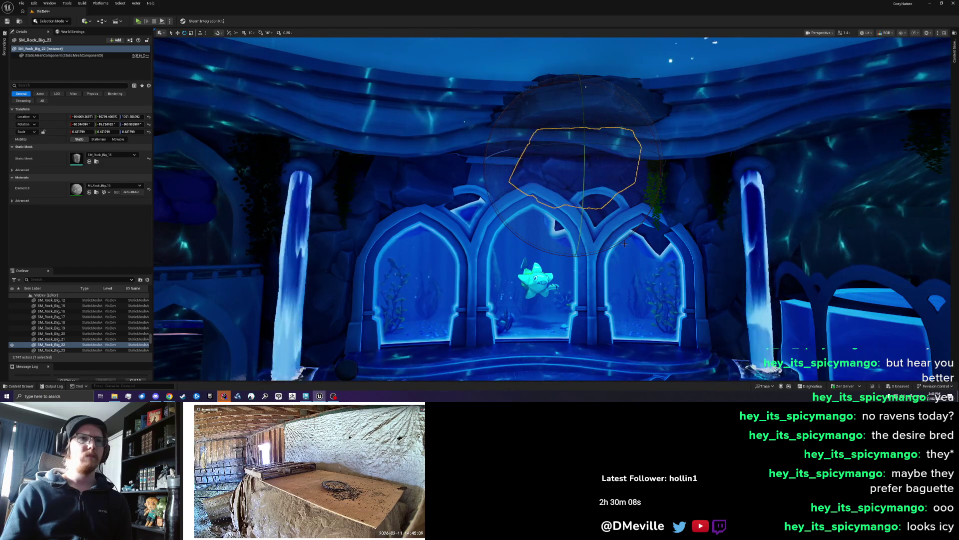
left_click_drag(617, 238, 599, 220)
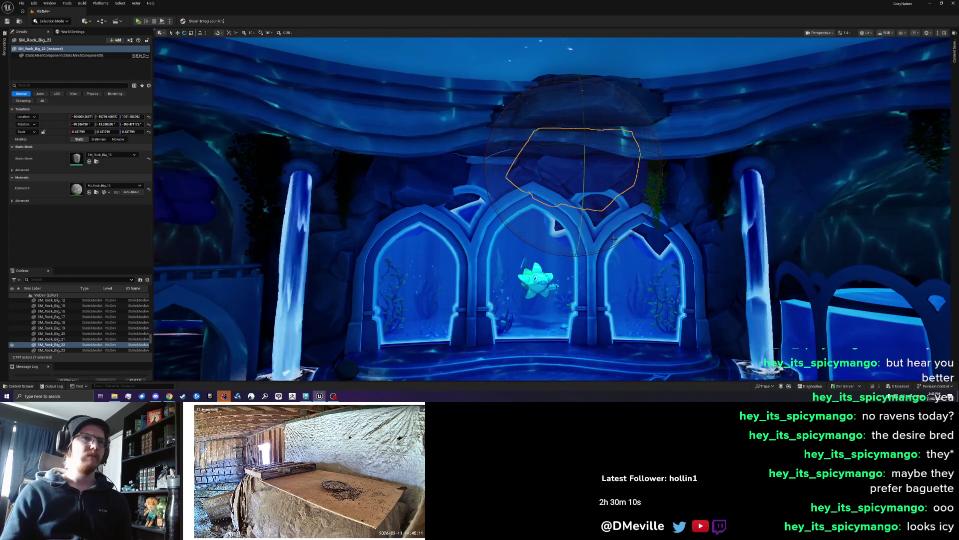
key("w")
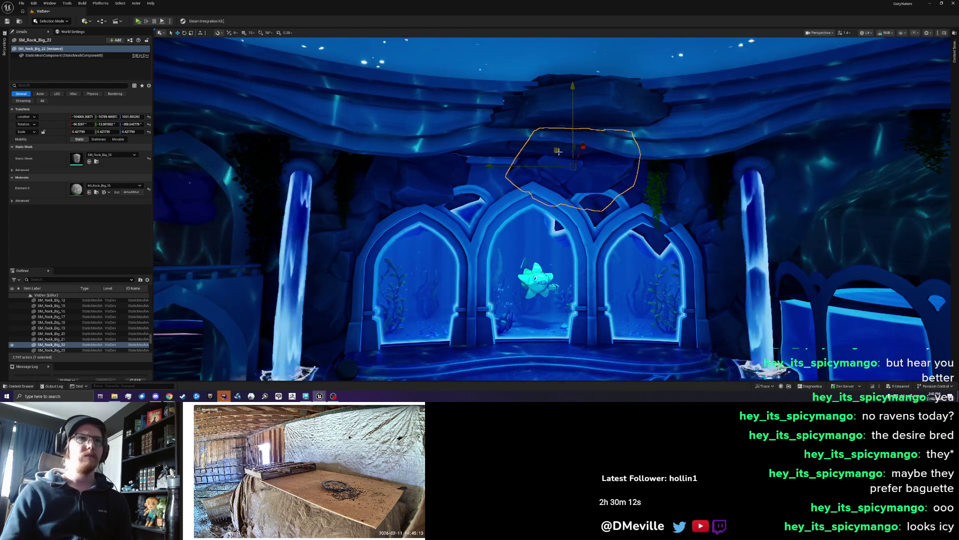
scroll(559, 154, "up", 6)
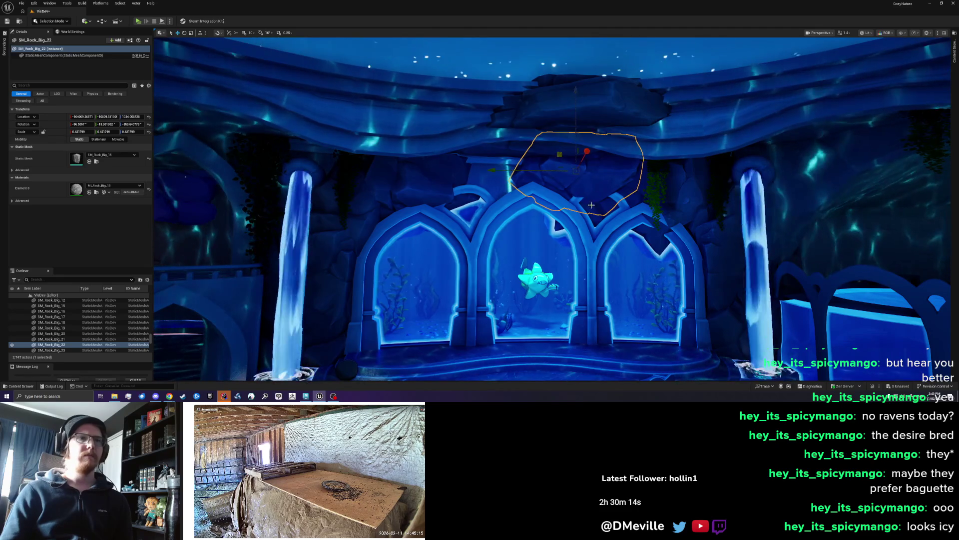
key("Escape")
scroll(553, 209, "down", 2)
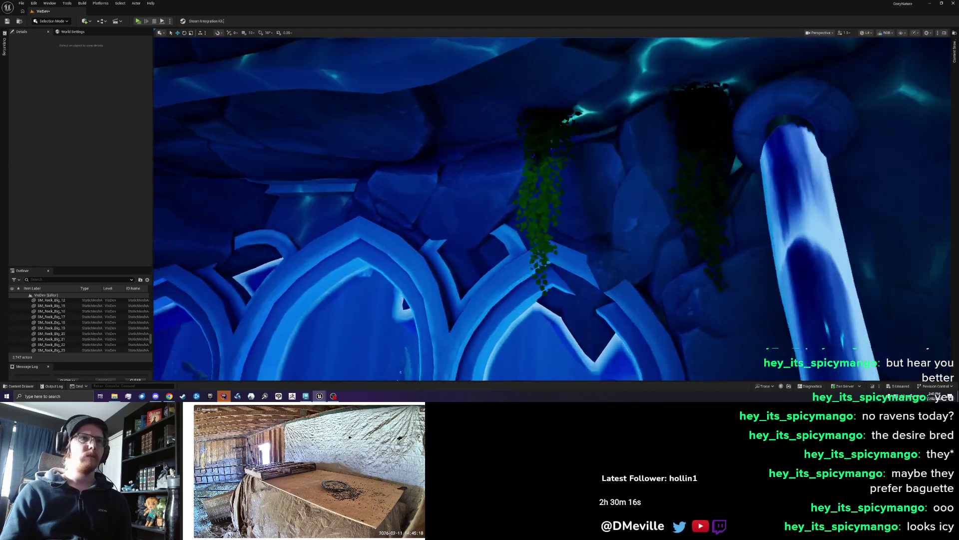
Turn SM_Rock_Big_22 about 6 degrees around its vertical axis to frame the centre arch
scroll(552, 209, "down", 3)
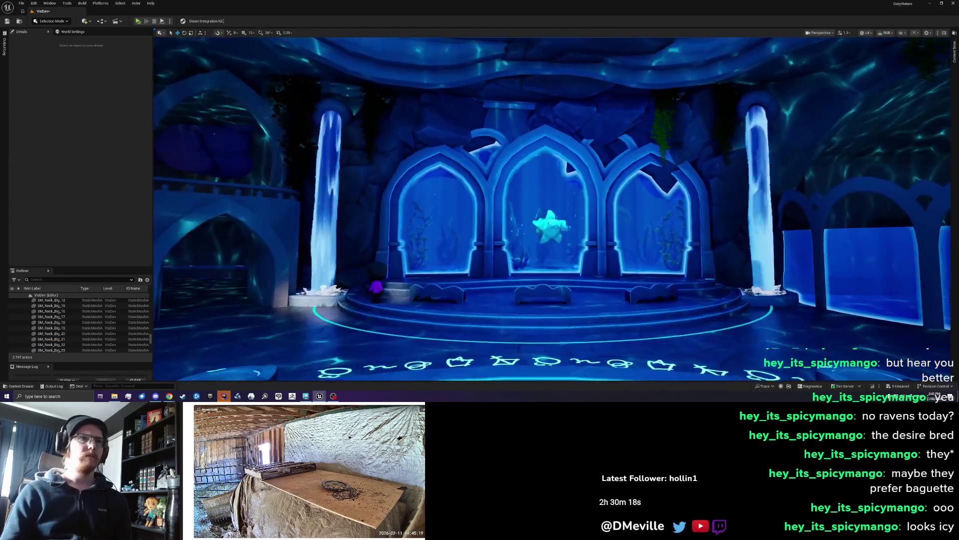
left_click(594, 152)
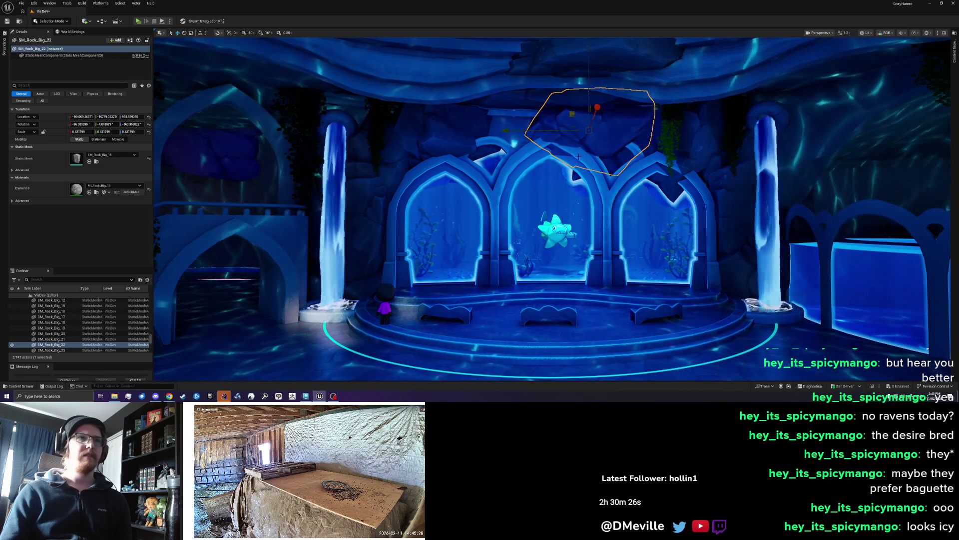
scroll(575, 117, "up", 2)
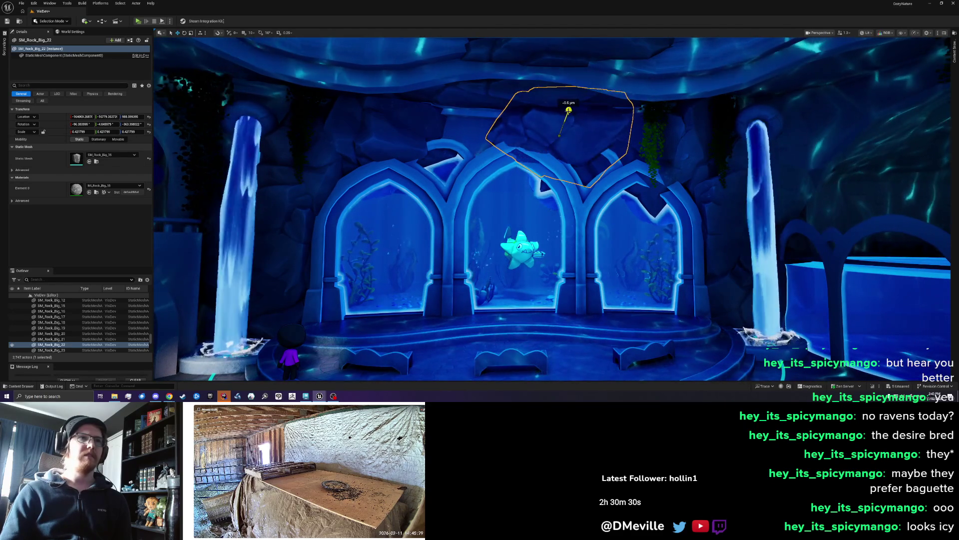
scroll(577, 145, "down", 4)
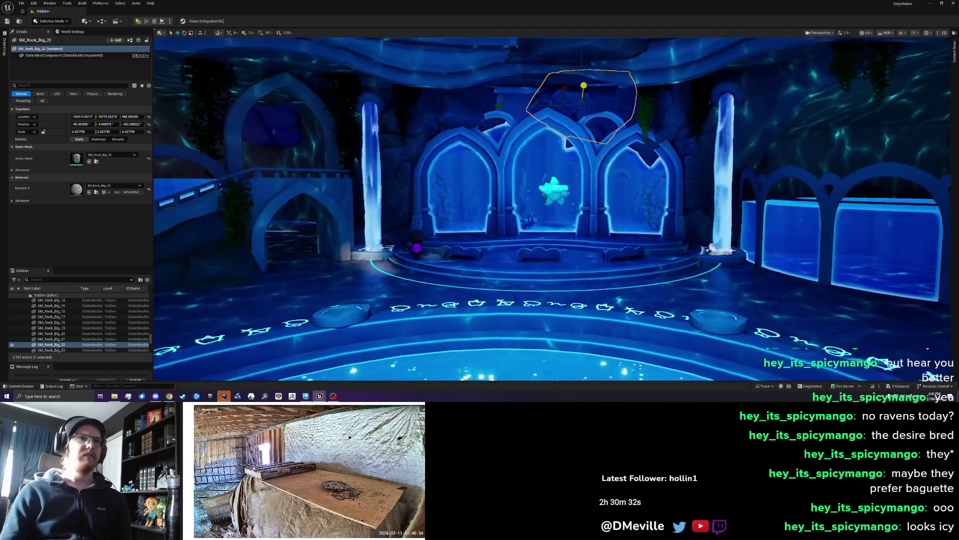
scroll(577, 144, "up", 4)
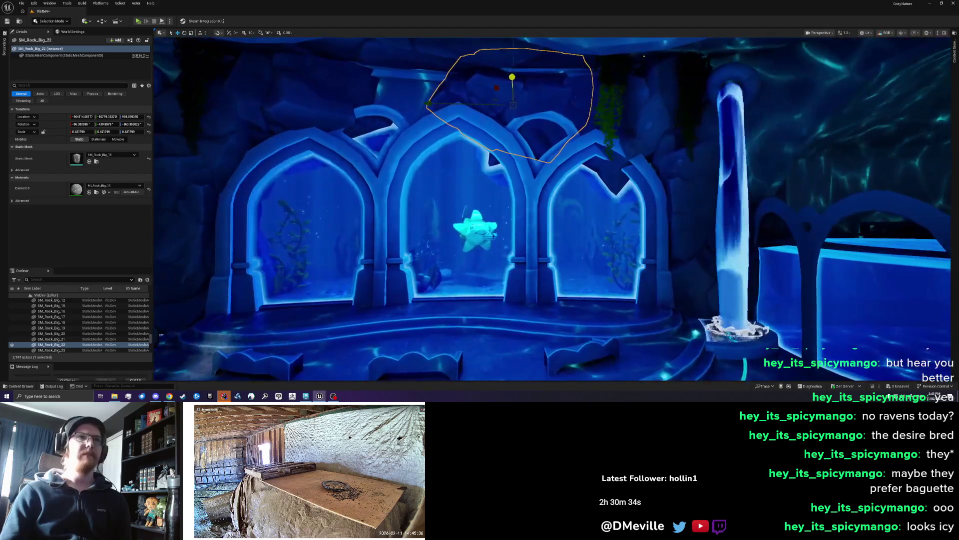
left_click(612, 145)
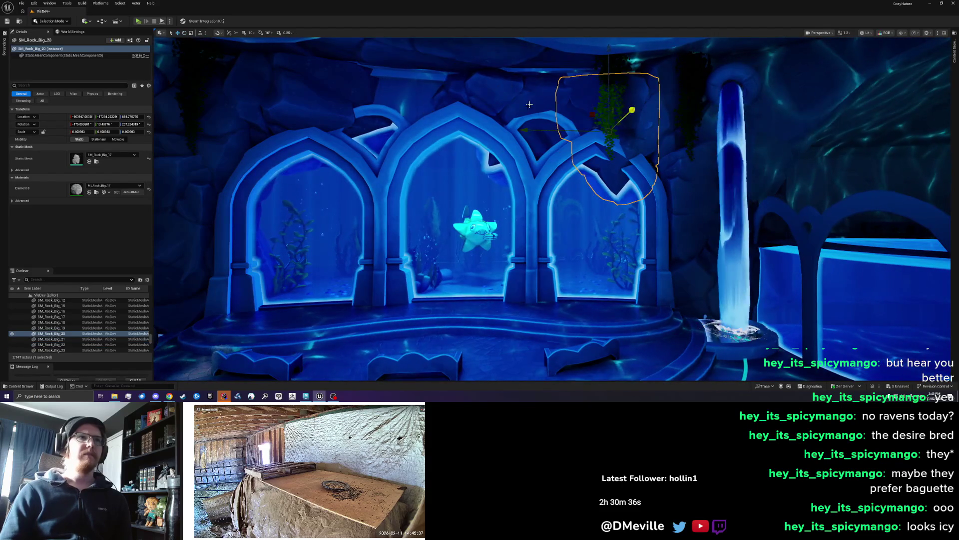
left_click(527, 103)
left_click_drag(538, 73, 524, 72)
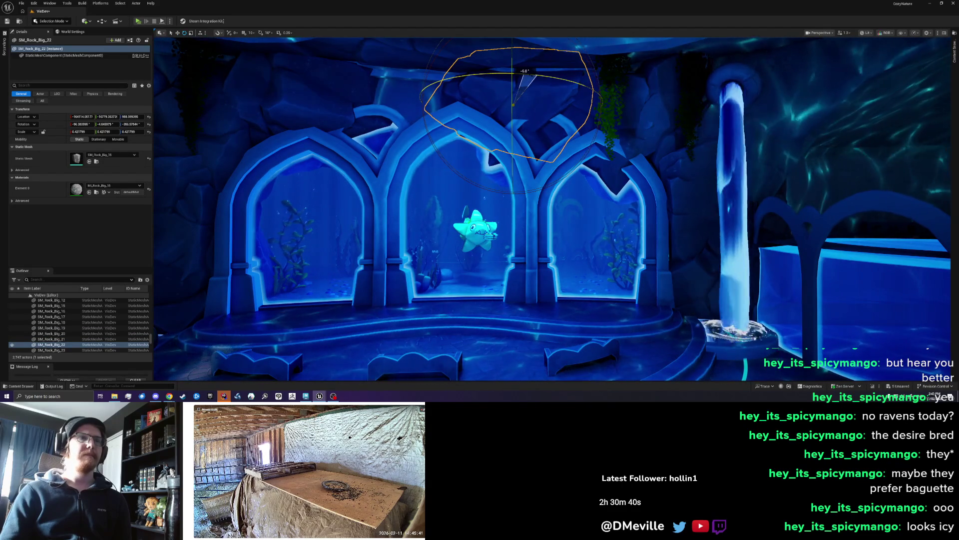
key("Escape")
scroll(552, 209, "down", 6)
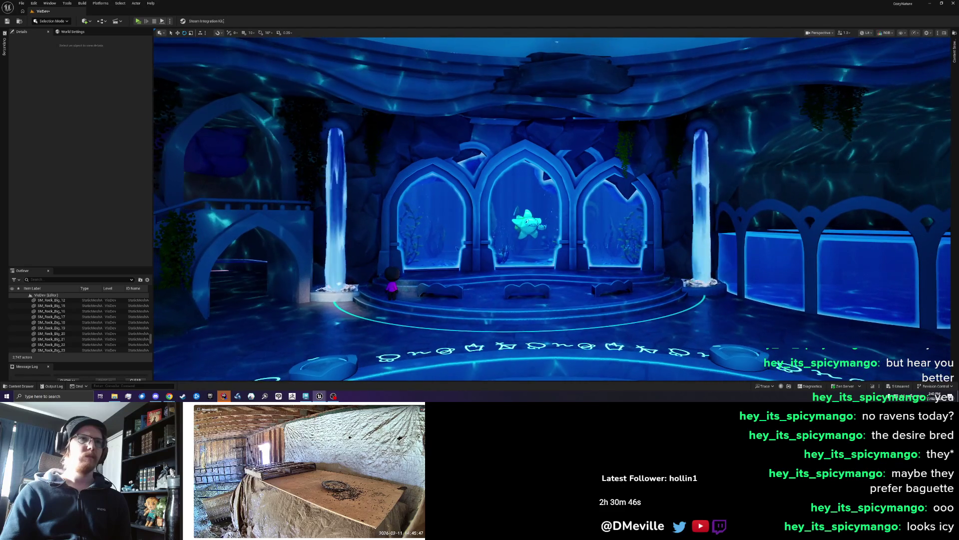
scroll(542, 156, "up", 5)
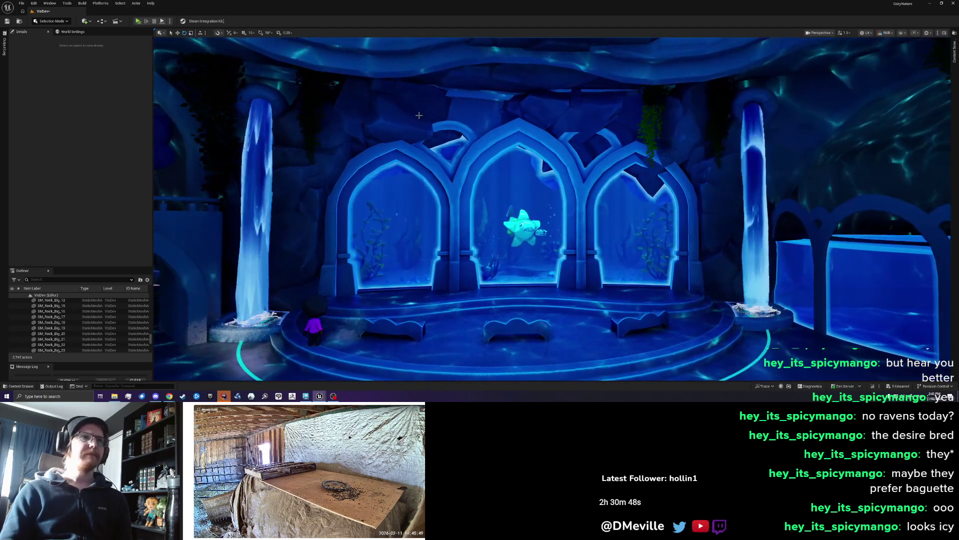
Duplicate SM_Rock_Big_25, move the copy above the centre arch and tilt it slightly
left_click(368, 147)
left_click(294, 220)
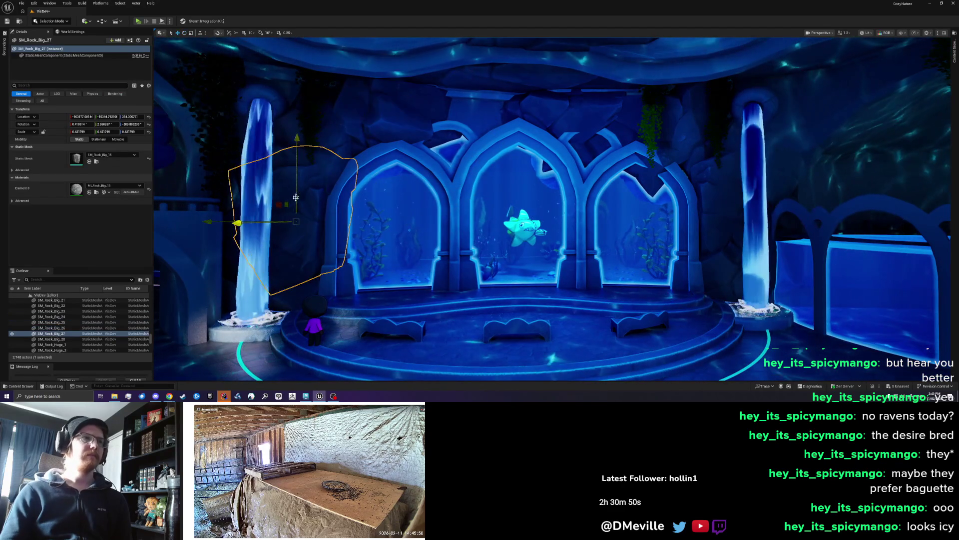
left_click_drag(254, 121, 448, 146)
key("e")
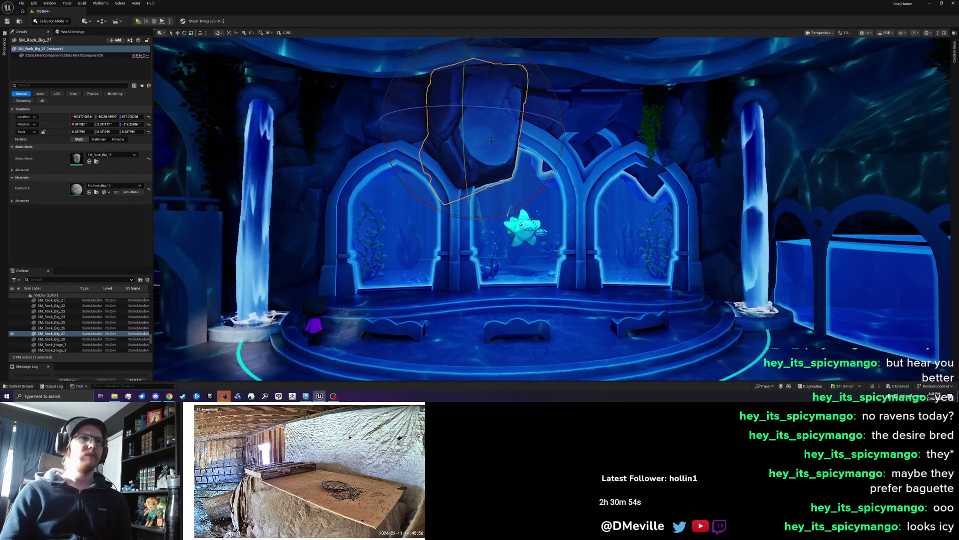
mouse_move(488, 141)
left_mouse_down()
mouse_move(432, 123)
mouse_move(442, 121)
mouse_move(446, 134)
mouse_move(423, 135)
mouse_move(483, 109)
mouse_move(447, 123)
mouse_move(439, 150)
mouse_move(411, 149)
left_mouse_up()
key("w")
key("e")
key("w")
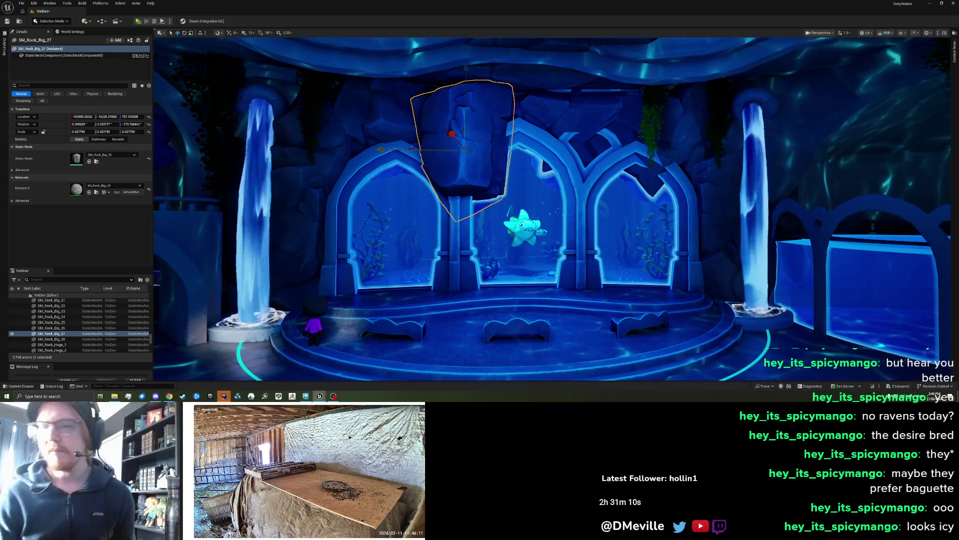
Raise the new rock about 2 m and slide it left toward the left arch
left_click_drag(466, 116, 461, 78)
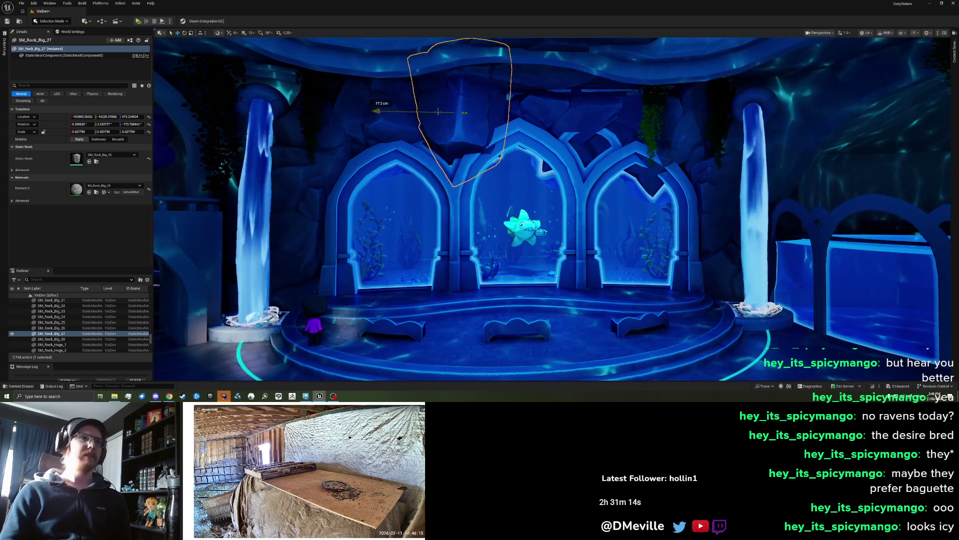
left_click_drag(455, 118, 457, 83)
scroll(469, 188, "down", 10)
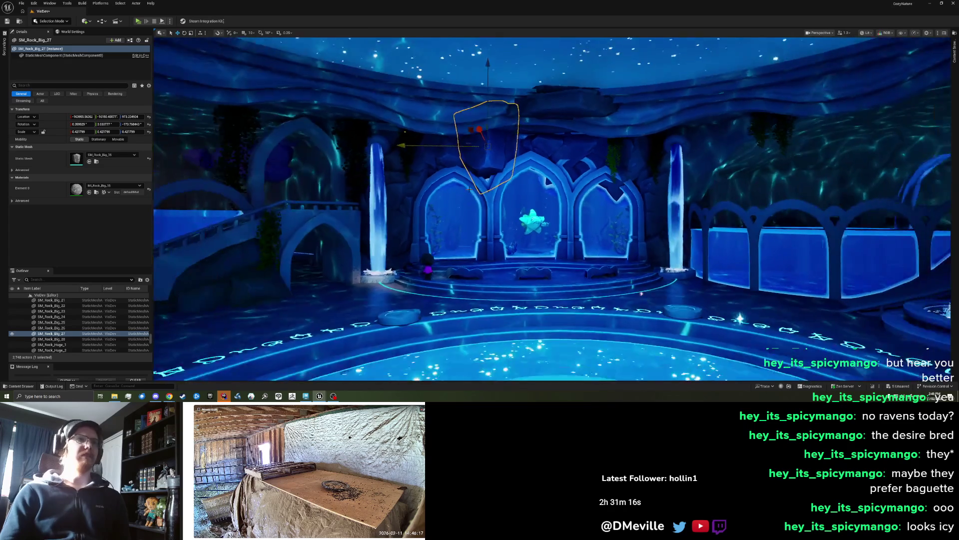
scroll(544, 166, "up", 5)
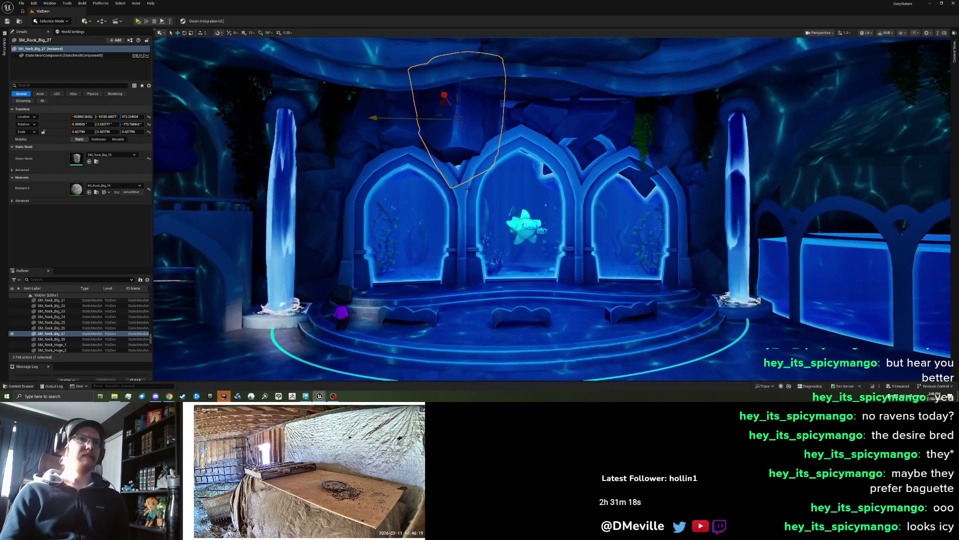
mouse_move(452, 108)
left_mouse_down()
mouse_move(275, 108)
mouse_move(285, 109)
mouse_move(222, 73)
mouse_move(243, 106)
left_mouse_up()
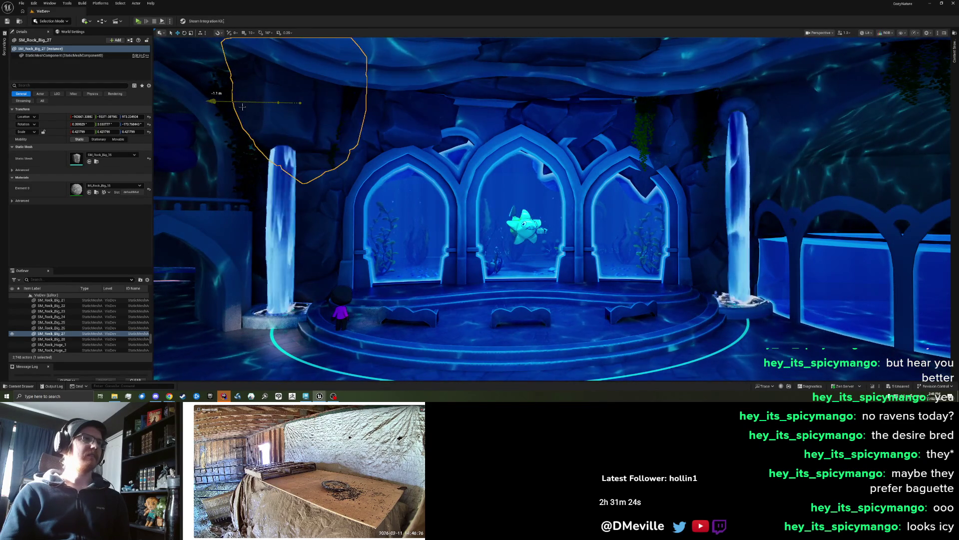
key("Escape")
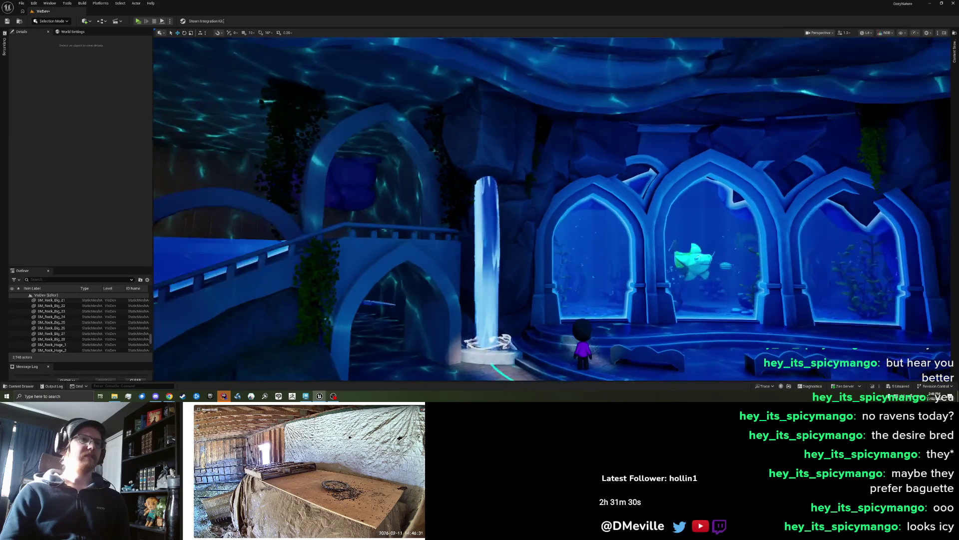
Lift SM_Rock_Big_27 about 3 m, then roughly another metre higher
left_click(470, 66)
left_click_drag(470, 66, 470, 52)
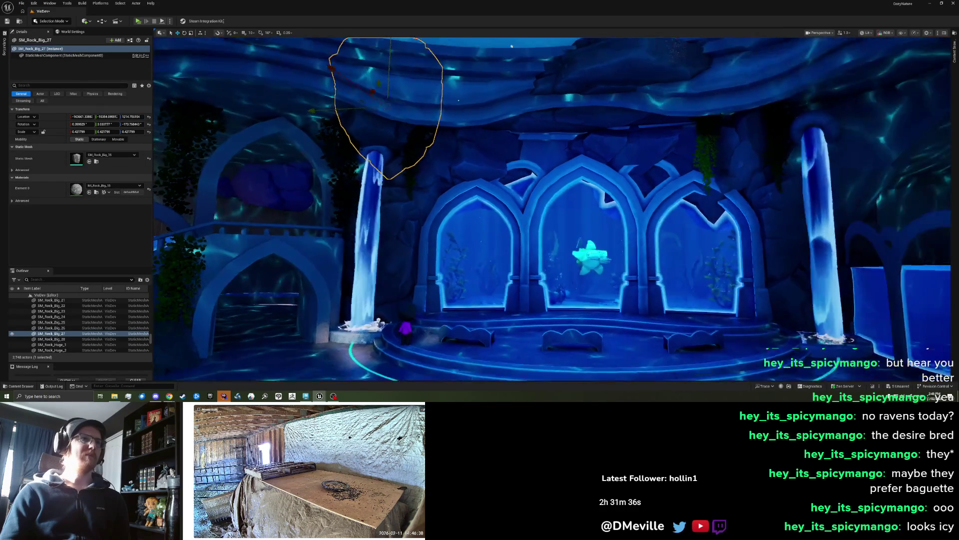
mouse_move(584, 193)
left_mouse_down()
mouse_move(564, 185)
mouse_move(555, 145)
left_mouse_up()
mouse_move(543, 46)
left_mouse_down()
mouse_move(544, 57)
mouse_move(520, 56)
mouse_move(522, 85)
left_mouse_up()
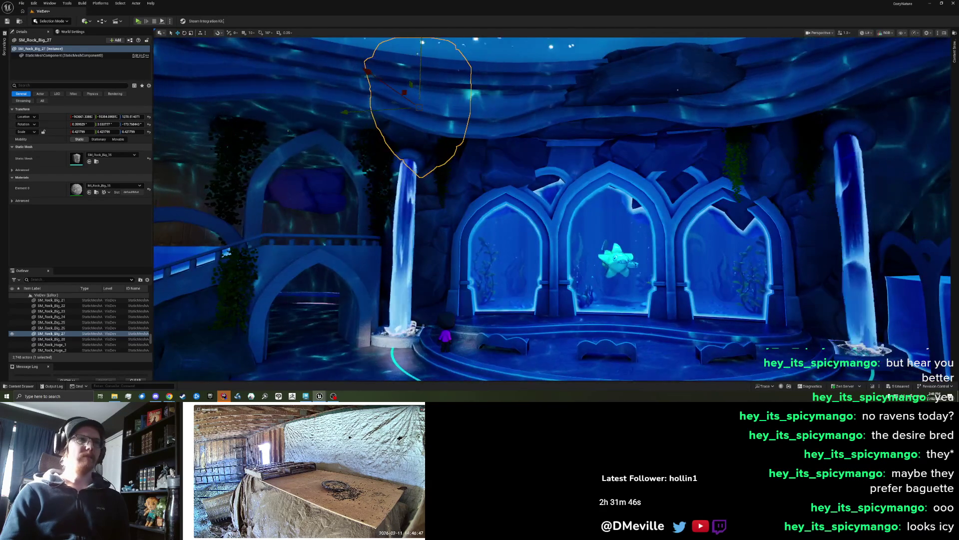
scroll(552, 209, "up", 2)
mouse_move(208, 80)
left_mouse_down()
mouse_move(227, 67)
mouse_move(210, 79)
mouse_move(488, 53)
mouse_move(503, 194)
mouse_move(522, 185)
mouse_move(435, 197)
left_mouse_up()
Rotate the rock to a new orientation above the arches
key("e")
mouse_move(422, 194)
left_mouse_down()
mouse_move(456, 163)
mouse_move(491, 182)
mouse_move(465, 175)
mouse_move(508, 167)
mouse_move(458, 168)
mouse_move(466, 144)
left_mouse_up()
key("w")
key("e")
key("w")
Spin SM_Rock_Big_29 about 46 degrees and tilt it slightly on another axis
key("a")
key("d")
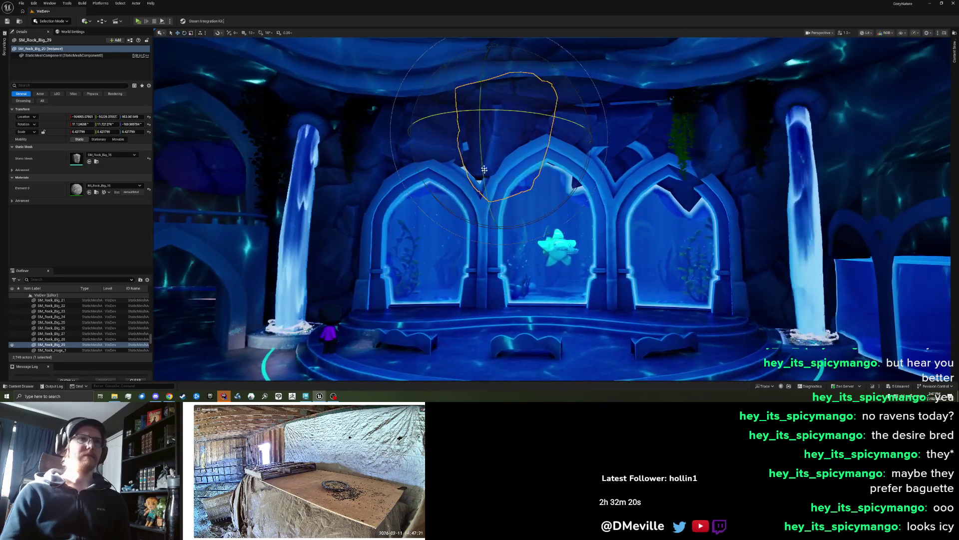
key("e")
left_click_drag(495, 112, 572, 122)
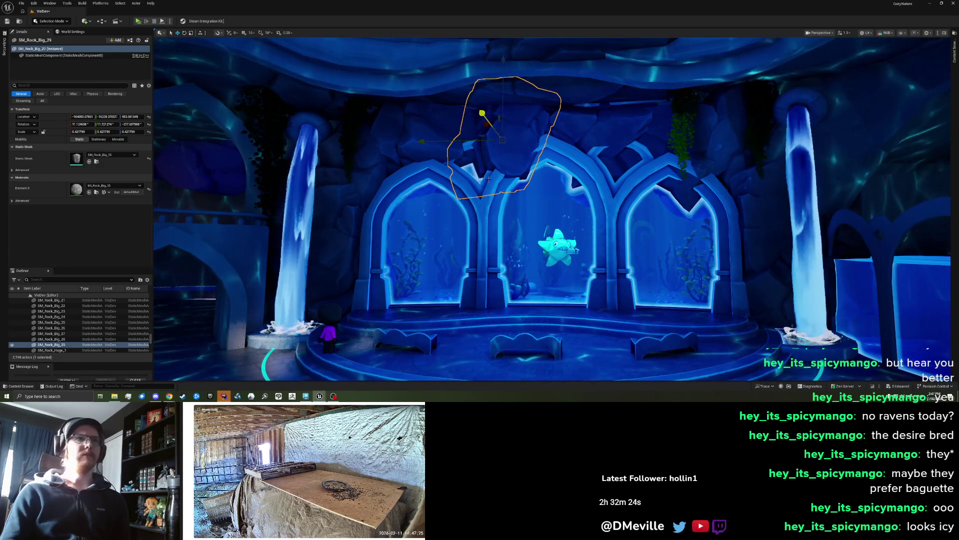
left_click_drag(484, 224, 475, 227)
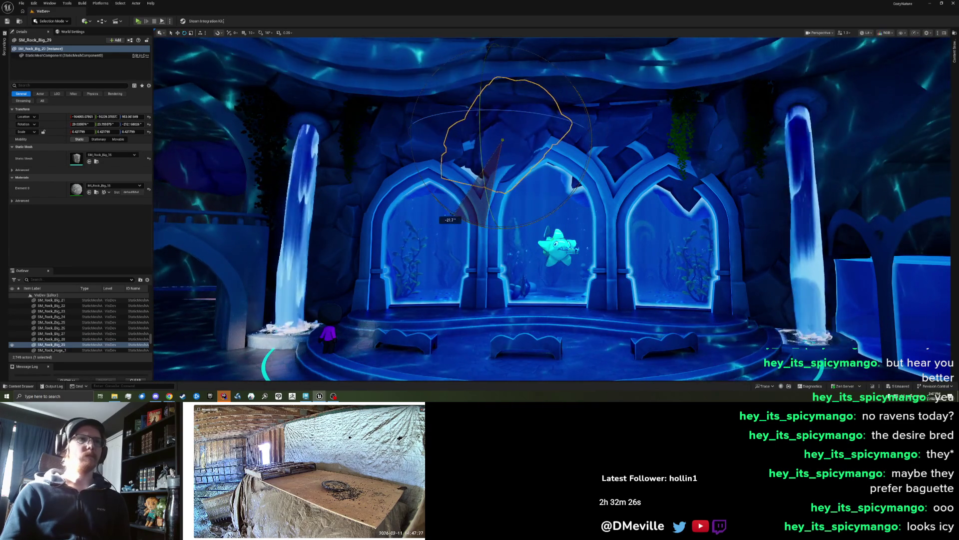
left_click_drag(516, 139, 519, 145)
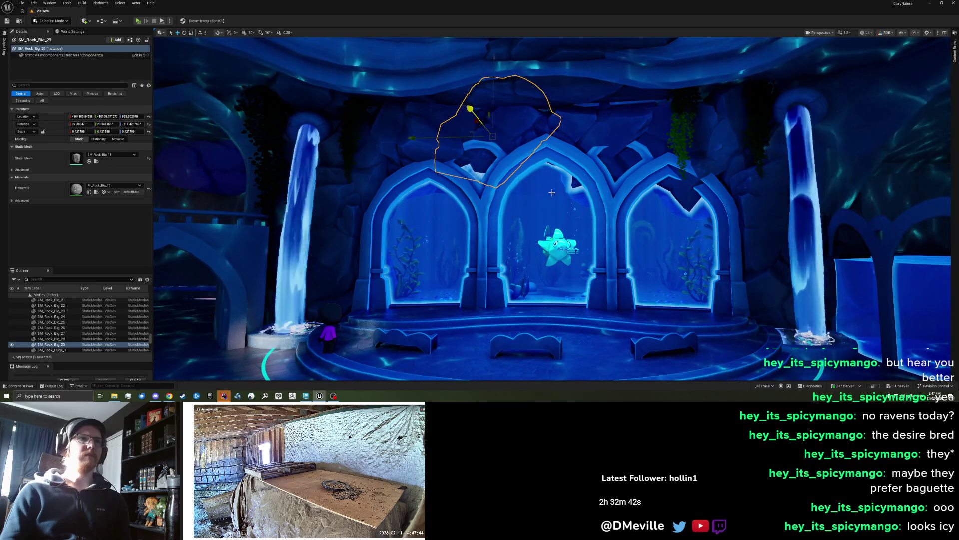
key("Escape")
Reselect SM_Rock_Big_29 in rotate mode for further adjustment
scroll(469, 109, "down", 3)
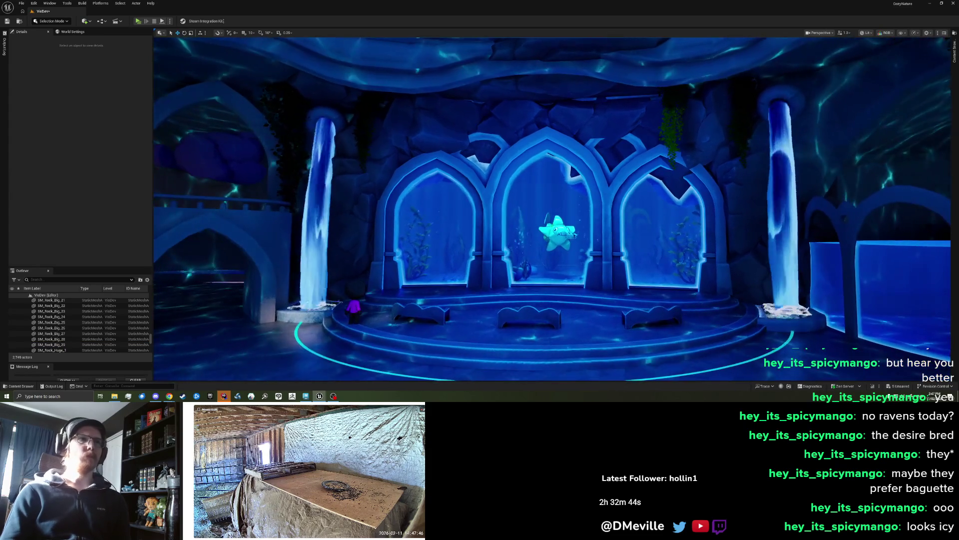
scroll(552, 208, "down", 2)
scroll(552, 208, "up", 4)
scroll(553, 208, "up", 2)
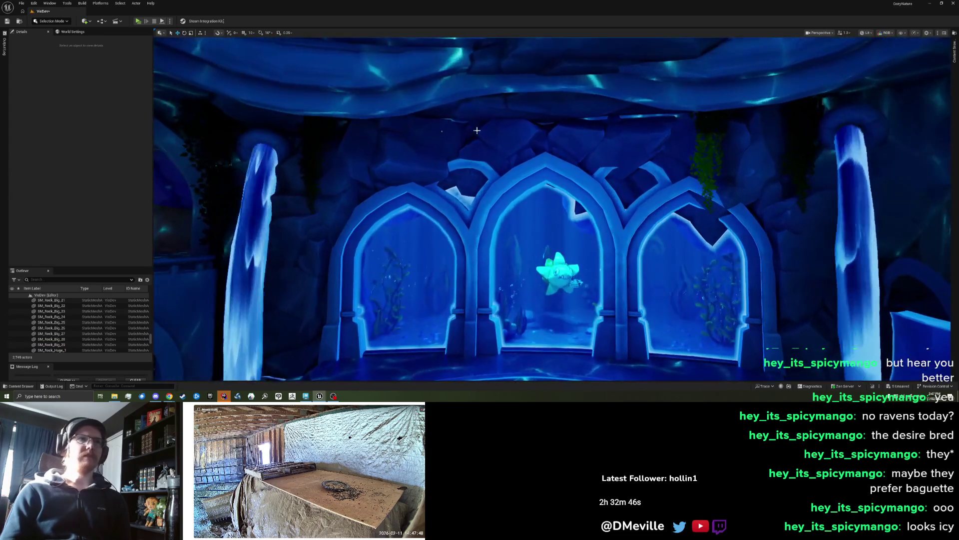
left_click(499, 130)
key("e")
scroll(500, 150, "up", 2)
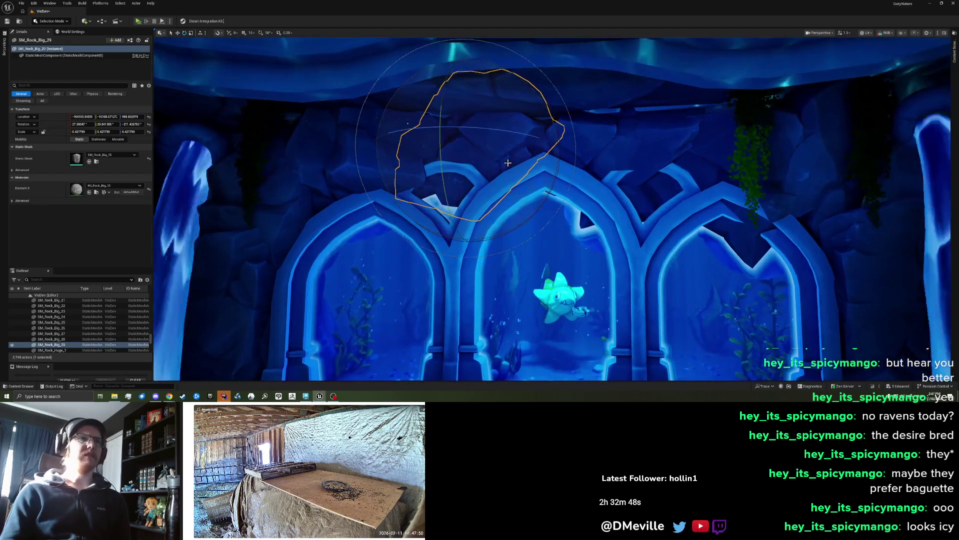
Turn SM_Rock_Big_29 about 10 degrees more and nudge SM_Rock_Big_22 about 35 cm
mouse_move(495, 234)
left_mouse_down()
mouse_move(505, 240)
mouse_move(464, 247)
mouse_move(484, 245)
mouse_move(550, 190)
mouse_move(546, 214)
mouse_move(530, 209)
left_mouse_up()
left_click_drag(455, 154, 623, 174)
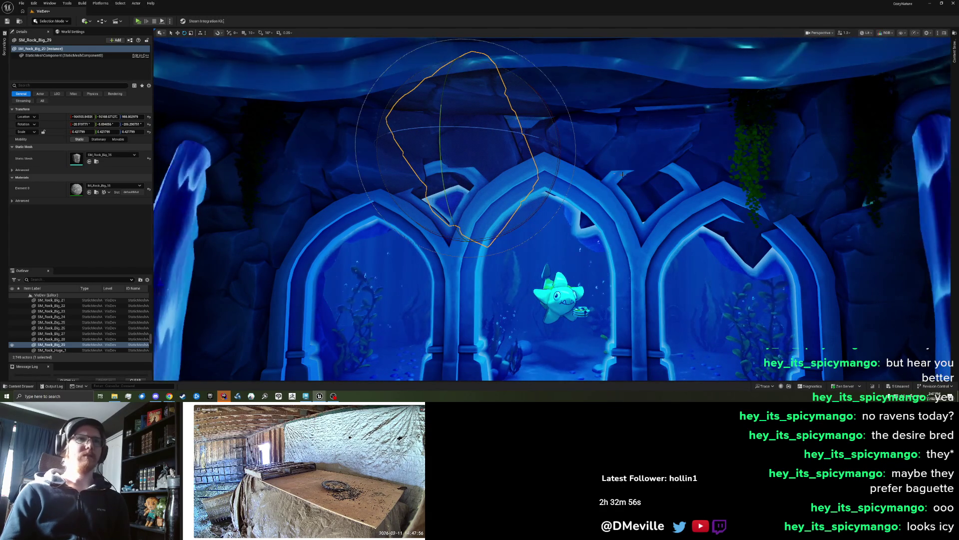
left_click(600, 160)
left_click_drag(612, 127, 613, 125)
scroll(613, 125, "down", 3)
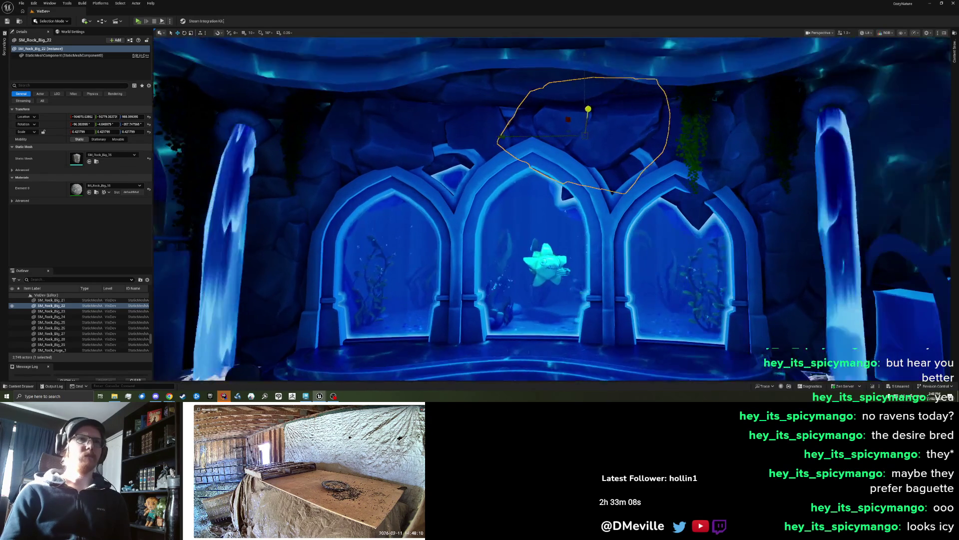
key("Escape")
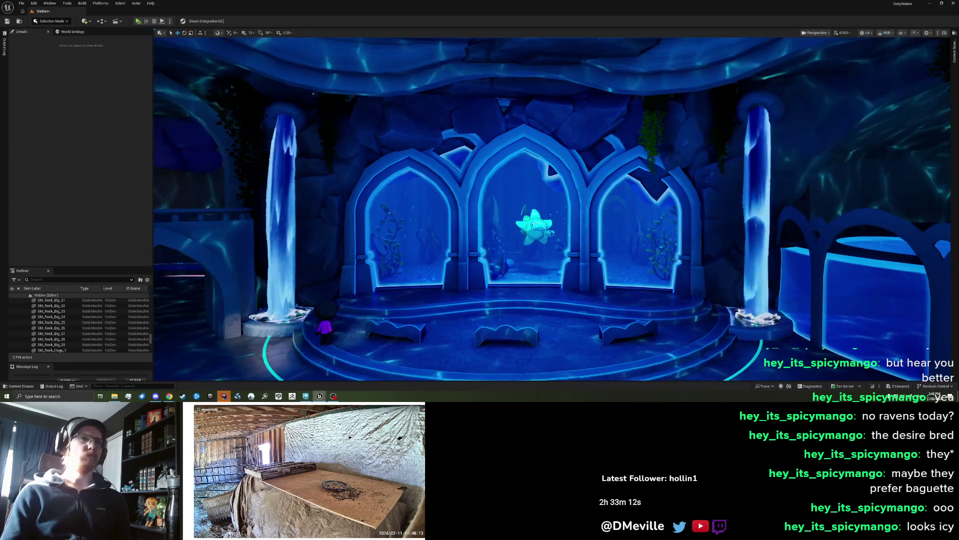
Rotate SM_Rock_Big_29 and move it up and to the right
scroll(523, 143, "up", 3)
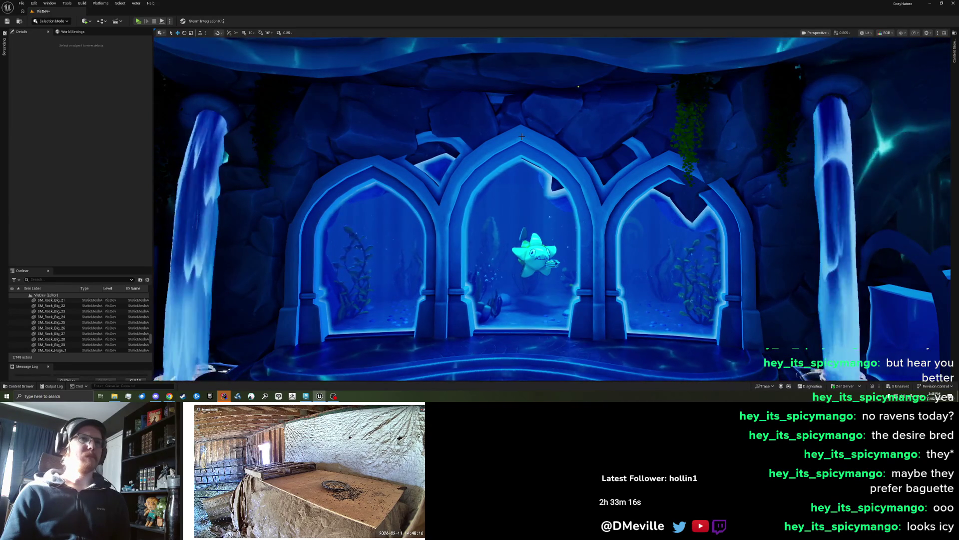
left_click(432, 125)
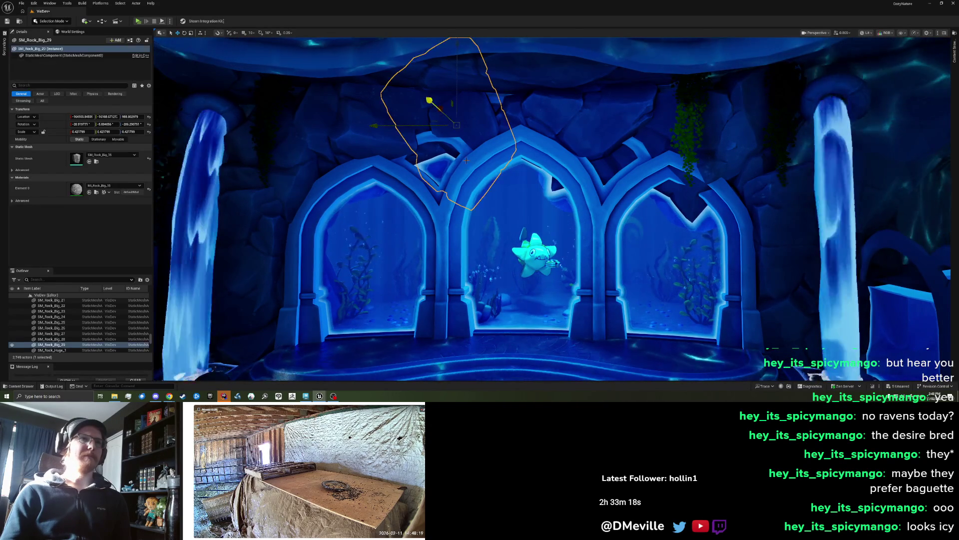
mouse_move(471, 159)
left_mouse_down()
mouse_move(485, 195)
mouse_move(465, 164)
mouse_move(496, 167)
left_mouse_up()
key("w")
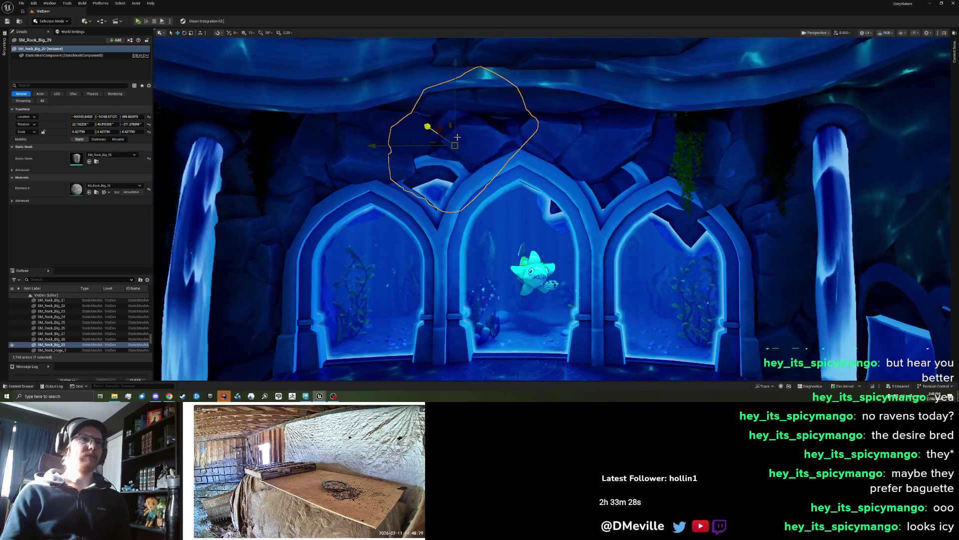
mouse_move(454, 145)
left_mouse_down()
mouse_move(480, 135)
mouse_move(420, 117)
mouse_move(427, 139)
mouse_move(448, 106)
mouse_move(455, 145)
mouse_move(474, 128)
left_mouse_up()
key("e")
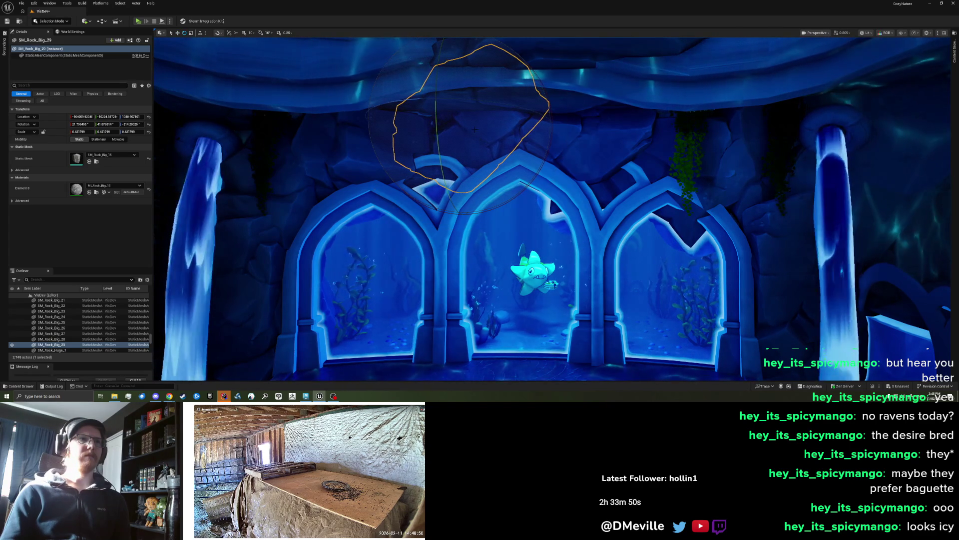
key("Escape")
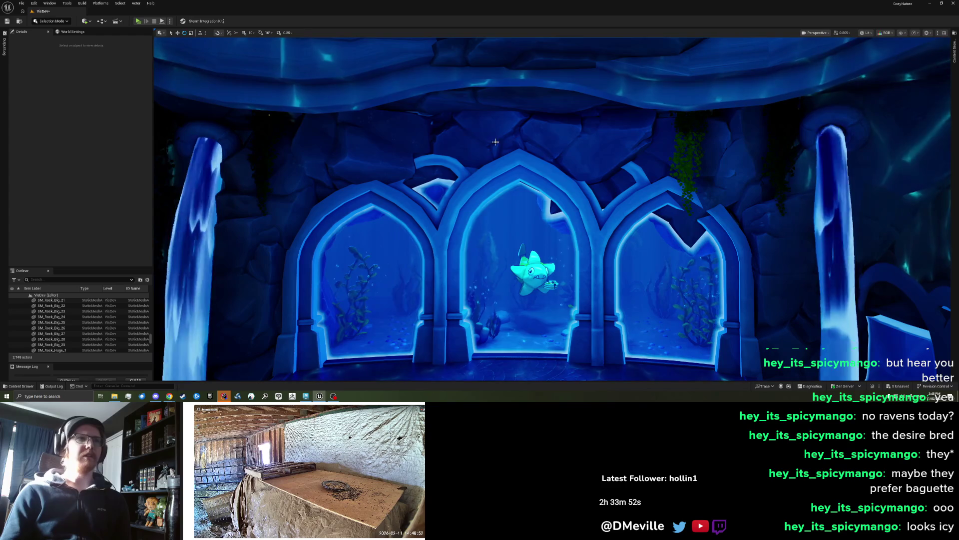
Rotate and resize the rock above the central arch to frame it
left_click(473, 145)
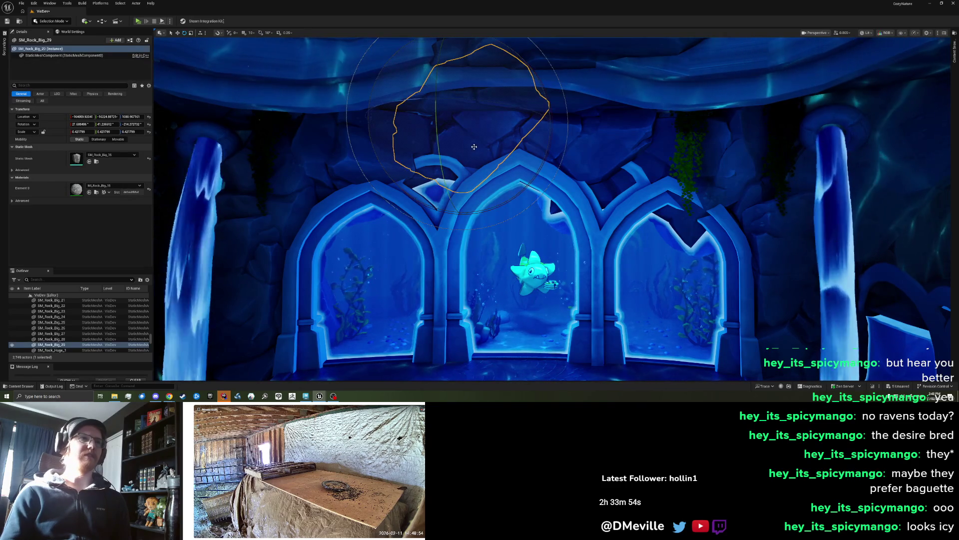
mouse_move(462, 126)
left_mouse_down()
mouse_move(466, 135)
mouse_move(465, 105)
mouse_move(439, 129)
mouse_move(425, 128)
left_mouse_up()
key("Escape")
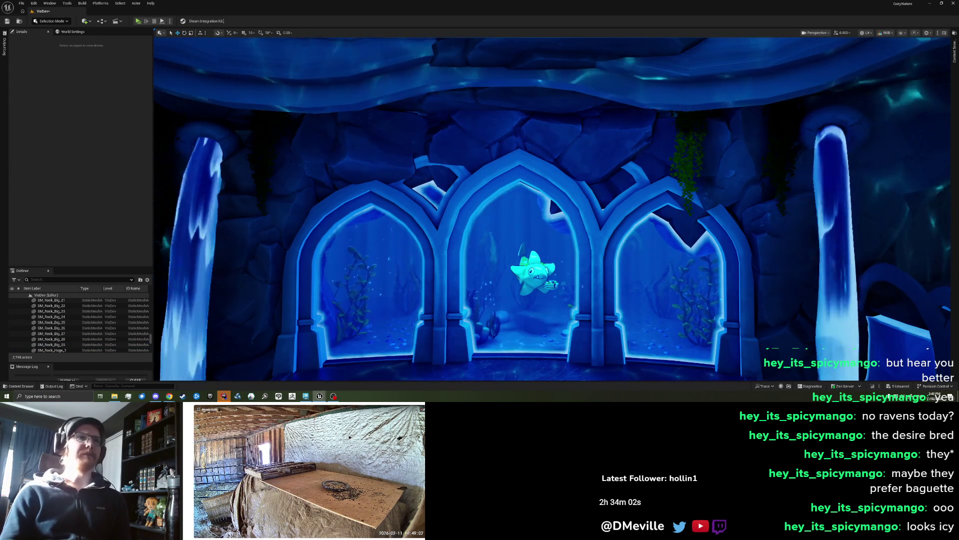
scroll(550, 200, "down", 5)
scroll(553, 209, "up", 5)
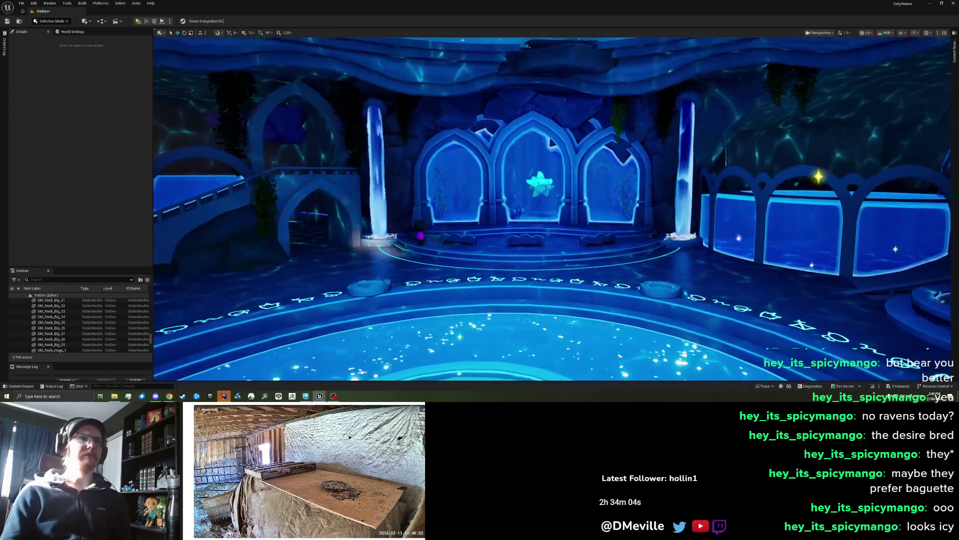
Tilt SM_Rock_Big_20 over the right arch slightly and lower it a little
scroll(552, 208, "up", 5)
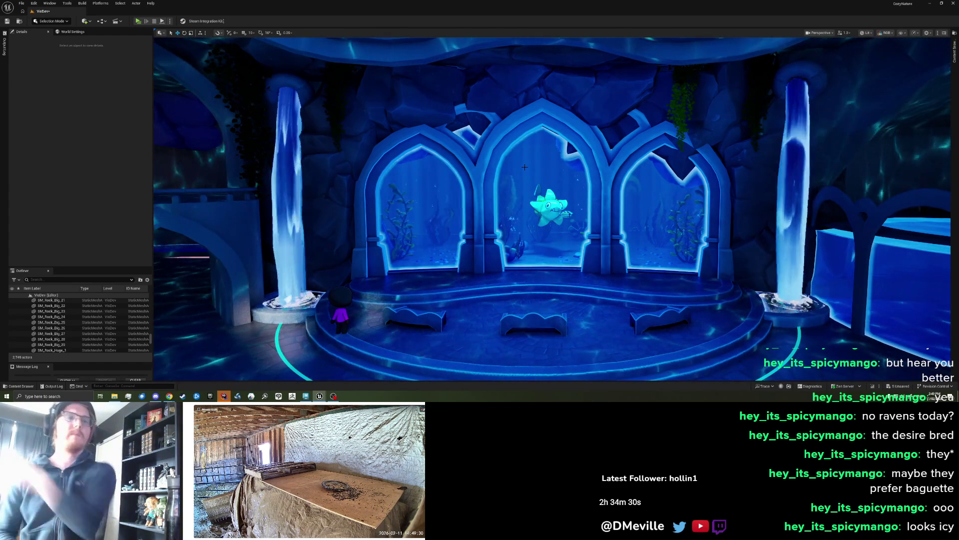
left_click(667, 130)
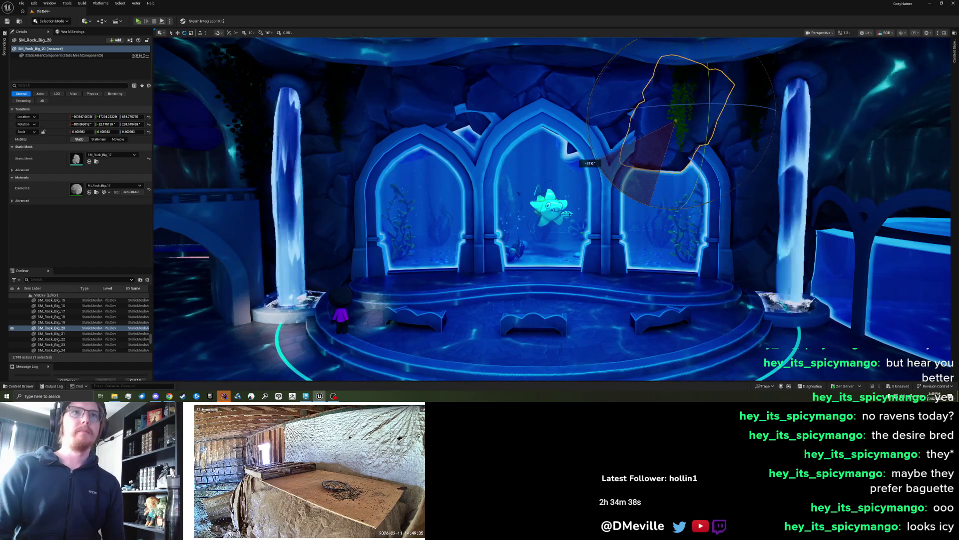
left_click_drag(651, 149, 649, 150)
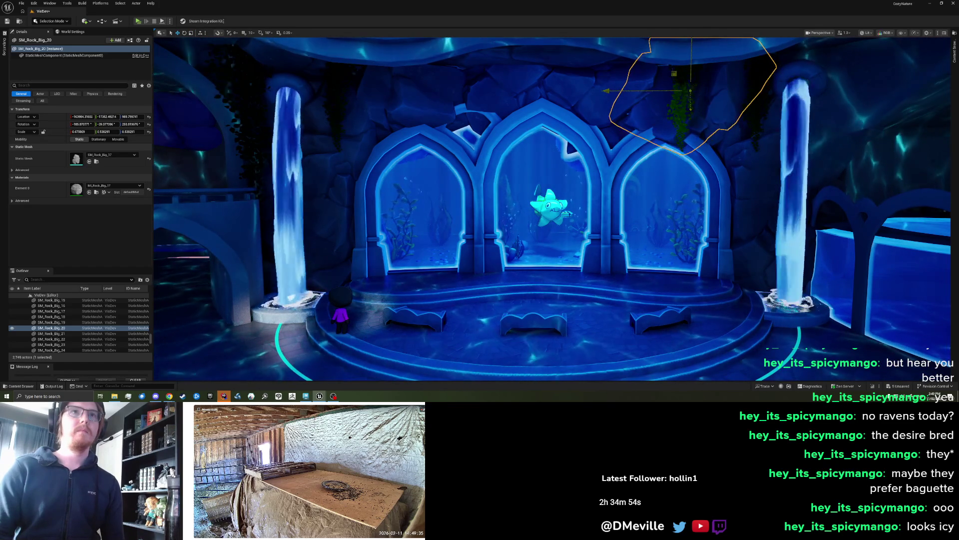
left_click_drag(673, 74, 713, 81)
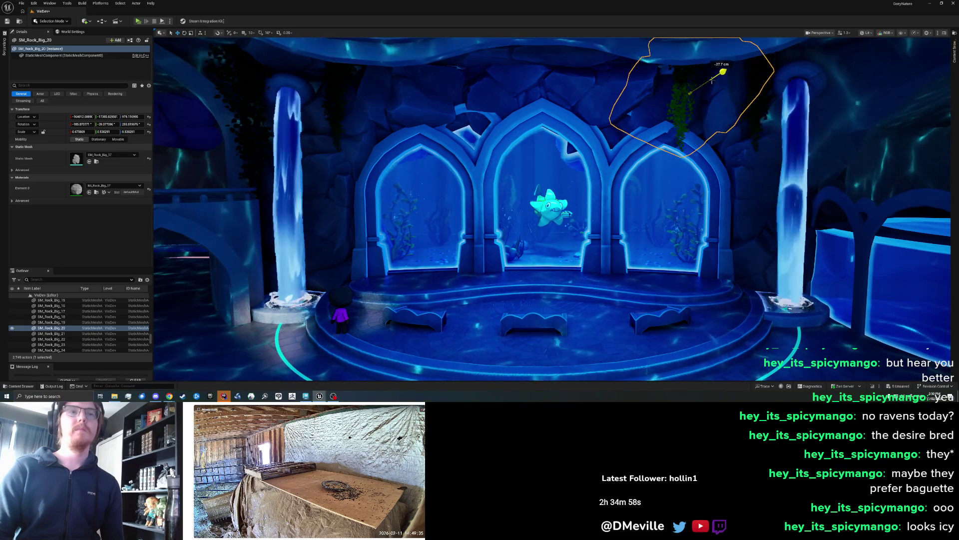
key("Escape")
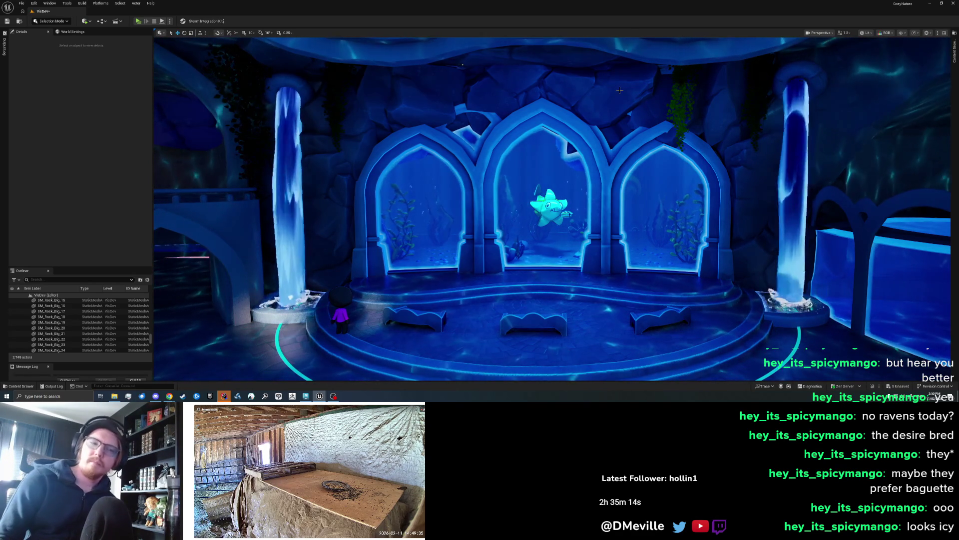
left_click(446, 142)
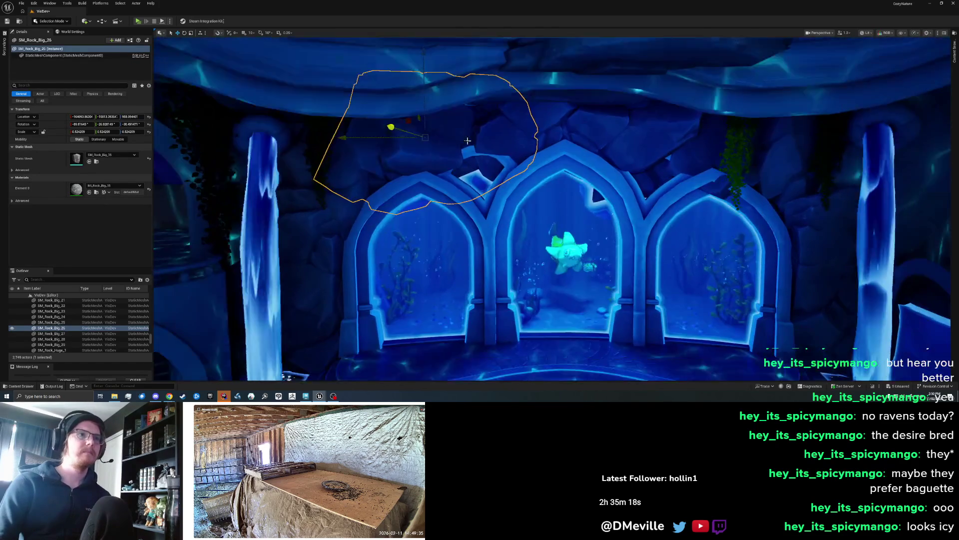
left_click_drag(450, 121, 403, 178)
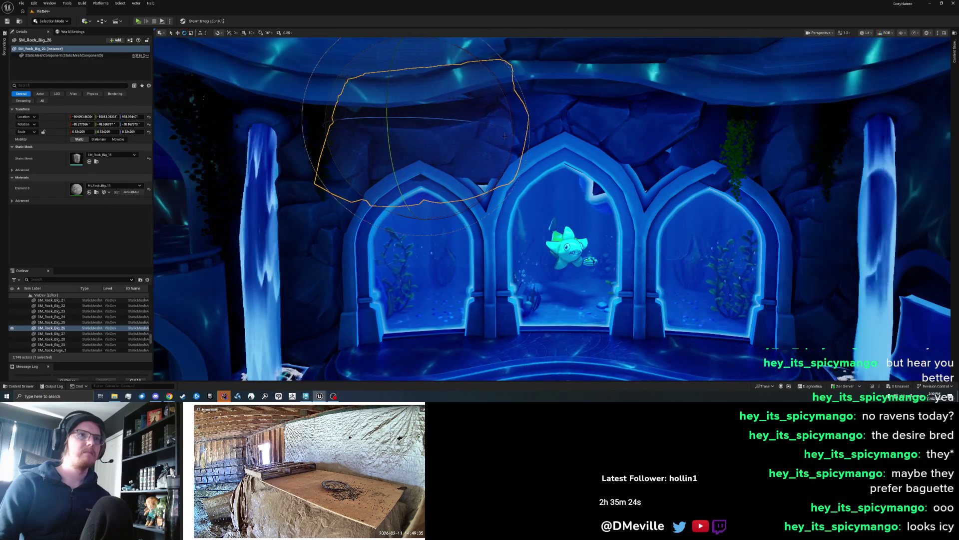
left_click_drag(514, 134, 502, 80)
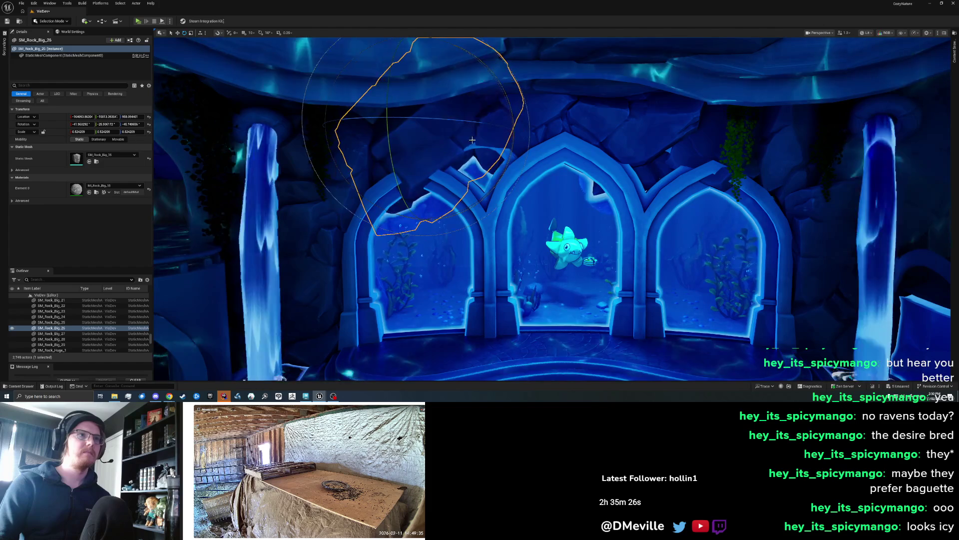
scroll(580, 199, "down", 3)
key("ctrl+z")
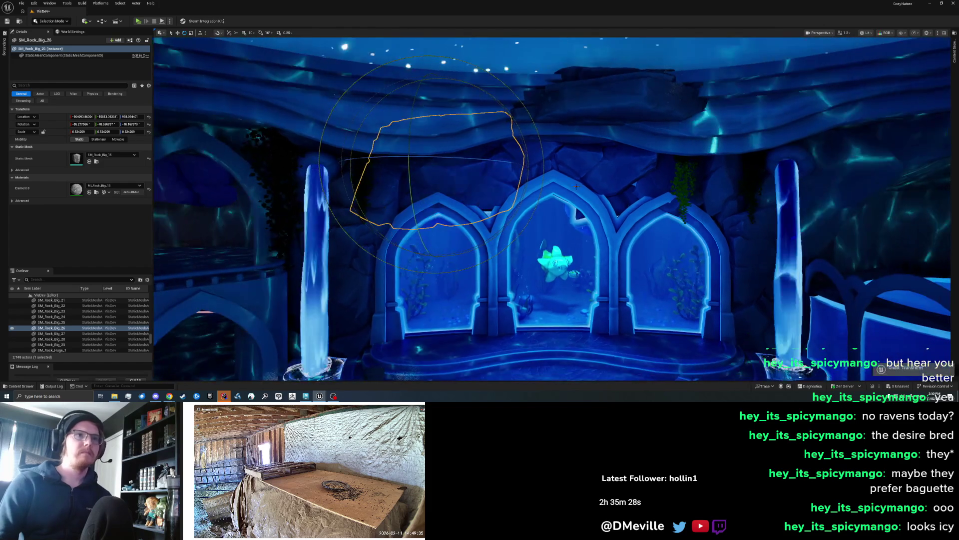
scroll(565, 184, "down", 3)
key("Escape")
left_click_drag(588, 187, 589, 199)
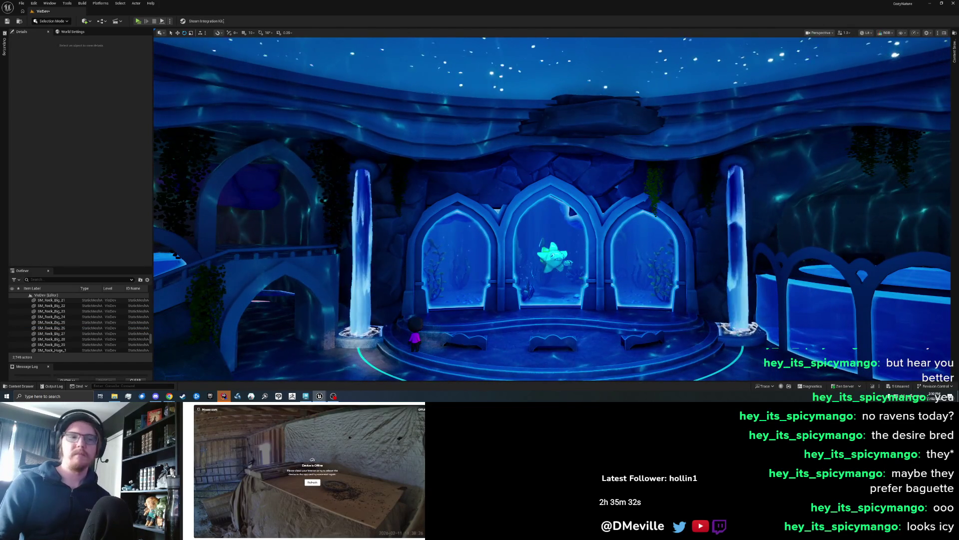
Refresh the offline barn camera panel twice to retry the feed
left_click(310, 483)
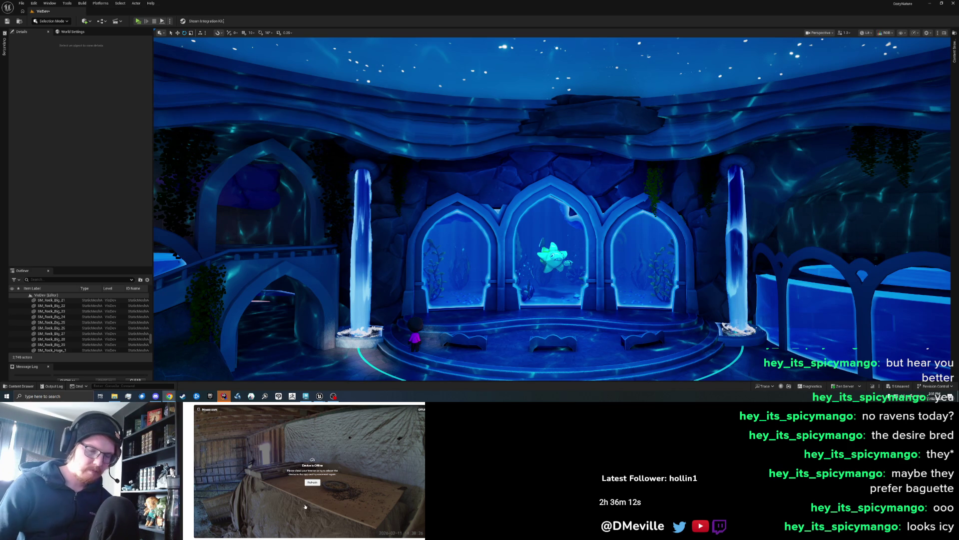
left_click(313, 481)
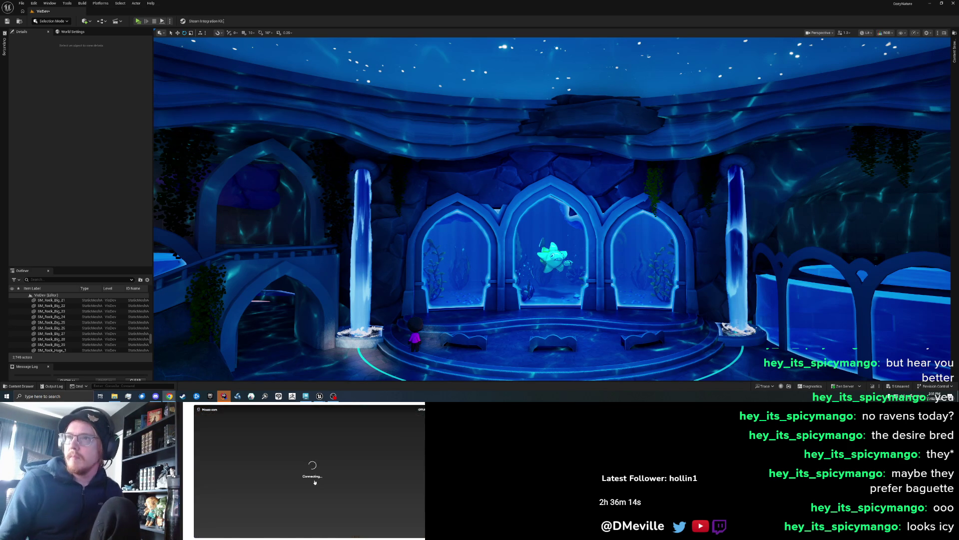
Retry loading the barn camera feed two more times
left_click(313, 481)
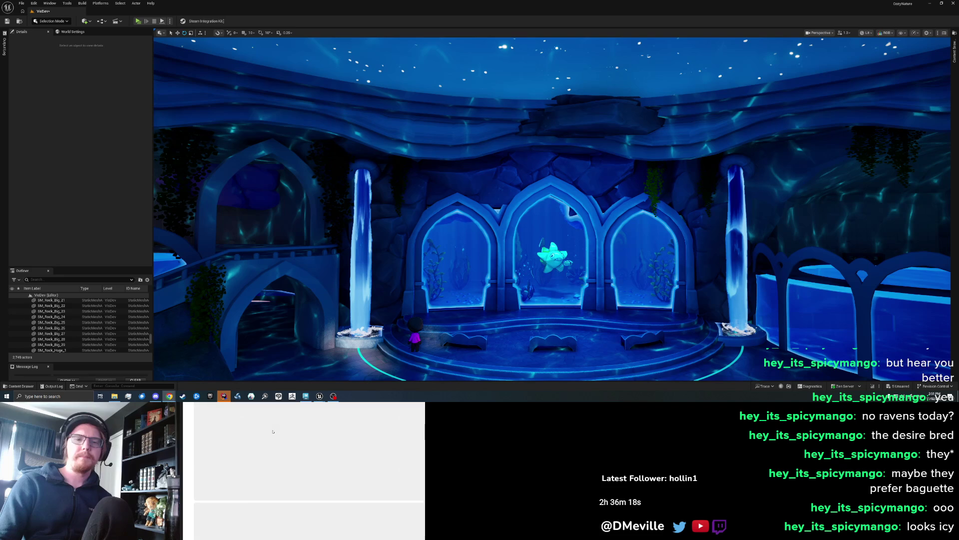
left_click(313, 495)
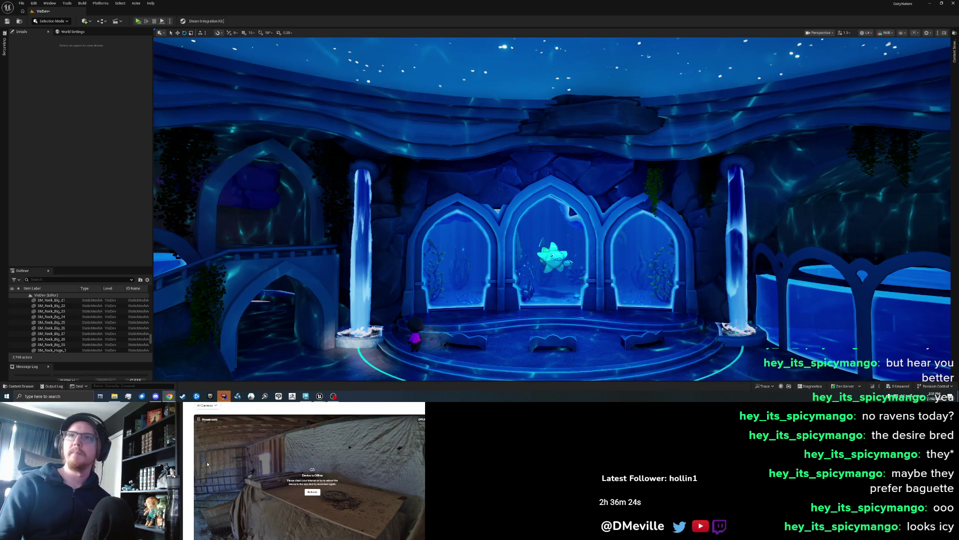
left_click(537, 389)
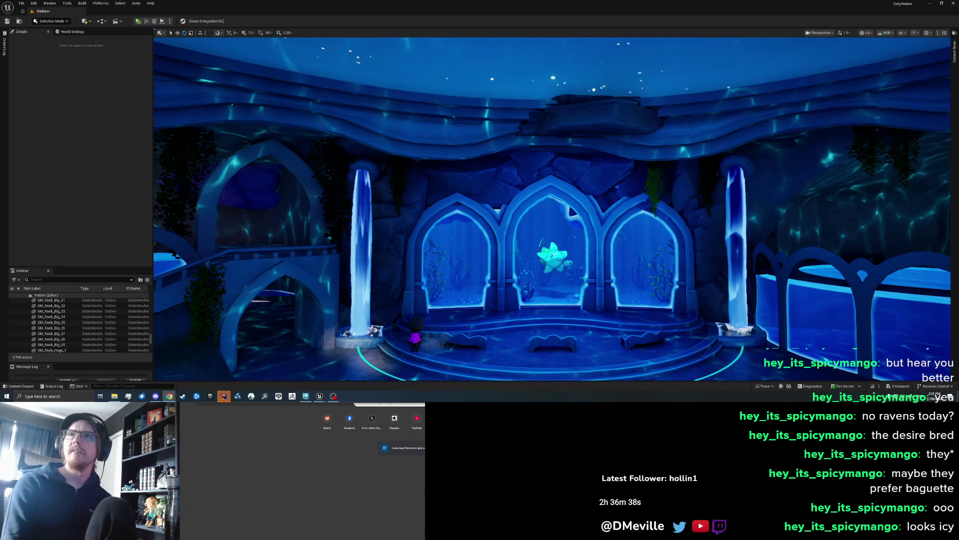
Search Google for why cameras go offline, then reopen the camera view page
type("ca")
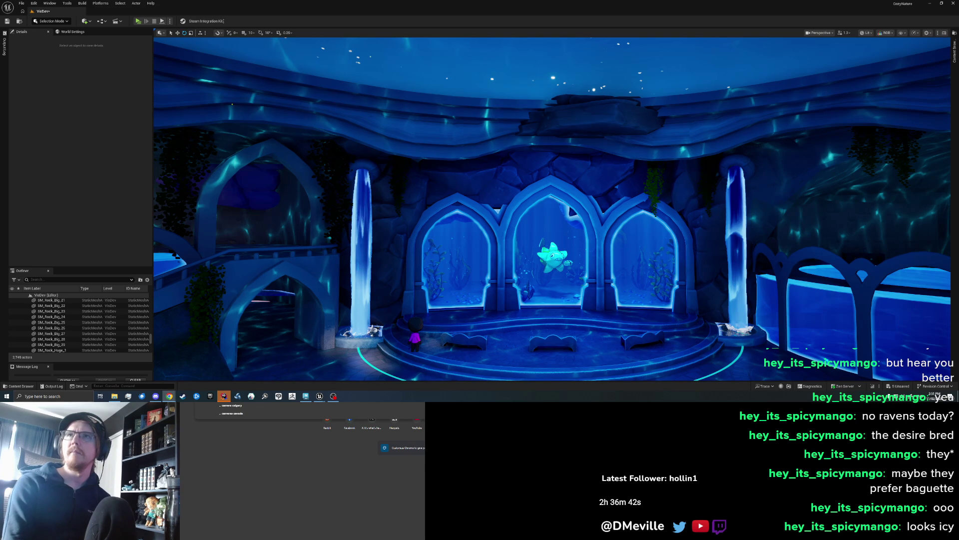
key("Return")
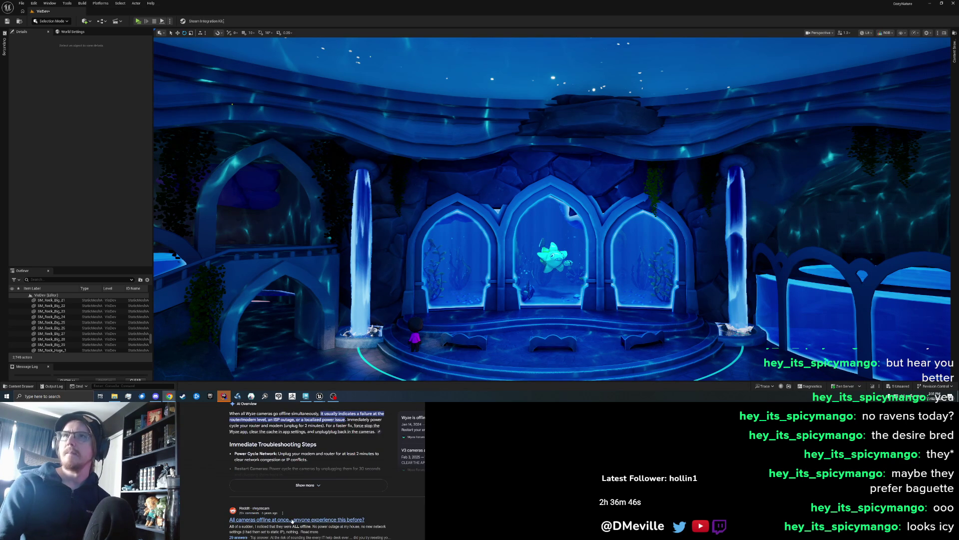
left_click(292, 520)
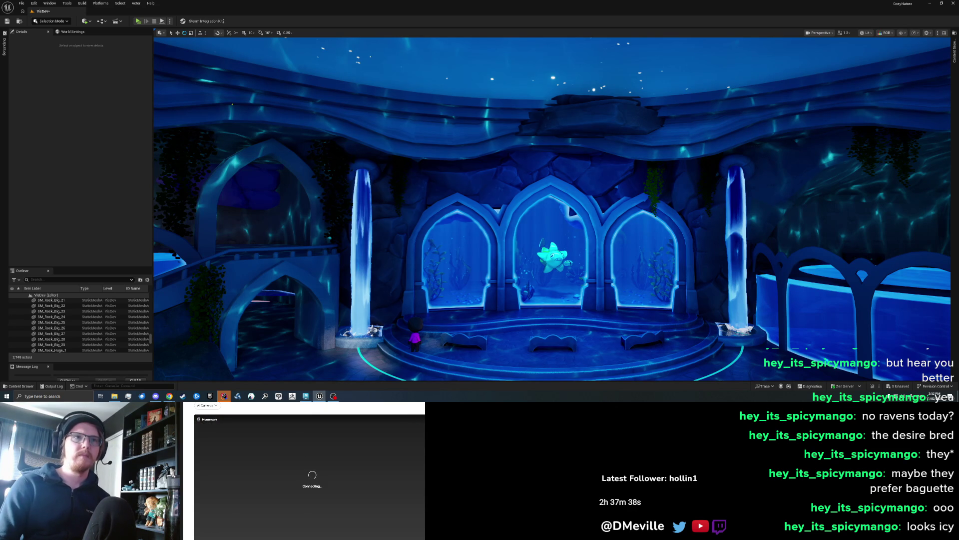
key("s")
key("s")
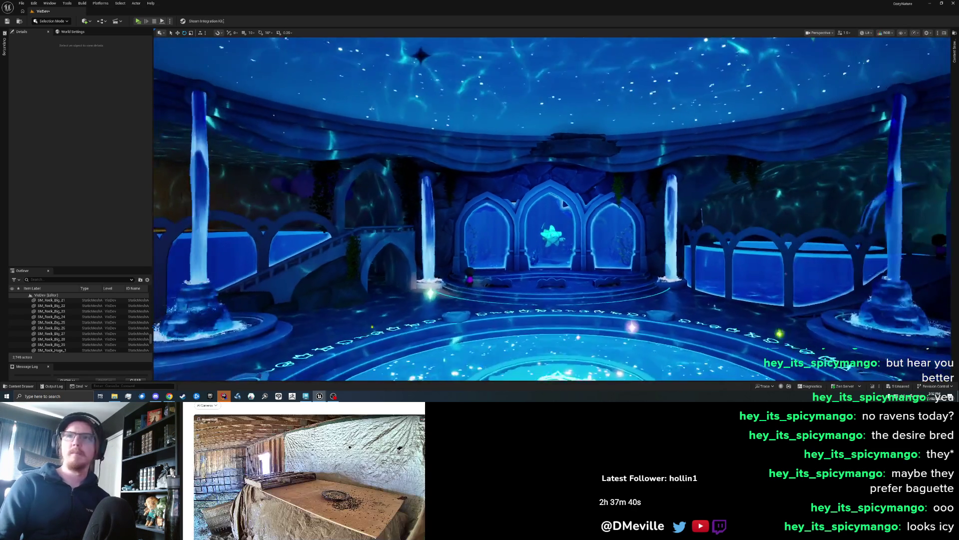
key("w")
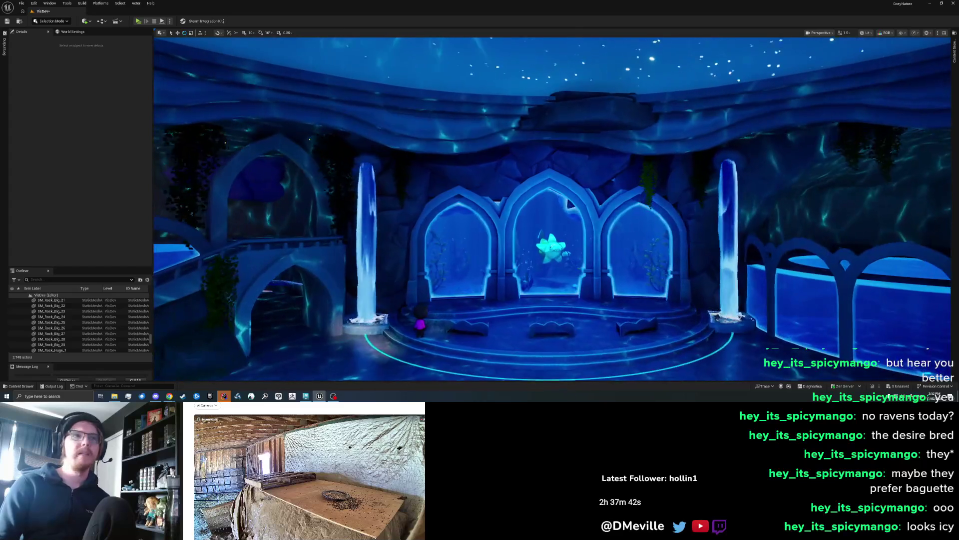
Fly toward the right pillar and pool and select the rock SM_Rock_Big_16 beside it
key("s")
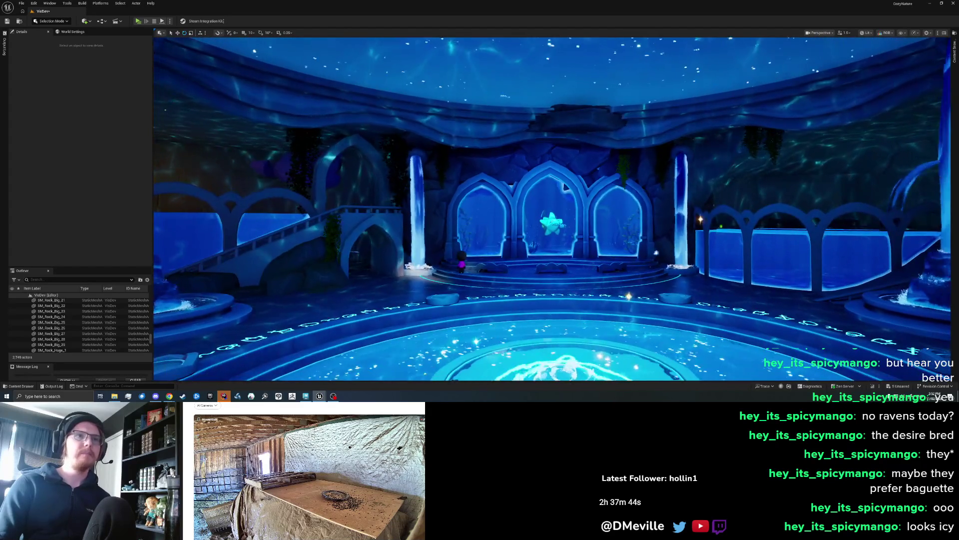
key("w")
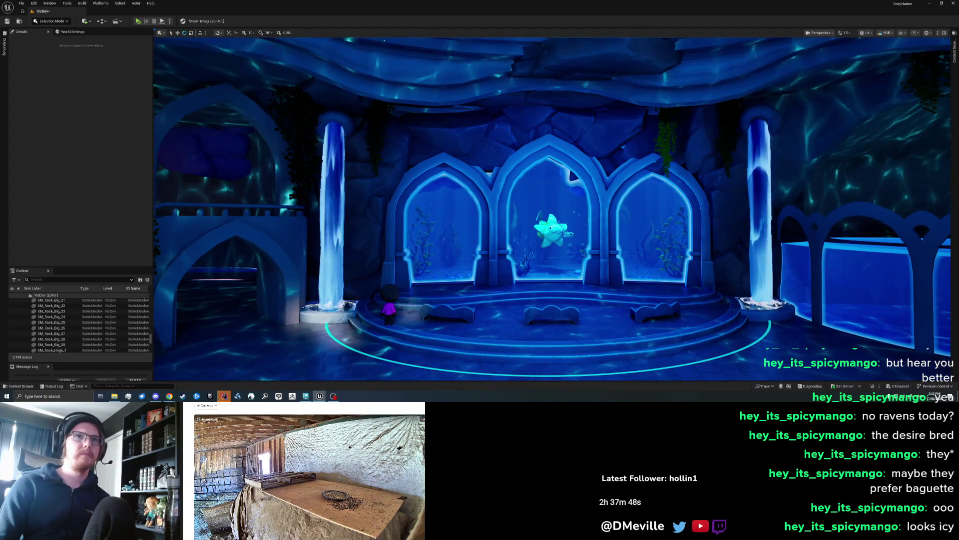
key("s")
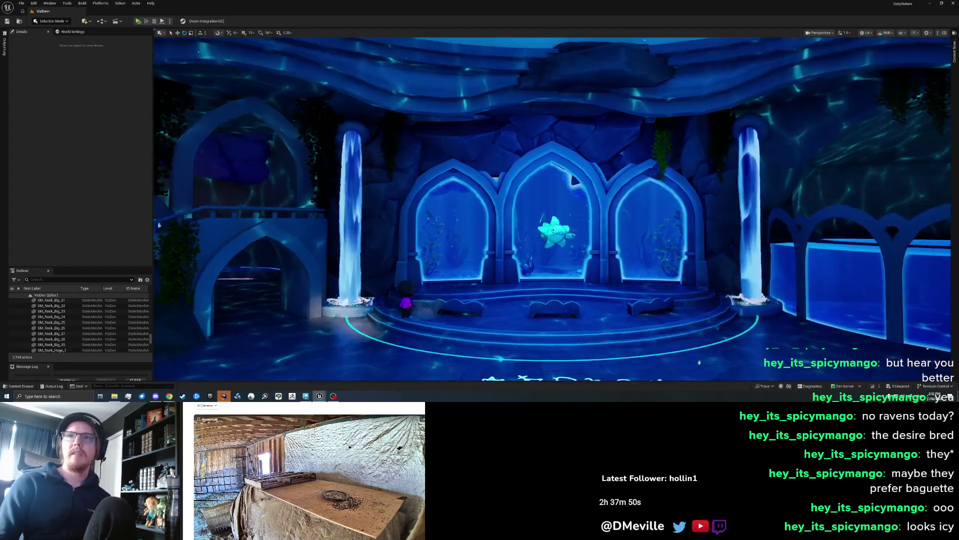
key("w")
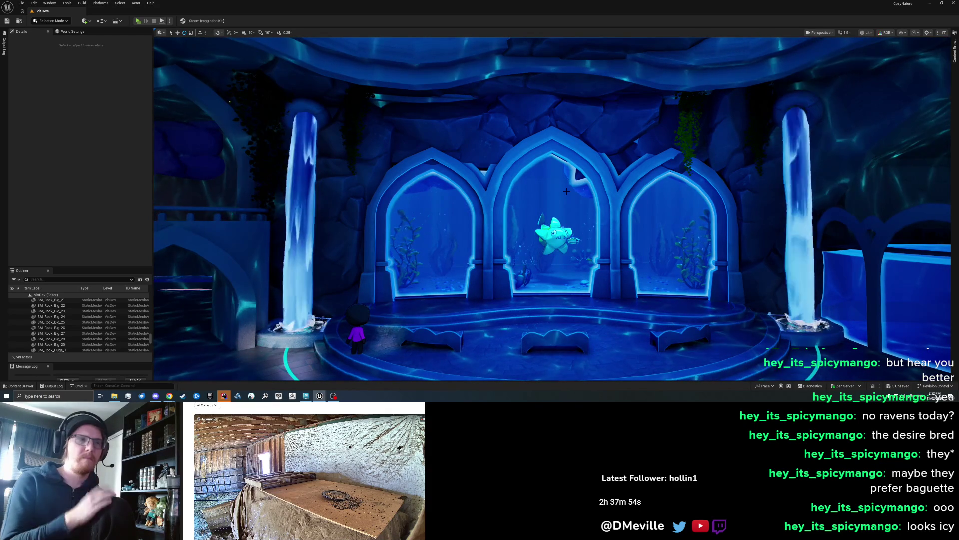
key("s")
key("w")
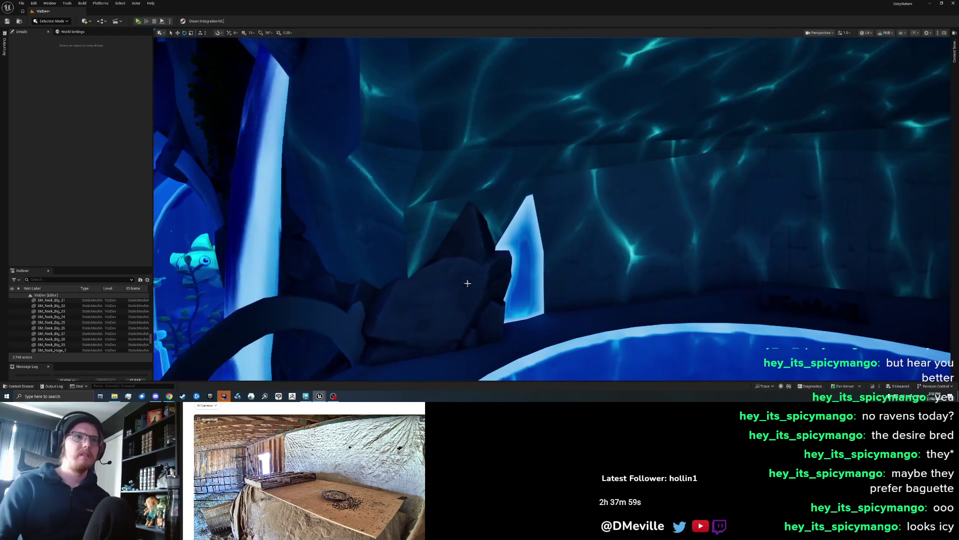
left_click(463, 301)
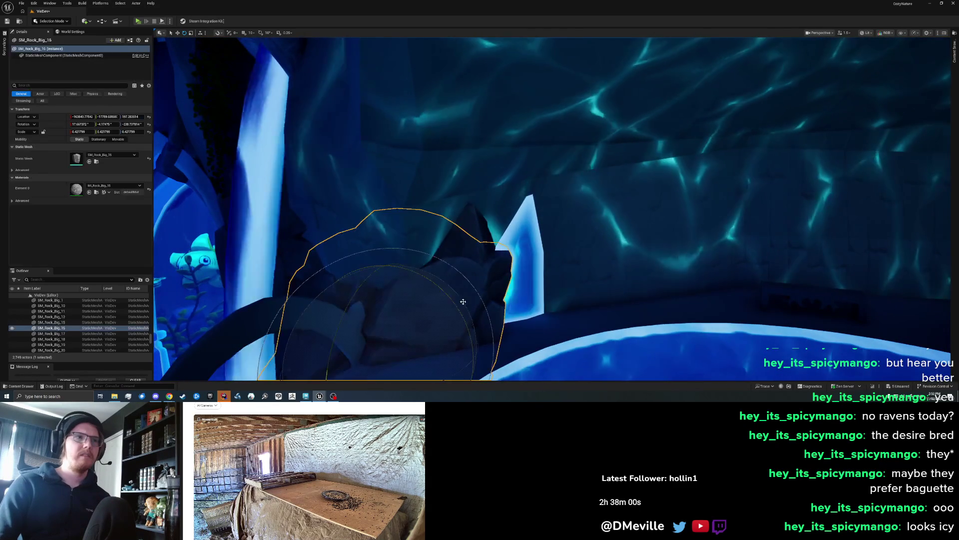
Fly in toward the waterfall pillar and select the rock SM_Rock_Big_19
key("s")
key("w")
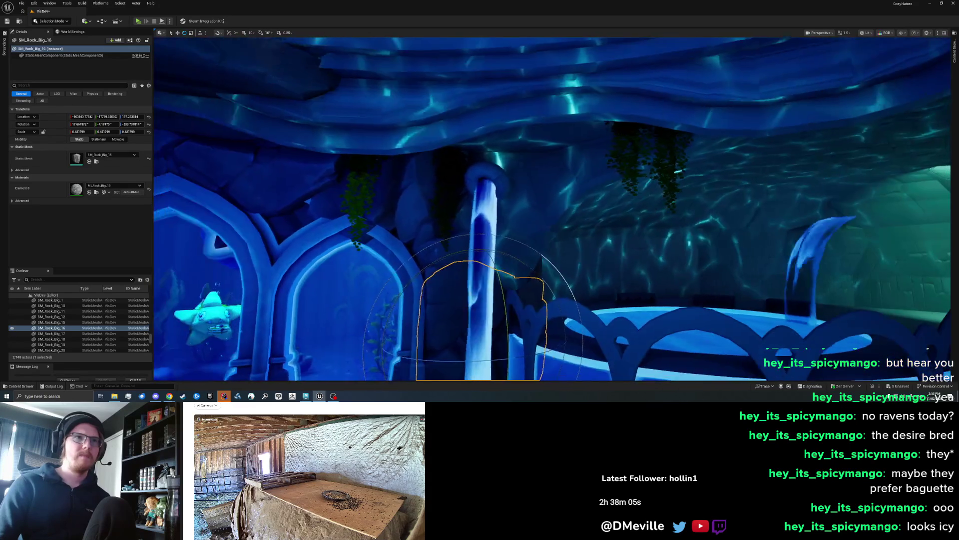
left_click(527, 294)
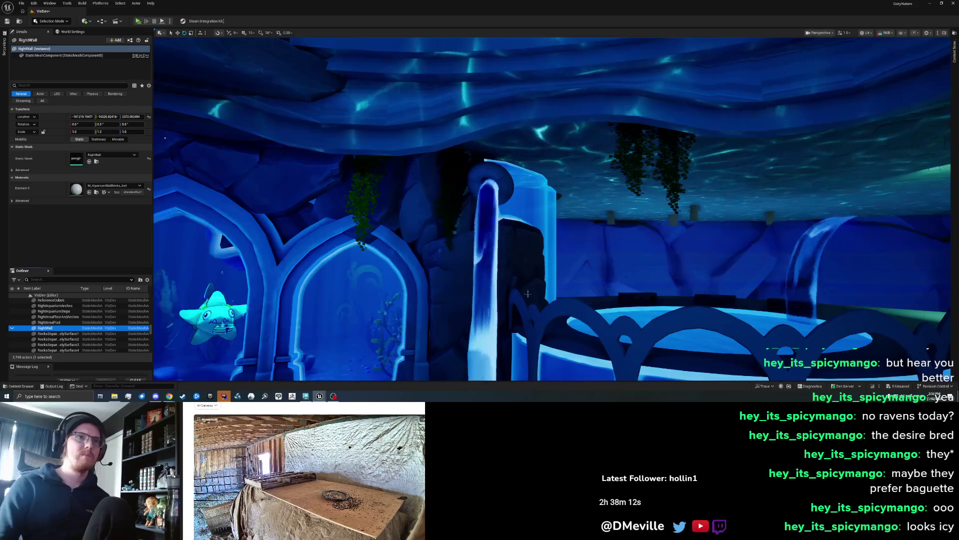
key("w")
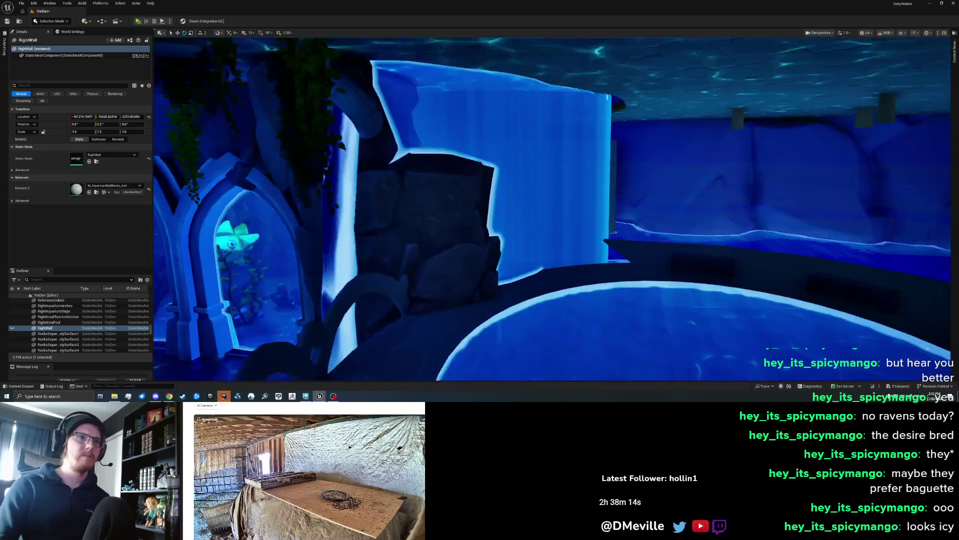
key("w")
left_click(435, 275)
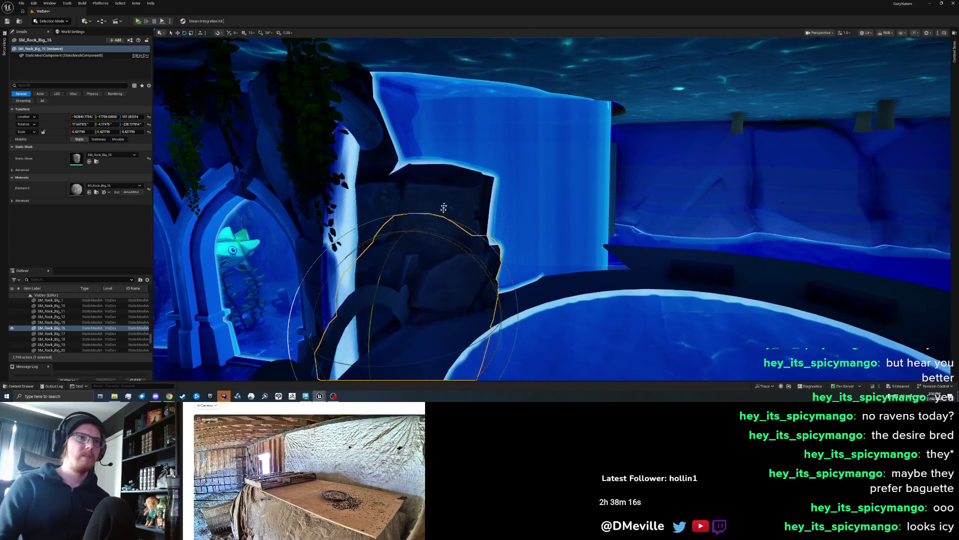
Alt-drag SM_Rock_Big_19 upward to duplicate it, then rotate the copy into place
mouse_move(406, 234)
left_mouse_down("alt")
mouse_move(405, 117)
mouse_move(425, 144)
mouse_move(454, 143)
left_mouse_up("alt")
key("e")
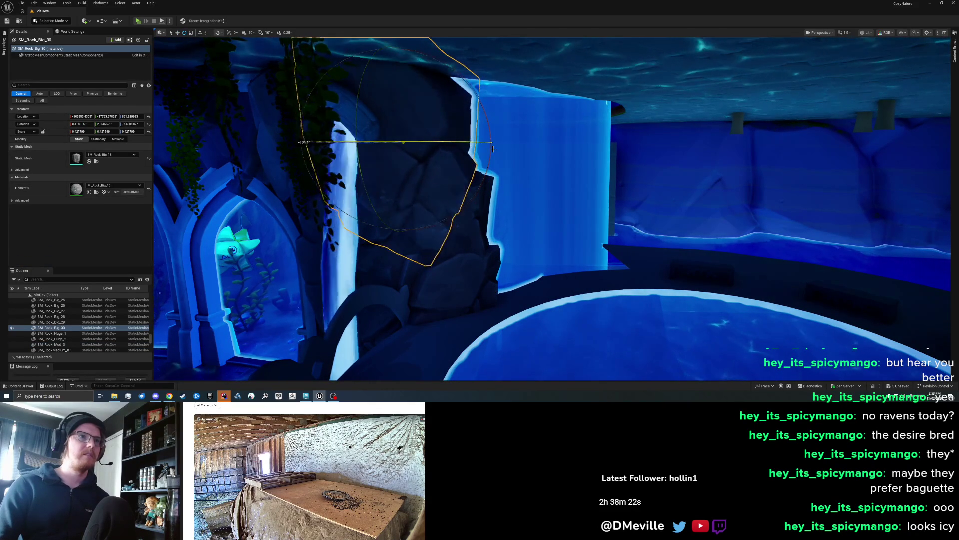
left_click_drag(345, 143, 375, 142)
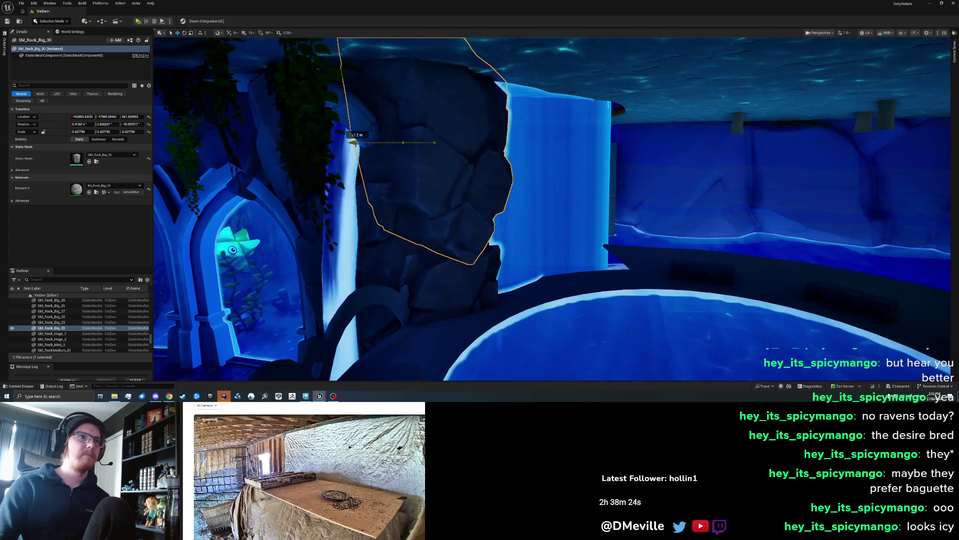
left_click_drag(483, 205, 437, 198)
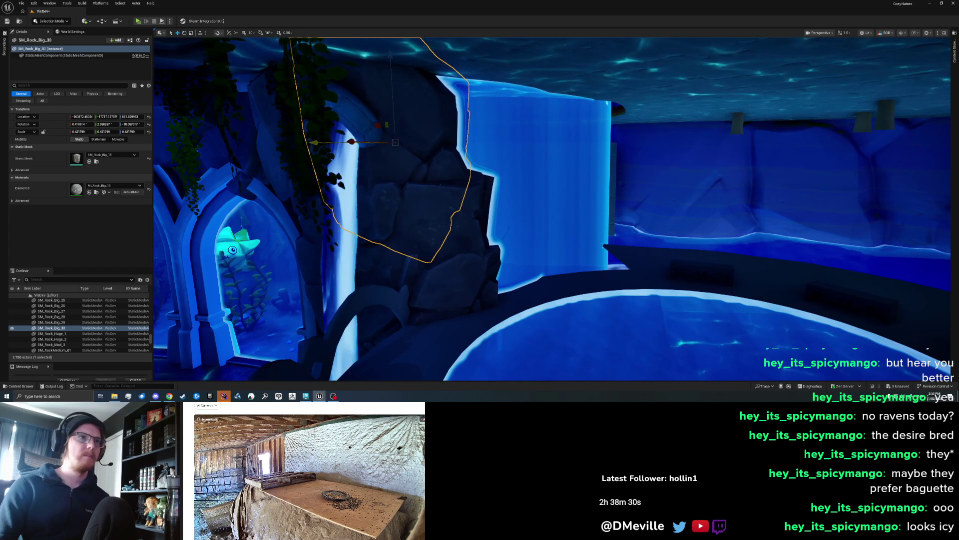
key("Escape")
Move the copied rock SM_Rock_Big_30 down beside the waterfall pillar and check it near the pipe
mouse_move(392, 196)
left_mouse_down()
mouse_move(320, 186)
mouse_move(477, 169)
mouse_move(478, 144)
mouse_move(497, 126)
mouse_move(487, 136)
left_mouse_up()
left_click(477, 169)
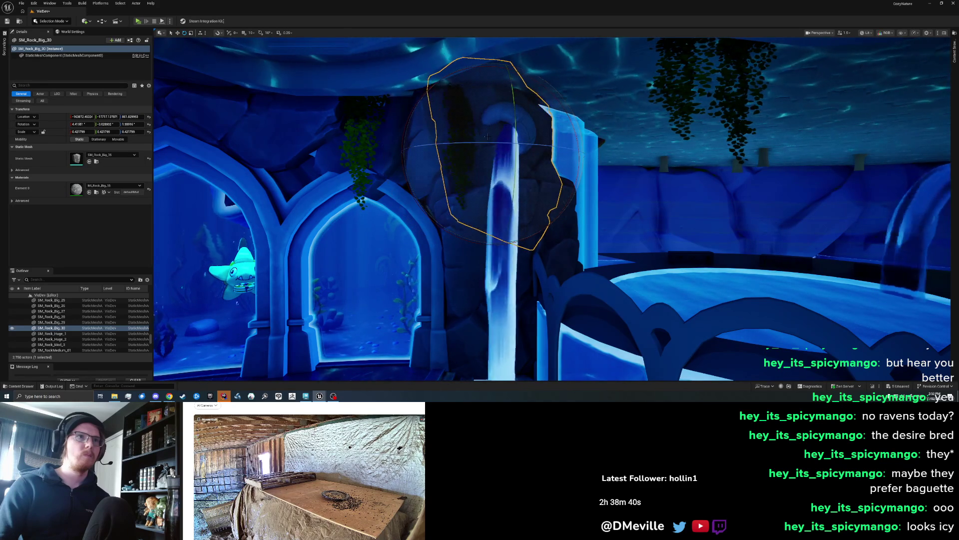
key("w")
mouse_move(478, 145)
left_mouse_down()
mouse_move(529, 142)
mouse_move(504, 144)
left_mouse_up()
scroll(444, 144, "up", 5)
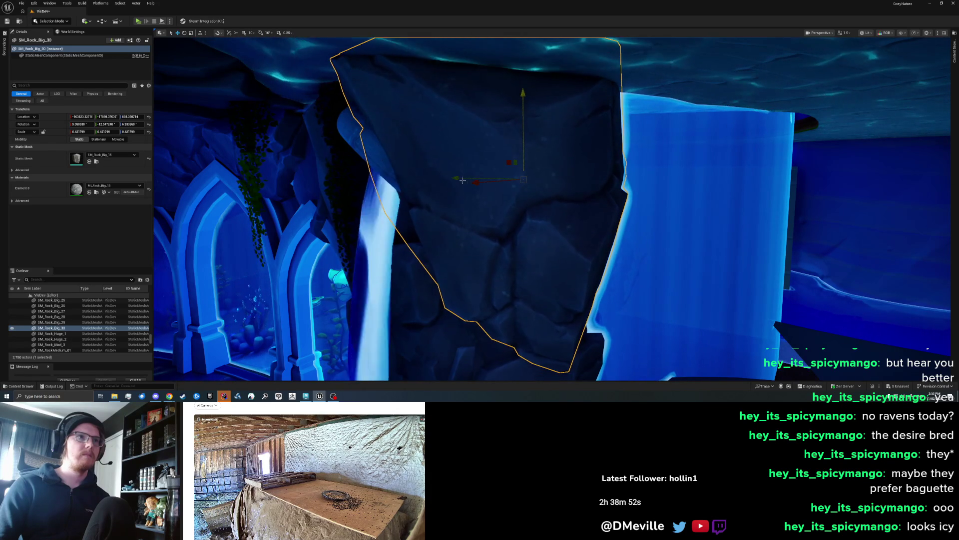
left_click_drag(385, 188, 325, 189)
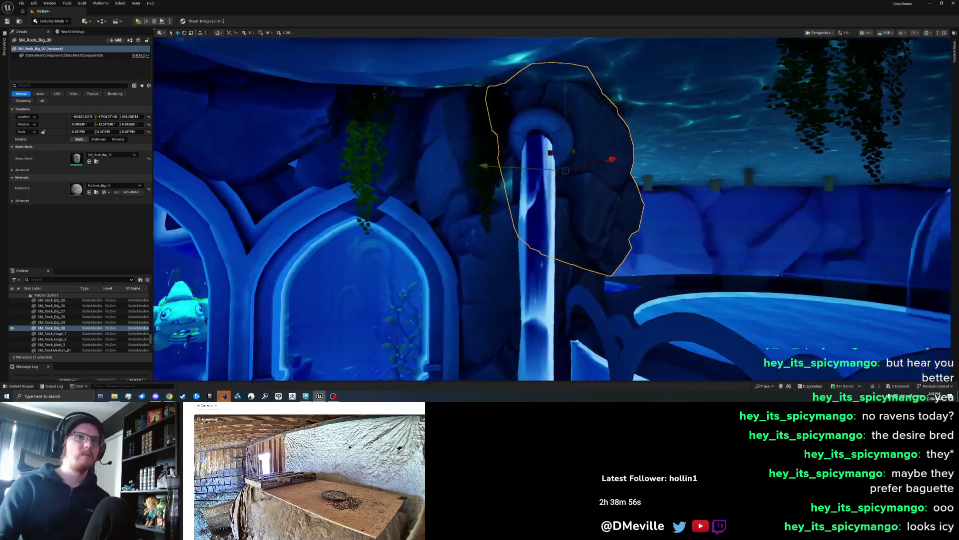
key("e")
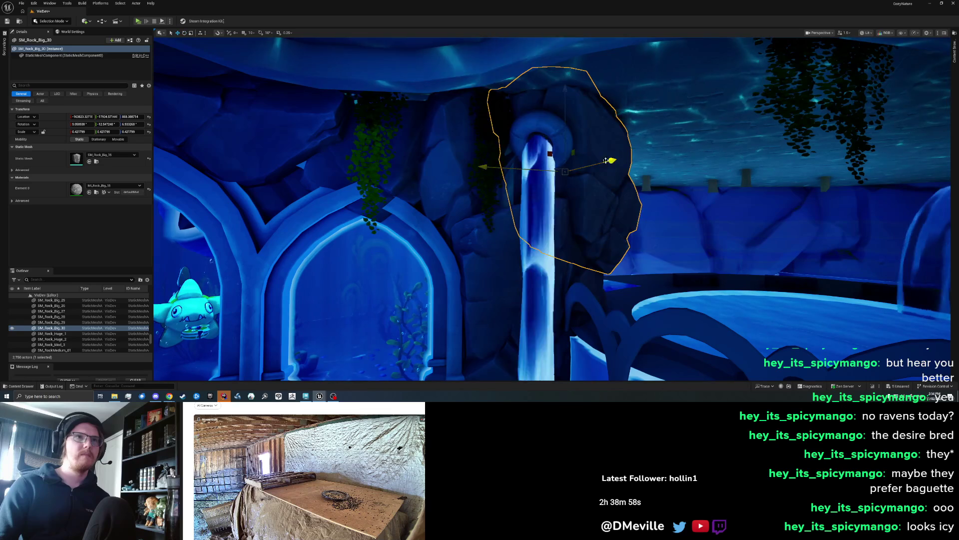
key("Escape")
mouse_move(641, 180)
left_mouse_down()
mouse_move(637, 162)
mouse_move(667, 162)
mouse_move(644, 165)
mouse_move(642, 213)
left_mouse_up()
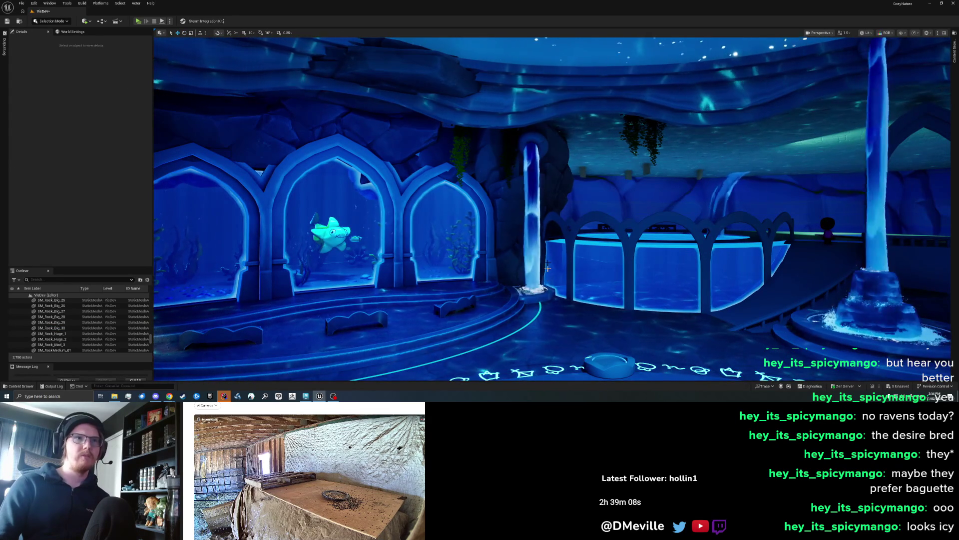
Rotate the rock behind the waterfall pillar slightly and shift it about 32 cm left
mouse_move(625, 155)
left_mouse_down()
mouse_move(469, 180)
mouse_move(480, 185)
mouse_move(529, 145)
left_mouse_up()
left_click(469, 180)
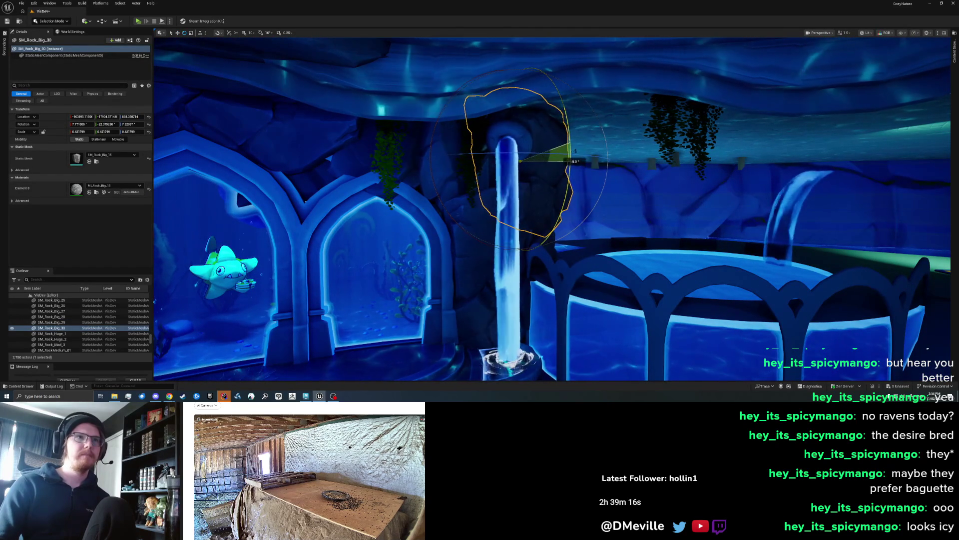
left_click_drag(566, 118, 566, 116)
left_click_drag(558, 154, 505, 152)
key("e")
key("w")
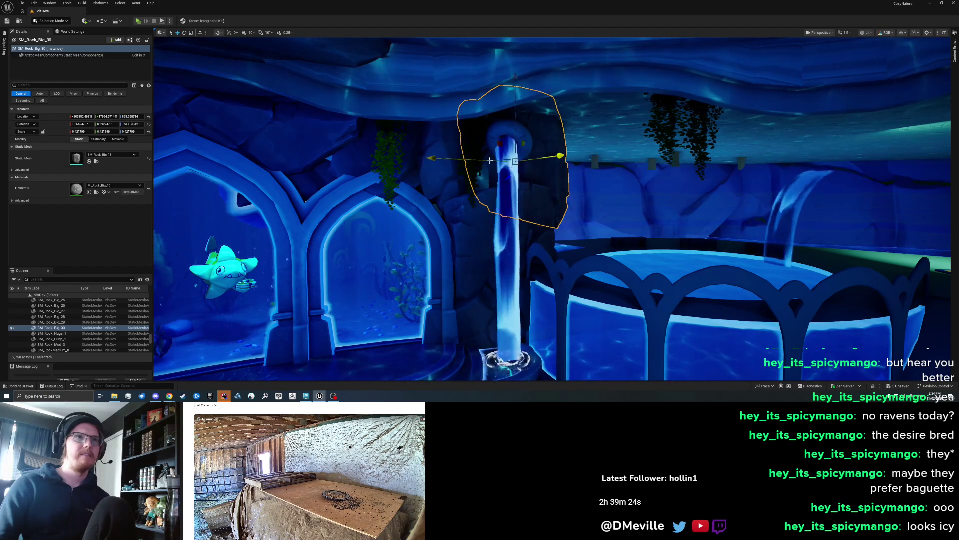
Focus on the rock, try another reposition, and undo that move
key("f")
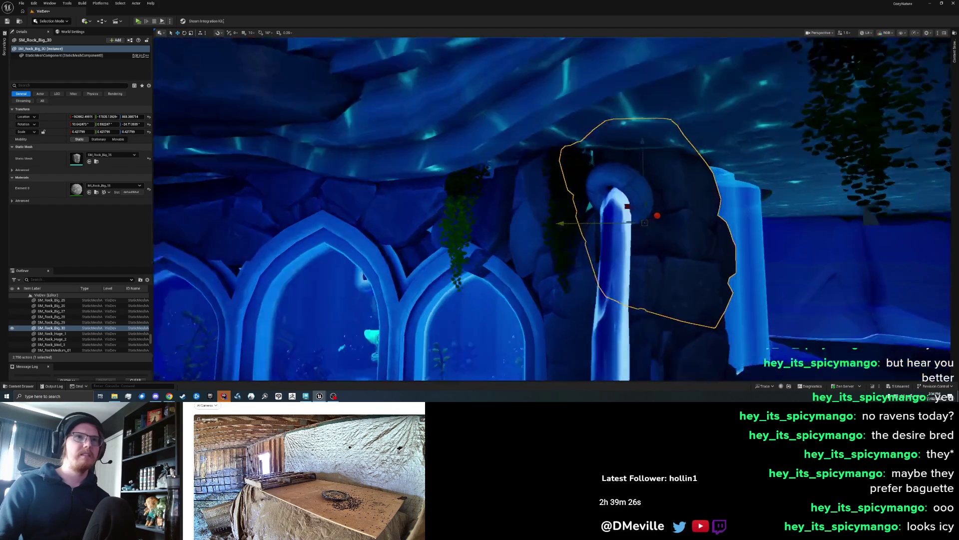
mouse_move(475, 176)
left_mouse_down()
mouse_move(451, 178)
mouse_move(475, 183)
mouse_move(456, 169)
left_mouse_up()
key("ctrl+z")
key("ctrl+z")
scroll(552, 209, "down", 10)
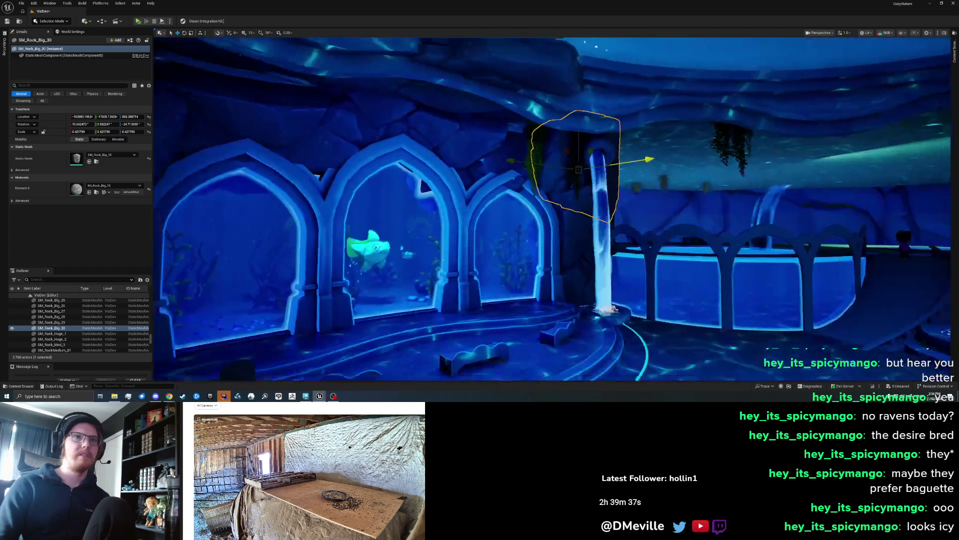
mouse_move(498, 235)
left_mouse_down()
mouse_move(504, 230)
mouse_move(475, 175)
mouse_move(486, 190)
left_mouse_up()
Rotate the rock slightly, duplicate a copy shifted left, and select ivy strand SM_Ivy_Vertical_A3
key("e")
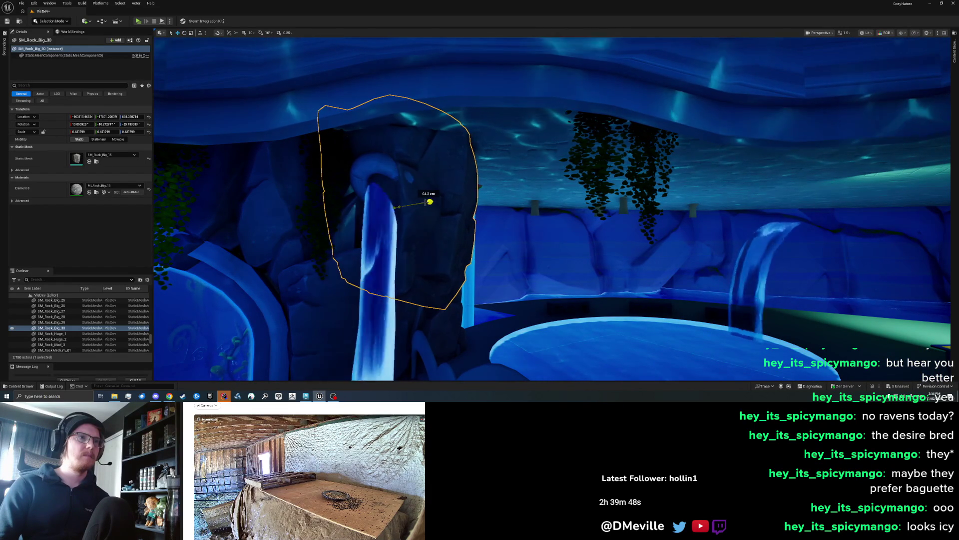
mouse_move(372, 199)
left_mouse_down()
mouse_move(332, 175)
mouse_move(225, 147)
left_mouse_up()
left_click_drag(510, 180, 415, 179)
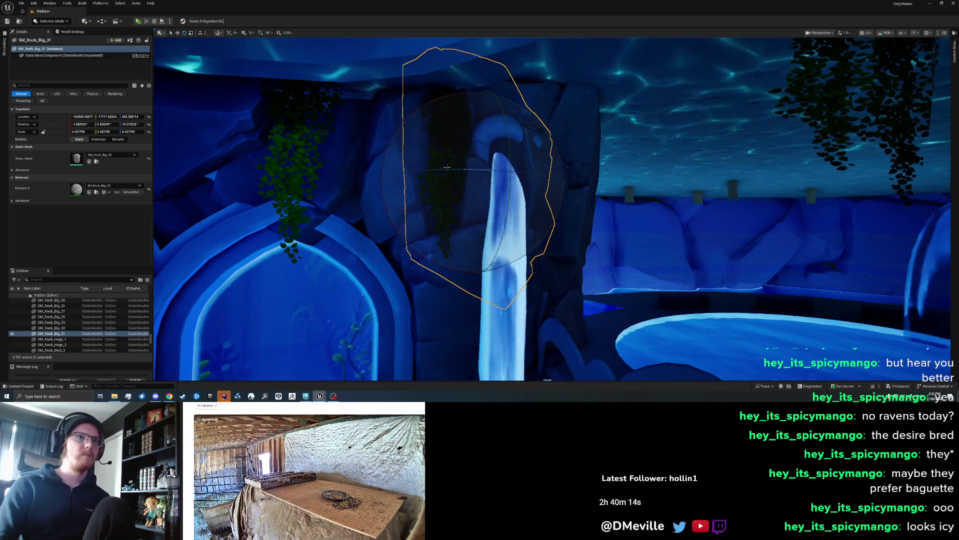
left_click(451, 198)
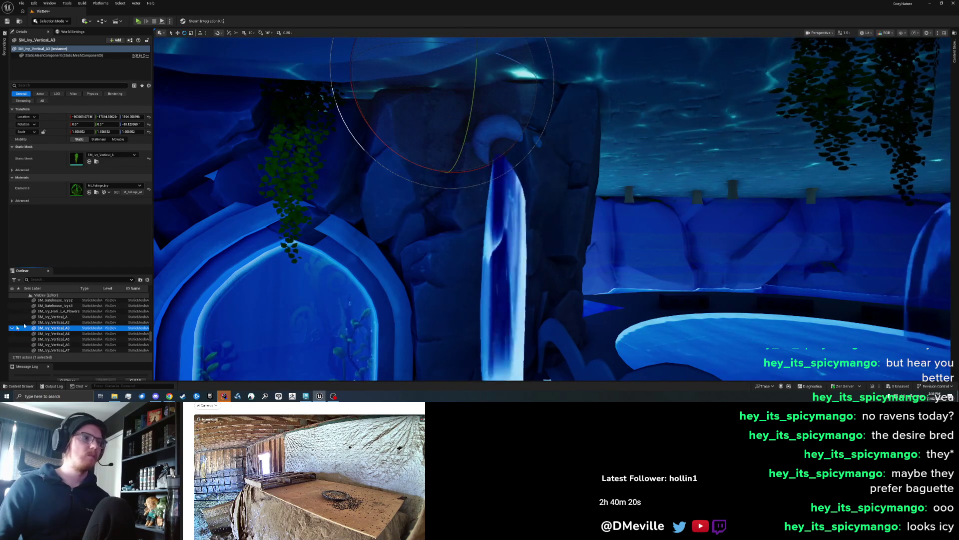
Select SM_Ivy_Vertical_A10 and a second ivy strand by the arches and hide them
key("Escape")
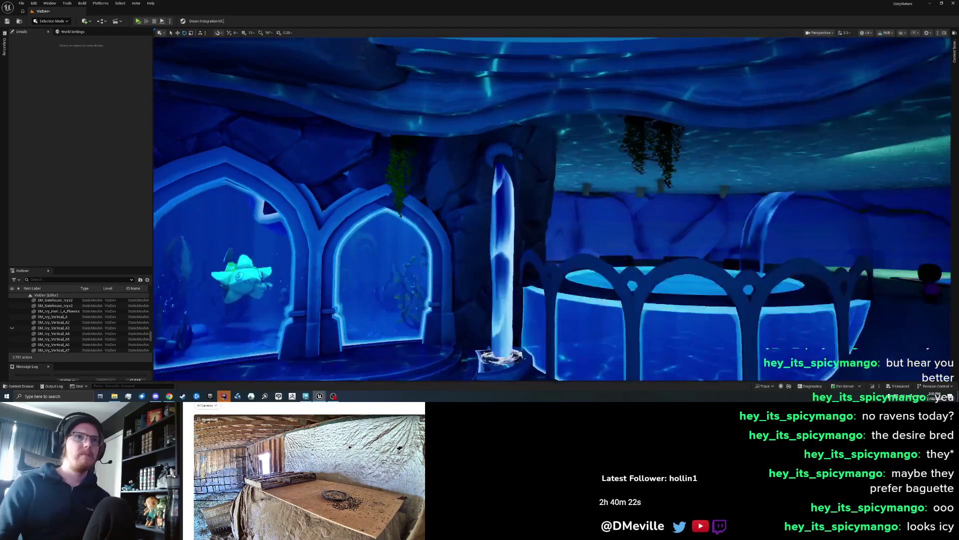
key("s")
scroll(552, 209, "down", 2)
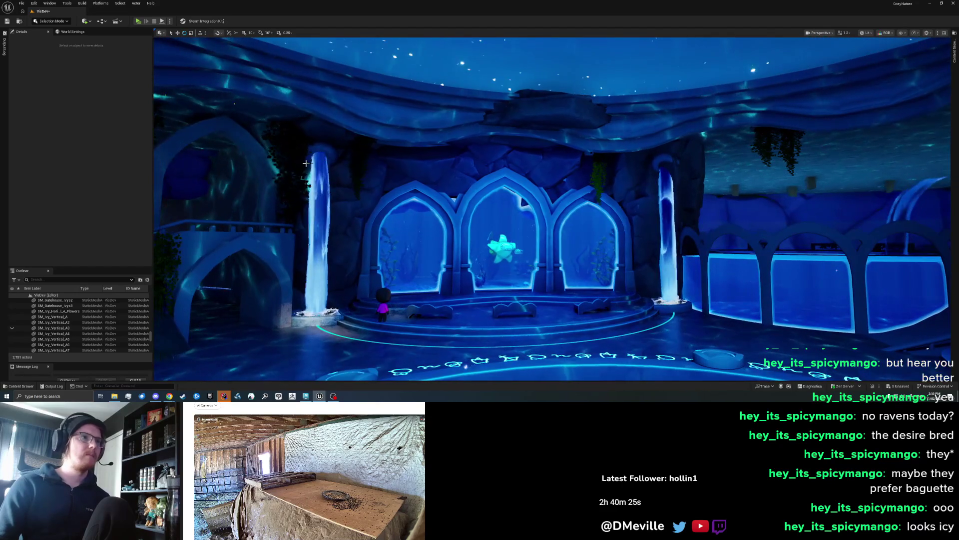
left_click(289, 165)
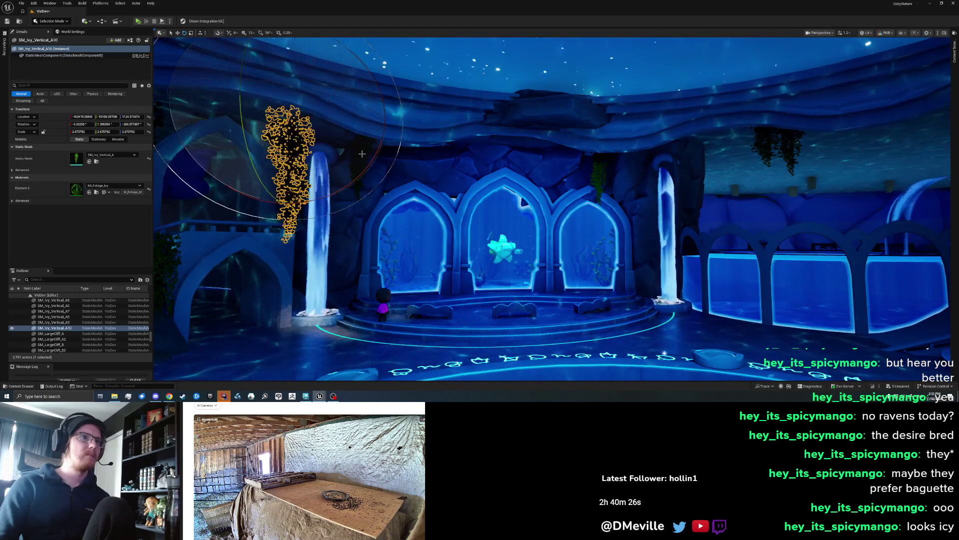
left_click(362, 154, "ctrl")
left_click(12, 329)
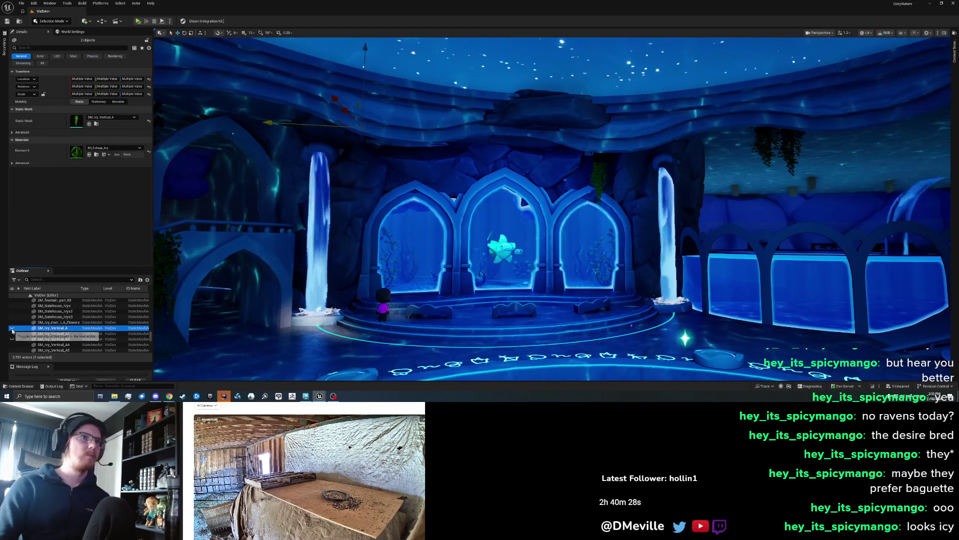
Keep SM_Ivy_Vertical_A2 hidden and select the rock SM_Rock_Big_22 above the arches
scroll(434, 198, "down", 3)
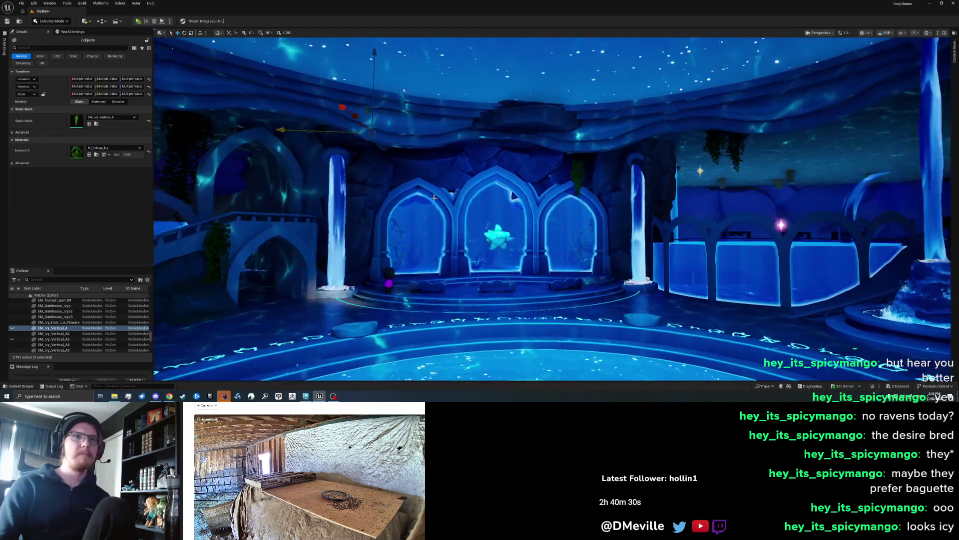
left_click(12, 333)
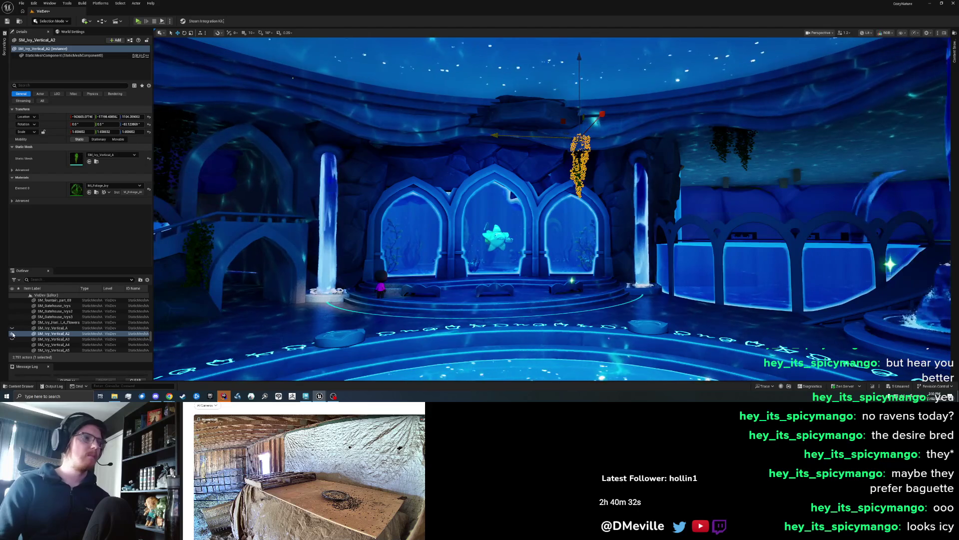
left_click(12, 333)
scroll(549, 210, "up", 5)
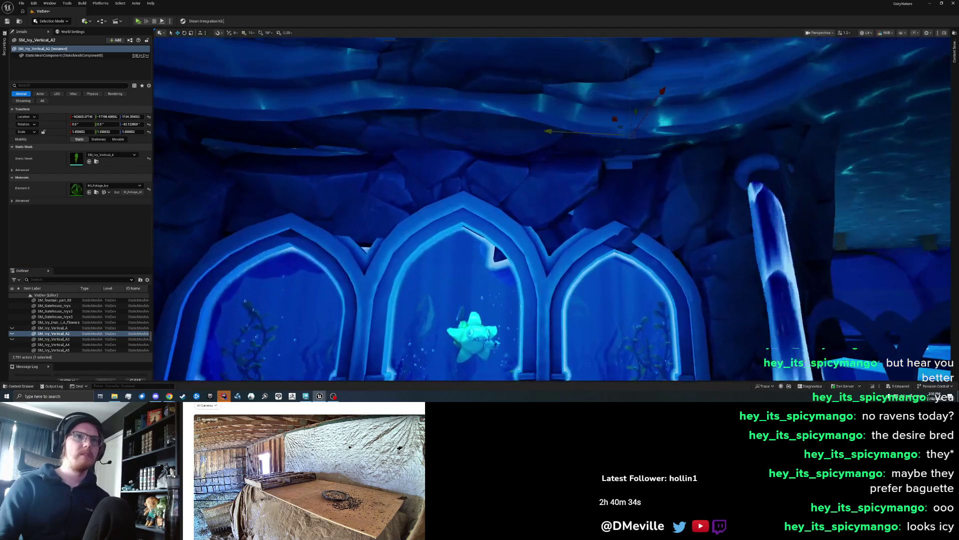
scroll(459, 183, "up", 5)
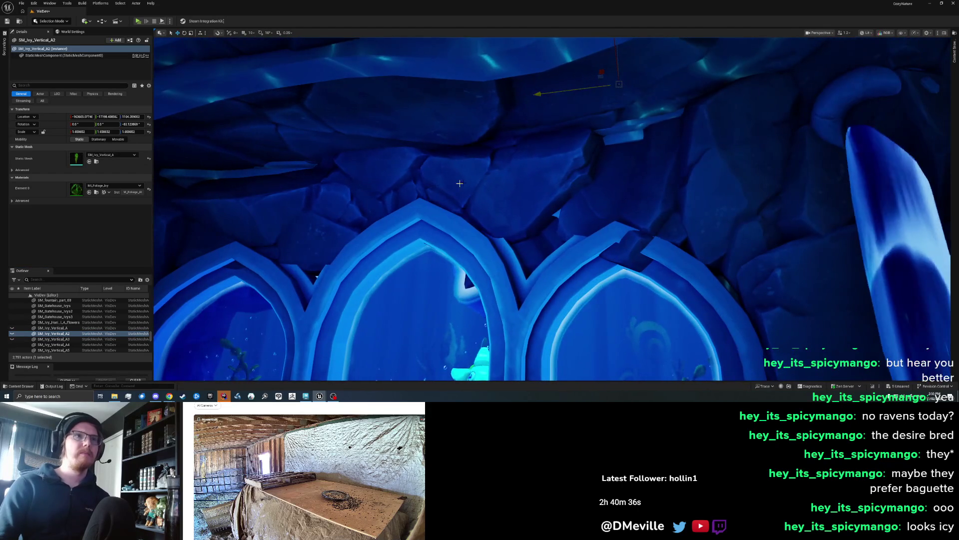
left_click(543, 131)
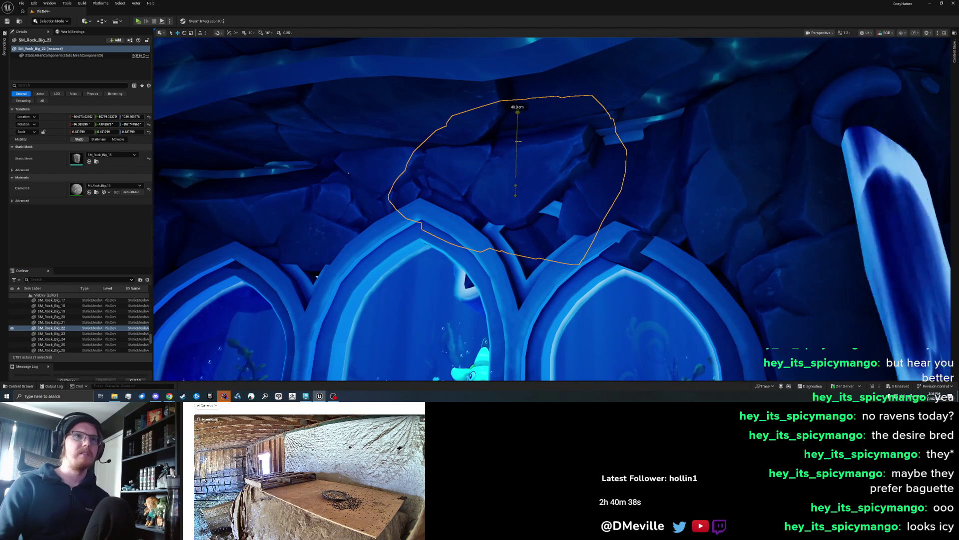
Undo the last rock move, scale the rock up slightly and raise it about 45 cm
key("ctrl+z")
left_click_drag(515, 196, 525, 196)
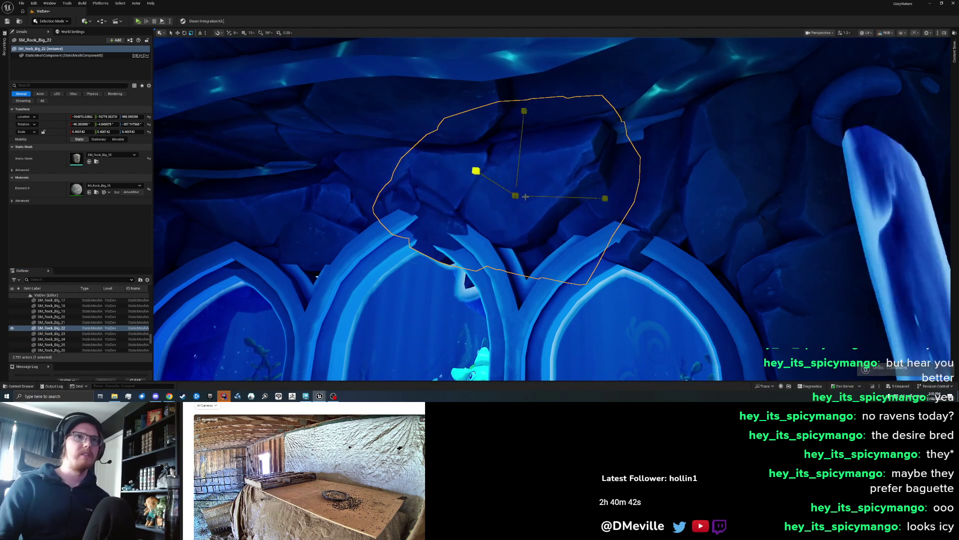
left_click_drag(517, 162, 489, 157)
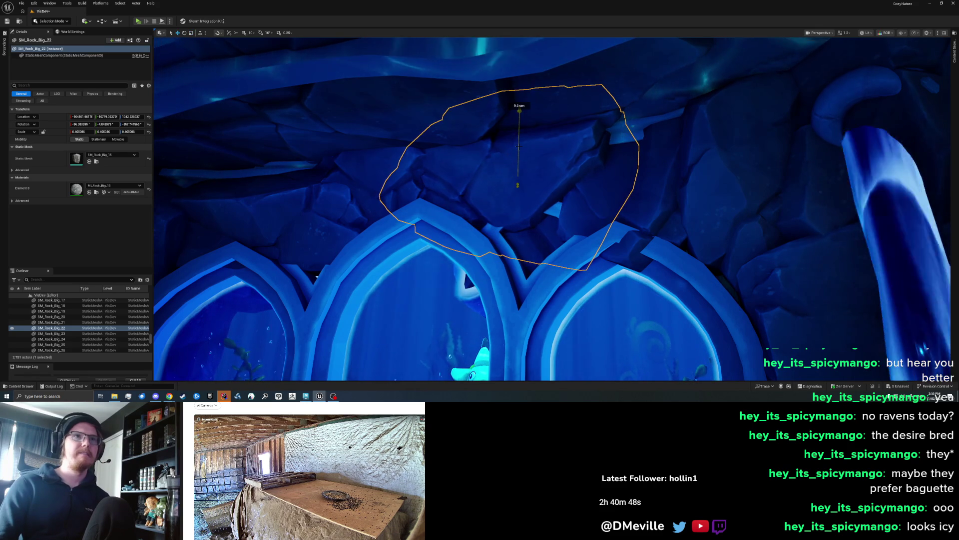
left_click(567, 187)
scroll(567, 186, "down", 6)
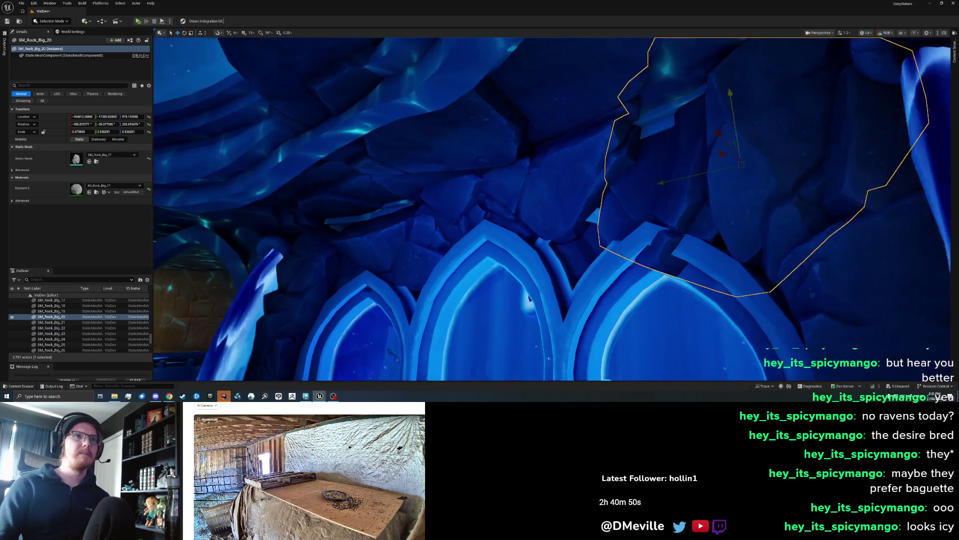
scroll(590, 214, "up", 5)
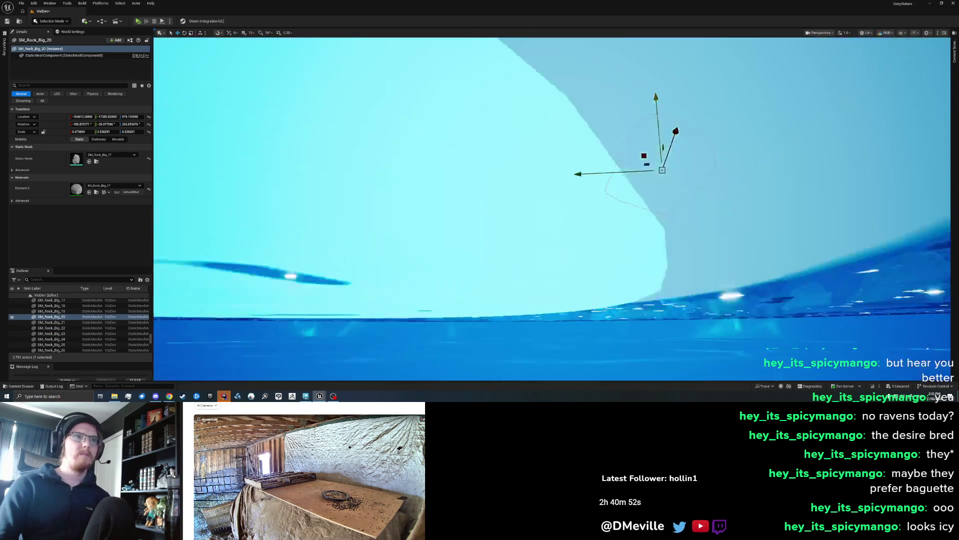
scroll(468, 226, "down", 2)
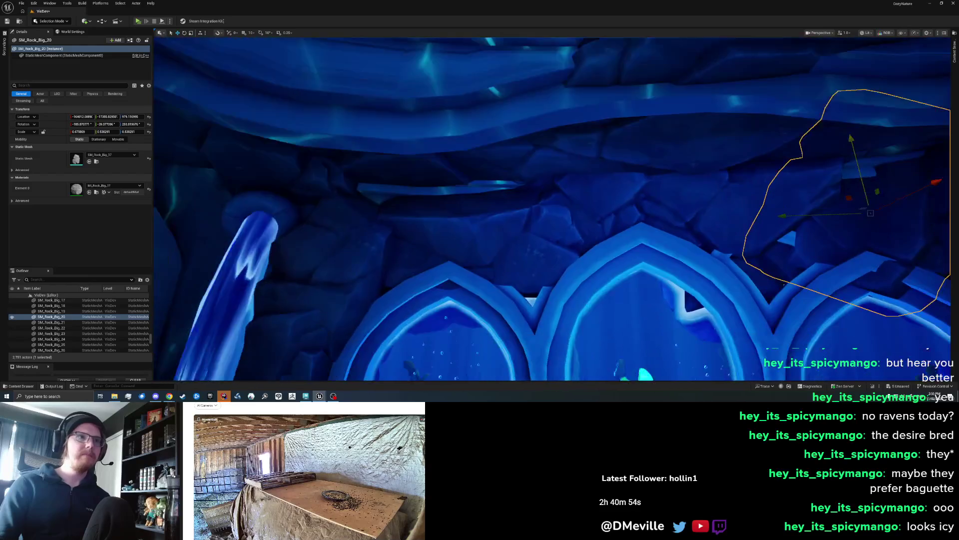
Stretch the rock above the left arch taller, tilt it, and lower it toward the arch top
left_click(464, 201)
mouse_move(458, 155)
left_mouse_down()
mouse_move(457, 125)
mouse_move(459, 164)
left_mouse_up()
key("e")
left_click_drag(425, 221, 462, 231)
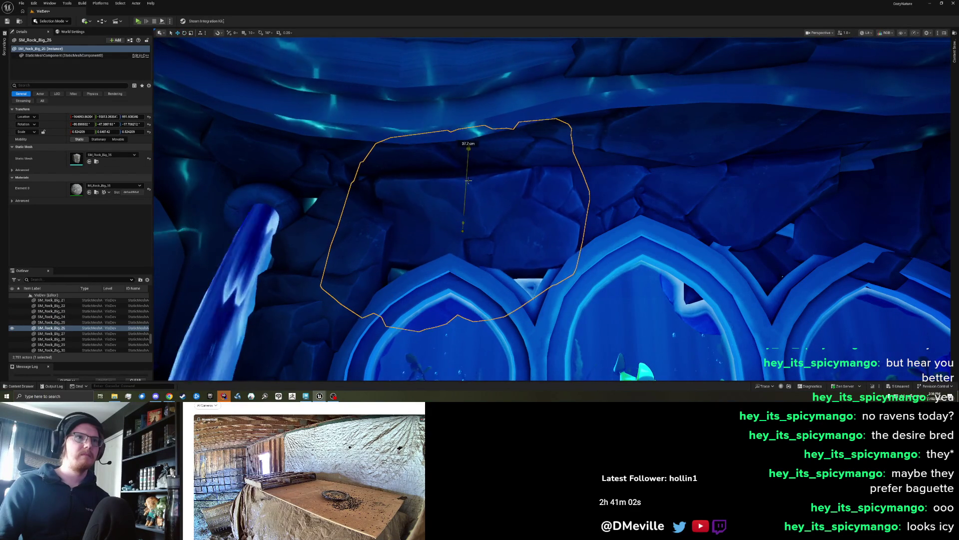
left_click_drag(468, 178, 455, 231)
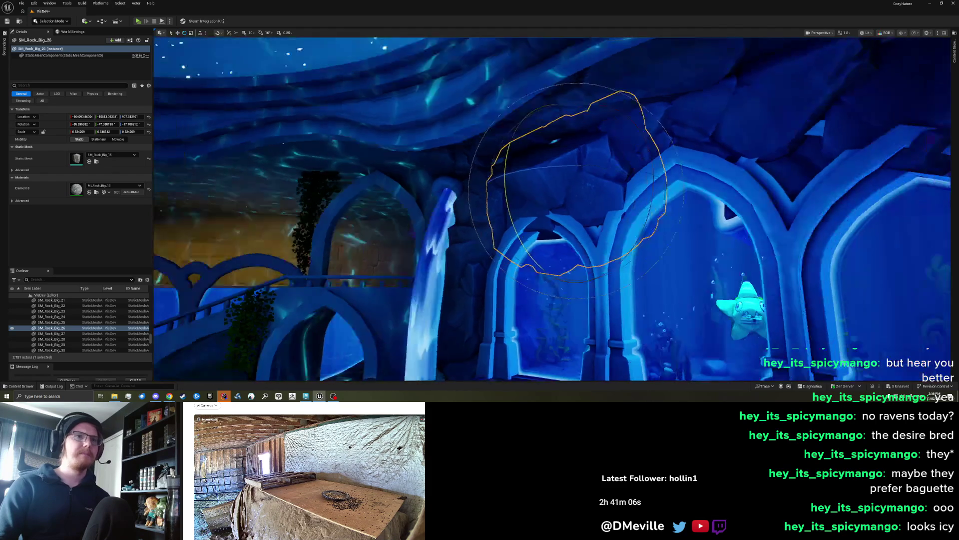
left_click_drag(724, 200, 800, 205)
left_click_drag(530, 202, 521, 152)
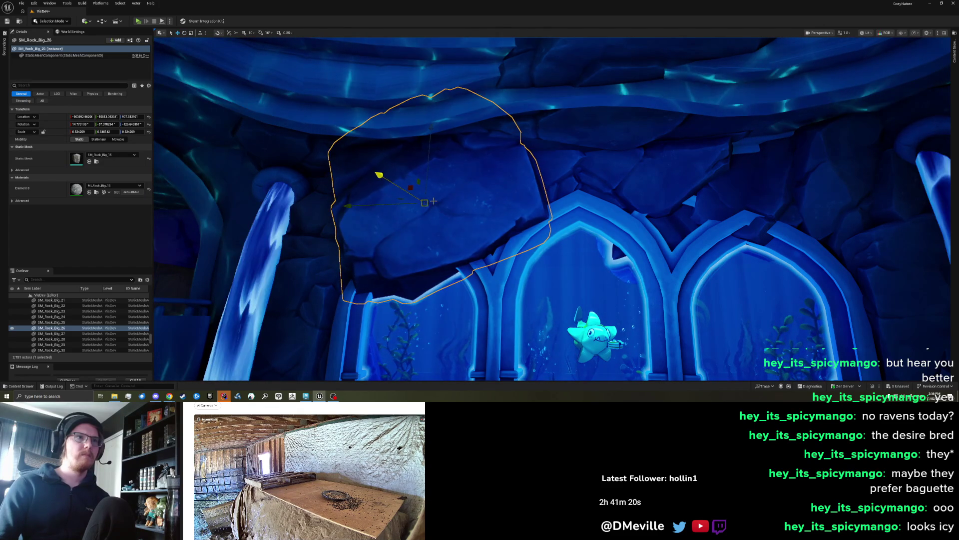
key("ctrl+z")
mouse_move(424, 191)
left_mouse_down()
mouse_move(442, 166)
mouse_move(399, 174)
left_mouse_up()
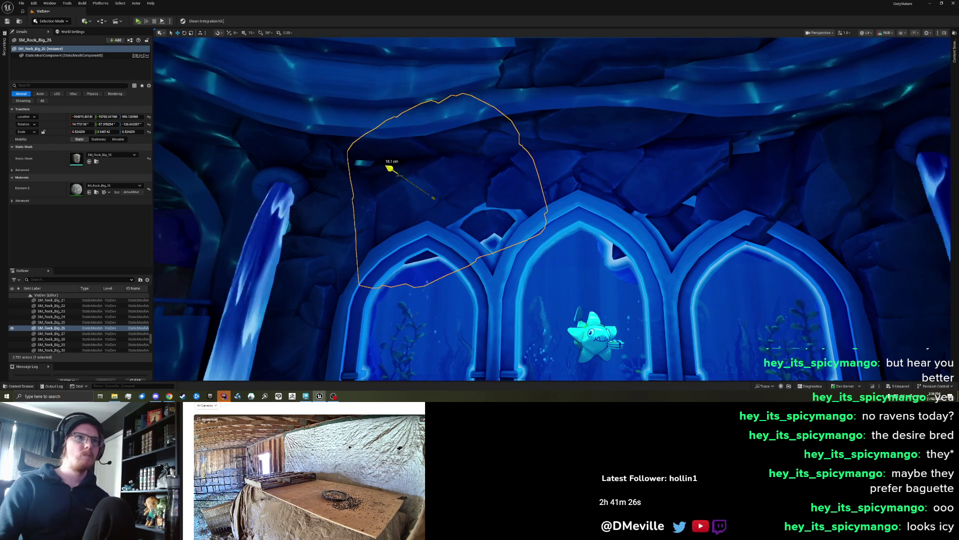
key("Escape")
Re-angle the rock over the left arch and nudge it slightly sideways
scroll(427, 185, "down", 8)
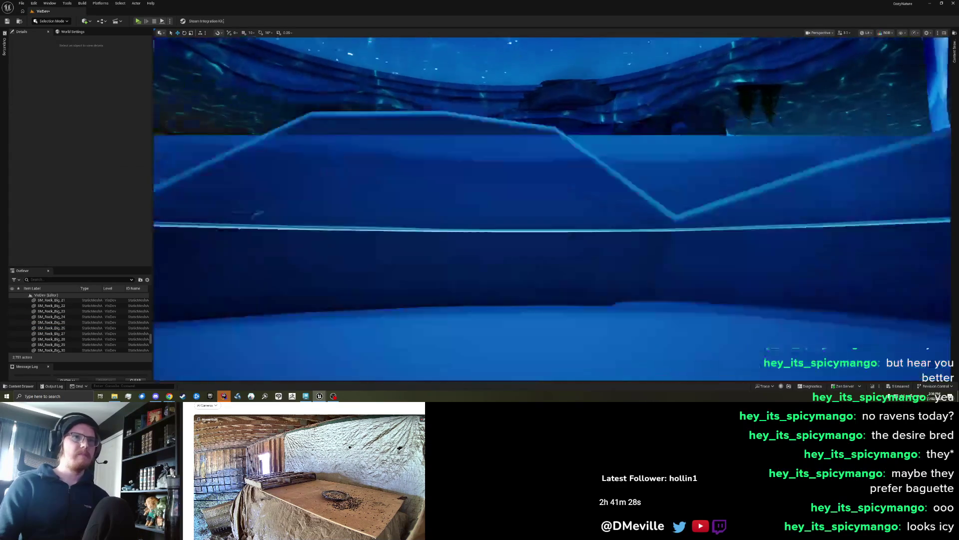
scroll(549, 209, "up", 5)
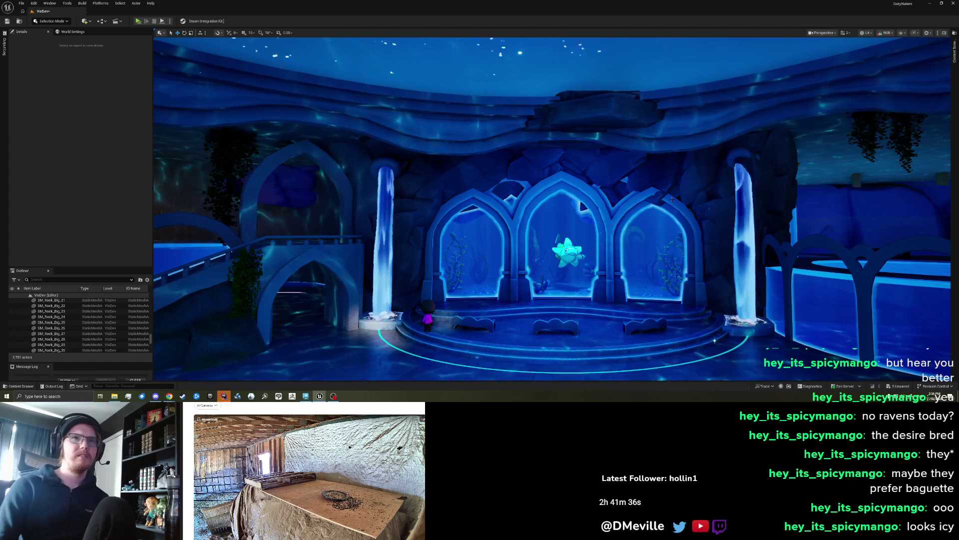
scroll(502, 149, "up", 5)
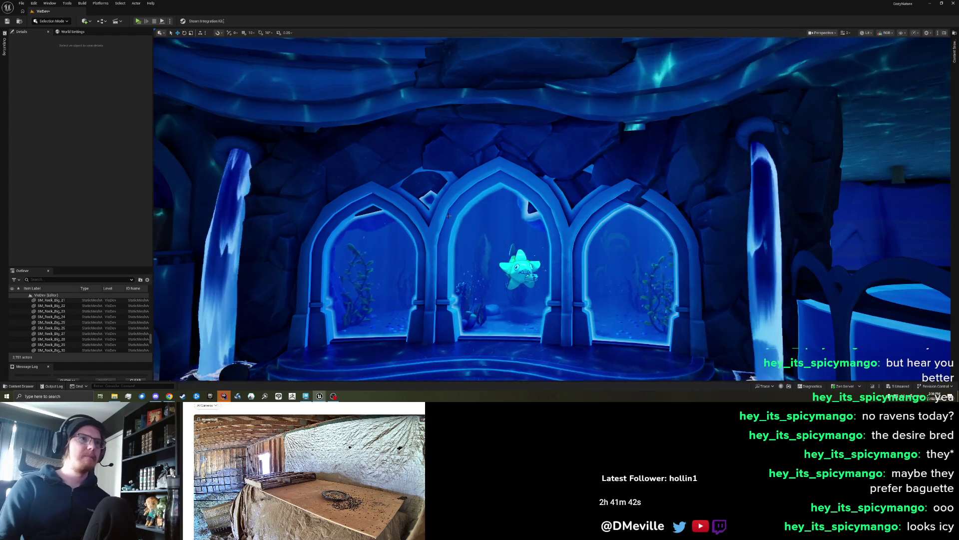
scroll(448, 216, "down", 5)
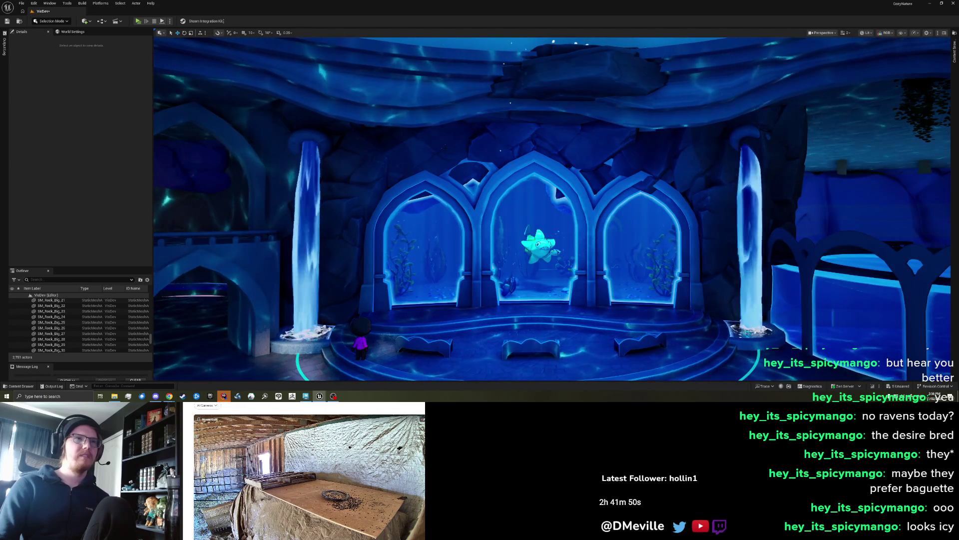
left_click(434, 177)
key("e")
left_click_drag(427, 151, 450, 196)
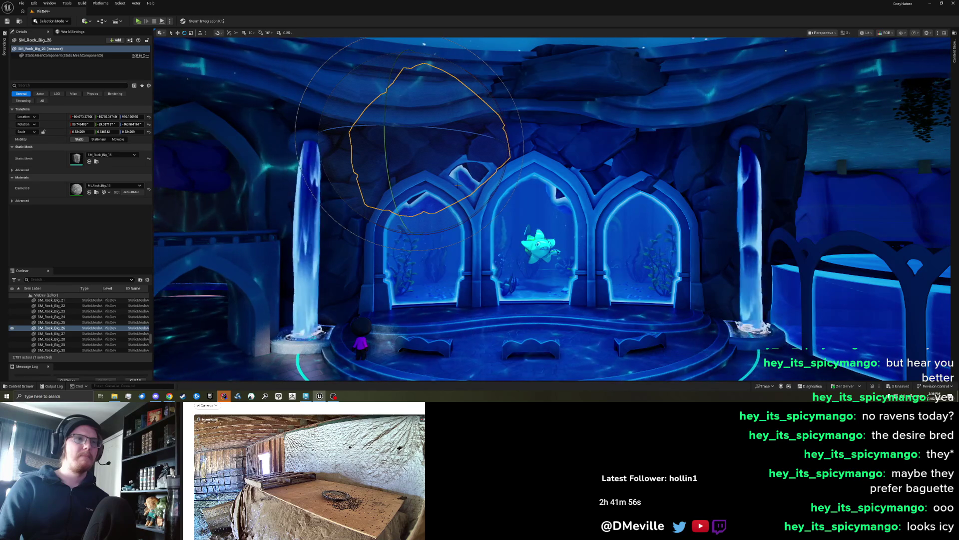
mouse_move(443, 233)
left_mouse_down()
mouse_move(493, 197)
mouse_move(506, 159)
left_mouse_up()
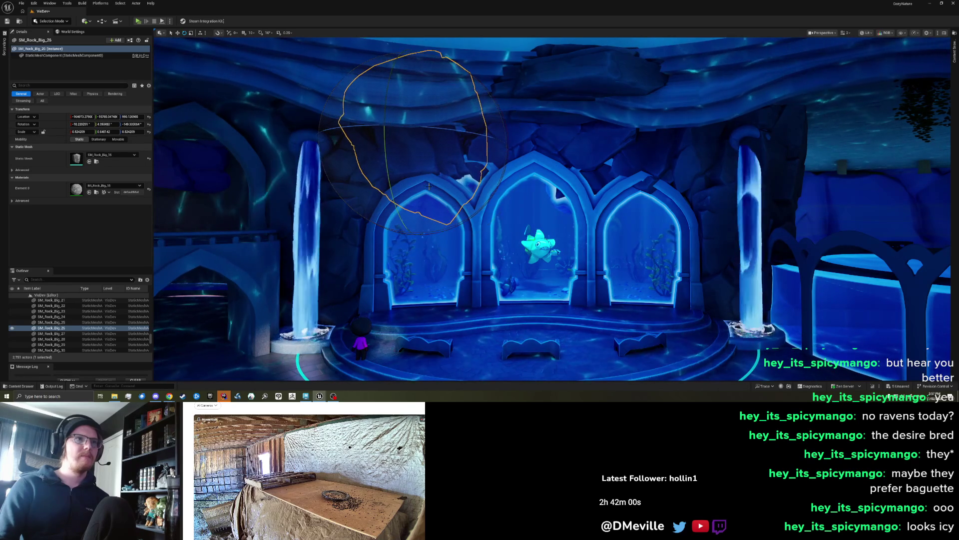
left_click_drag(427, 187, 438, 181)
left_click_drag(401, 134, 402, 135)
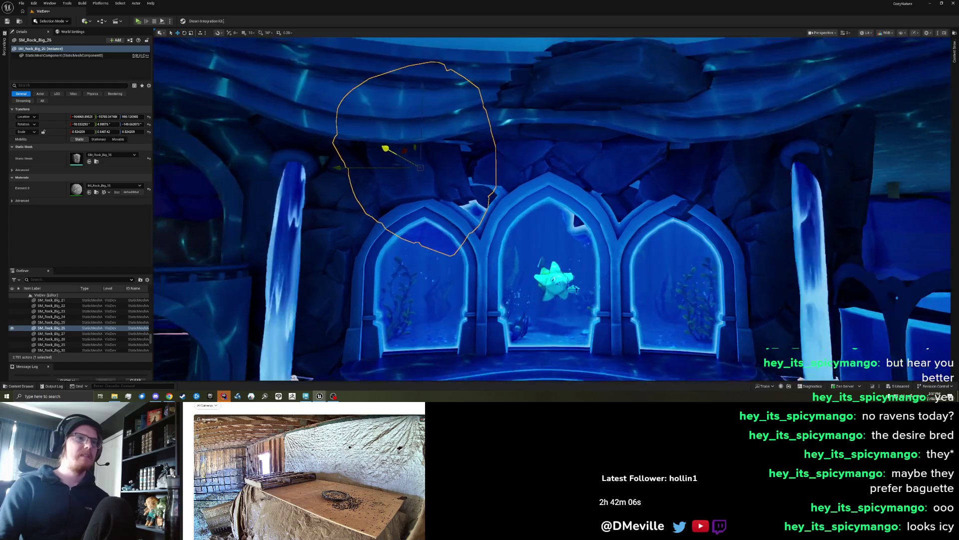
key("Escape")
scroll(405, 178, "down", 5)
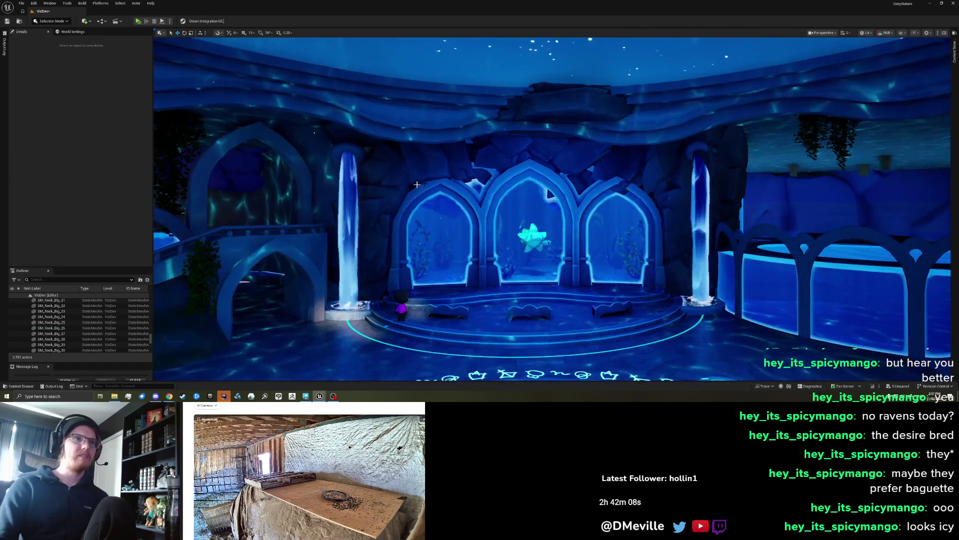
scroll(405, 178, "up", 5)
Shift the left-arch rock slightly left and spin it 5 degrees around vertical
left_click(441, 159)
key("e")
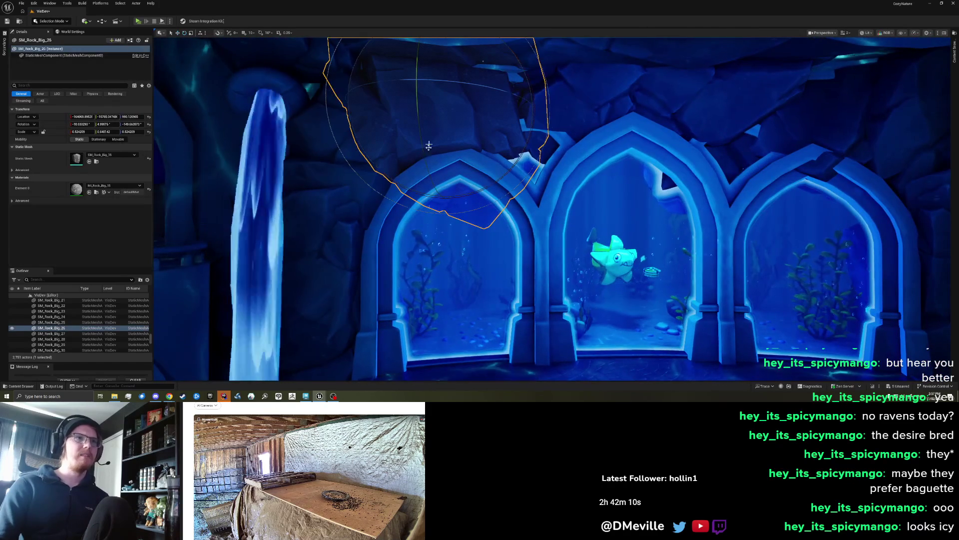
mouse_move(449, 187)
left_mouse_down()
mouse_move(453, 201)
mouse_move(469, 201)
mouse_move(412, 111)
left_mouse_up()
key("w")
key("ctrl+z")
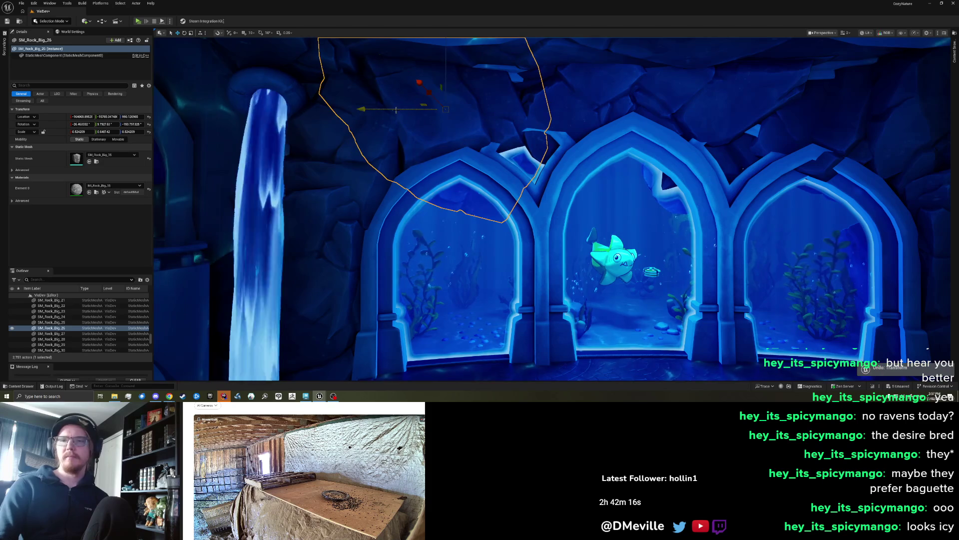
mouse_move(394, 109)
left_mouse_down()
mouse_move(383, 109)
mouse_move(406, 81)
left_mouse_up()
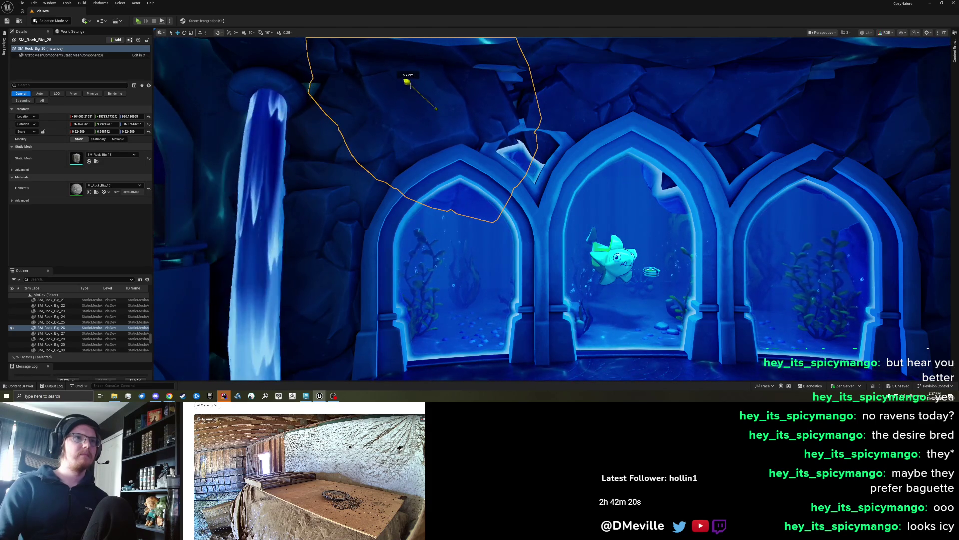
left_click_drag(424, 82, 434, 82)
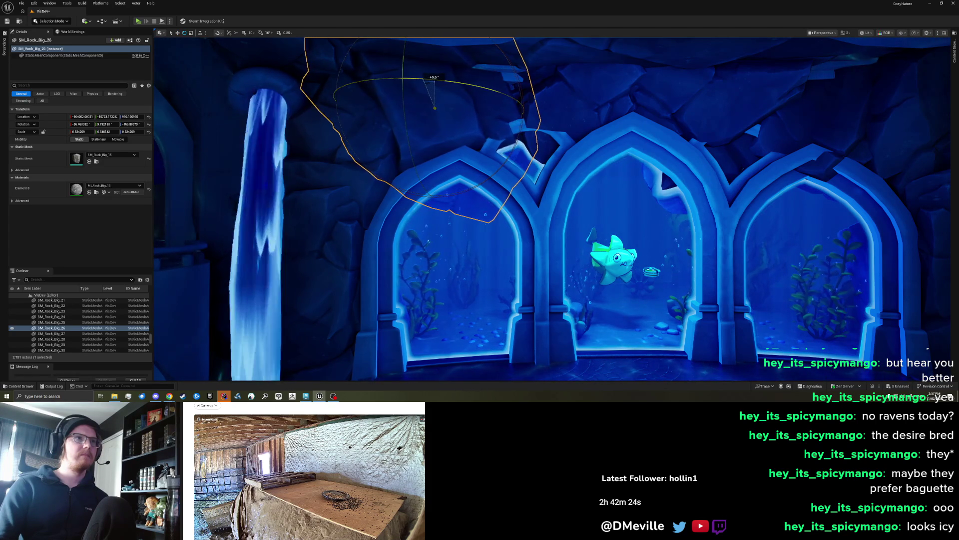
key("Escape")
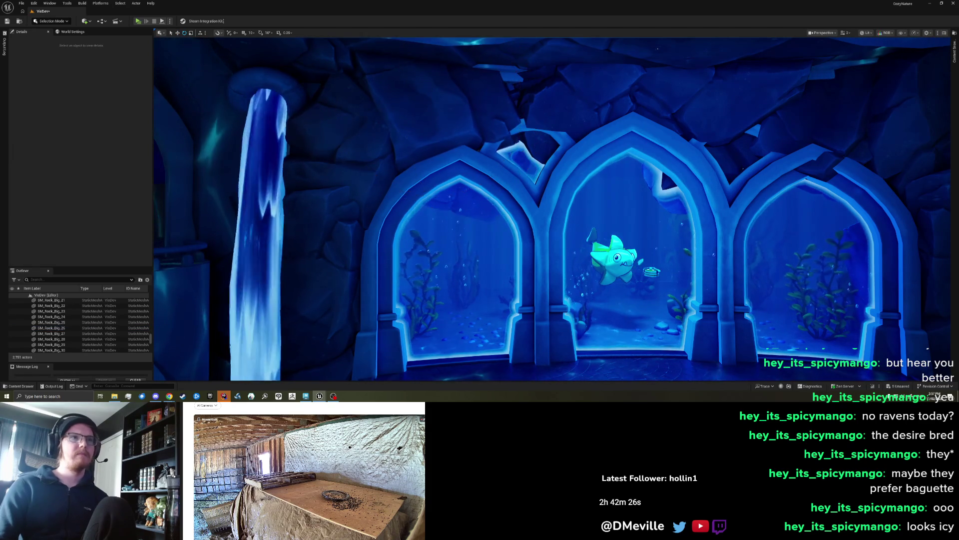
scroll(520, 159, "down", 10)
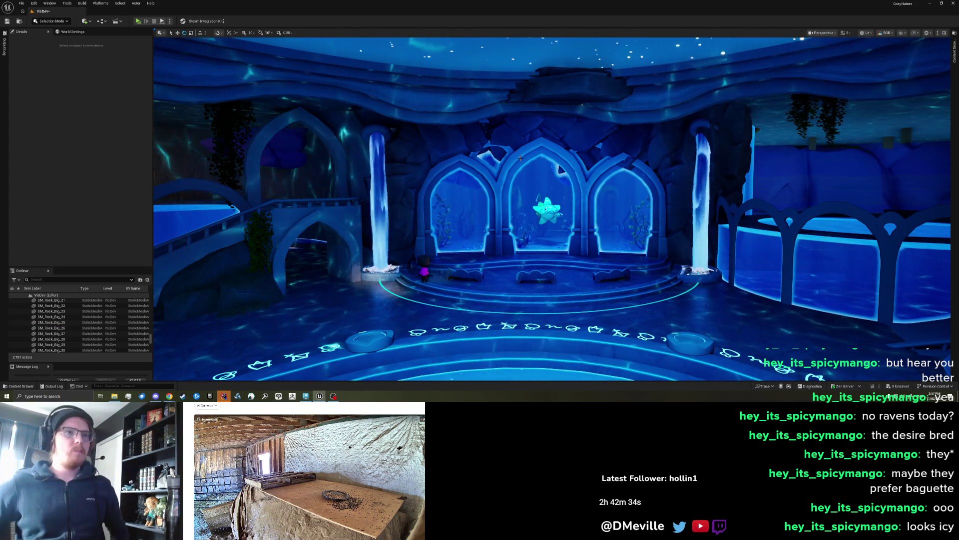
Shrink the rock slightly and slide it about 42 cm toward the left pillar
left_click(456, 142)
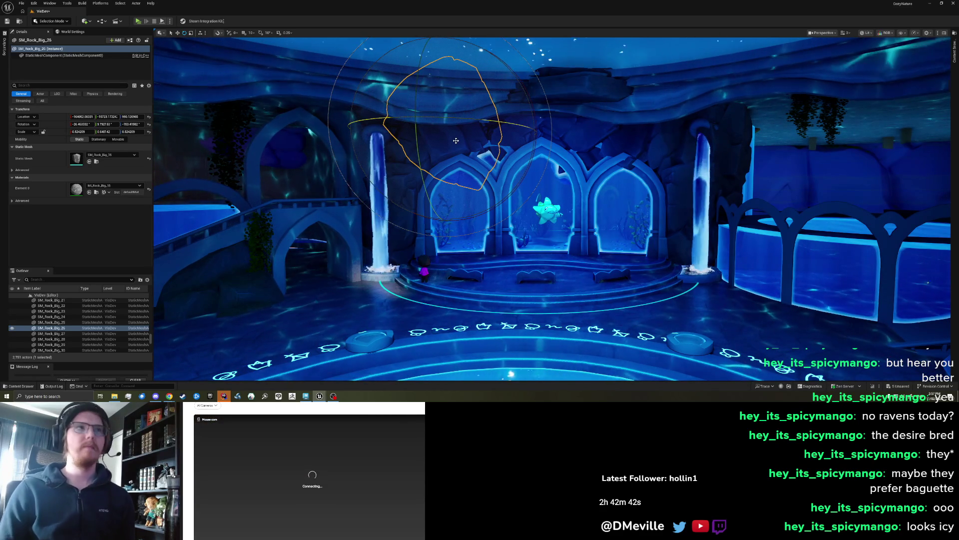
scroll(461, 147, "up", 5)
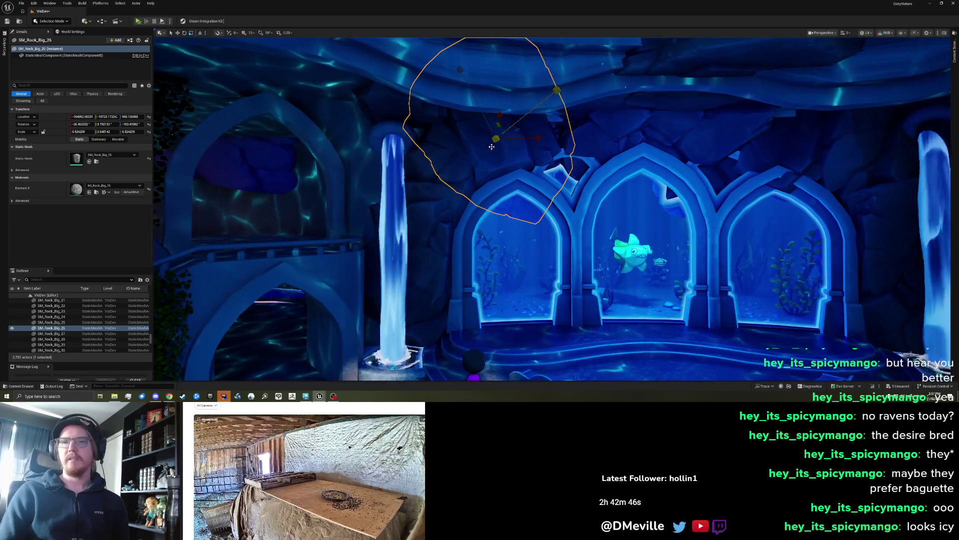
mouse_move(495, 139)
left_mouse_down()
mouse_move(450, 130)
mouse_move(542, 199)
left_mouse_up()
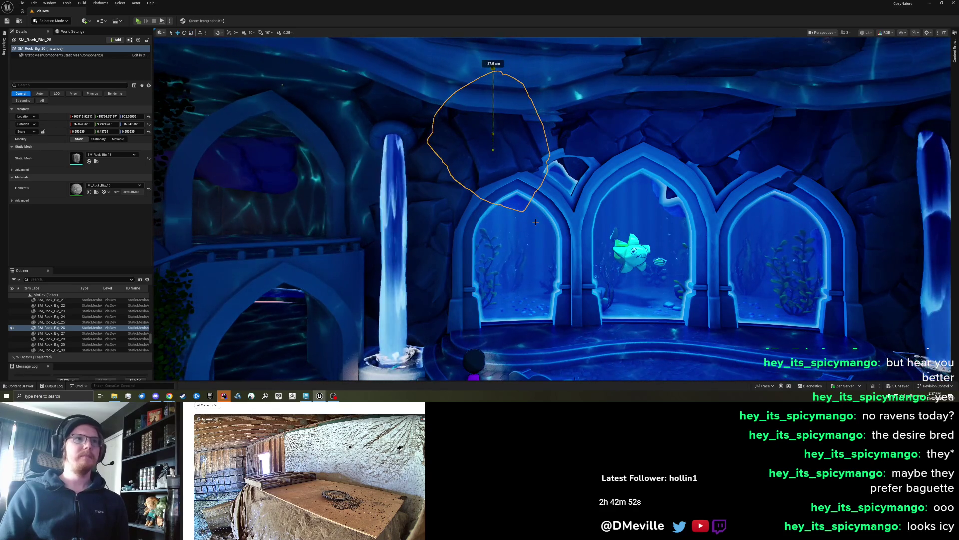
left_click_drag(542, 213, 536, 212)
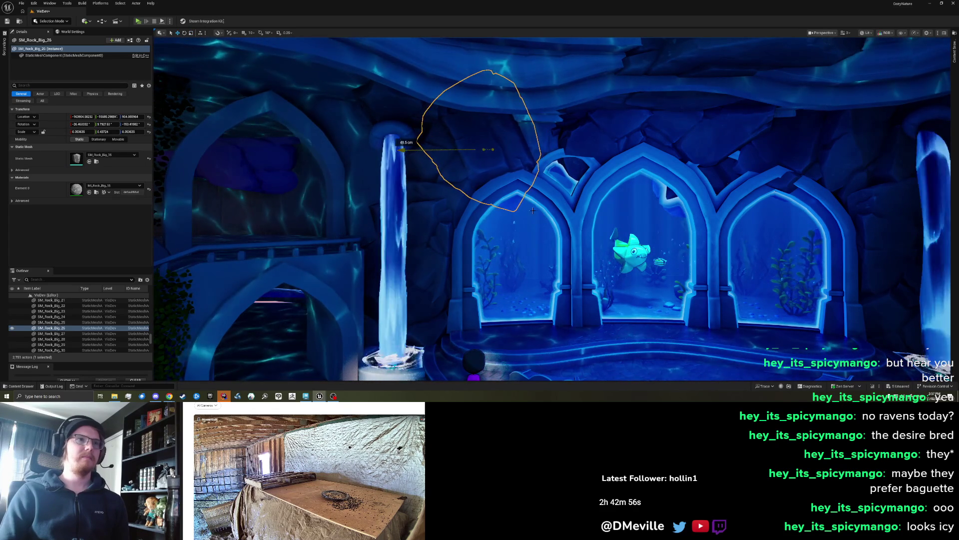
key("Escape")
mouse_move(536, 209)
left_mouse_down()
mouse_move(598, 206)
mouse_move(575, 194)
mouse_move(541, 198)
left_mouse_up()
left_click(541, 198)
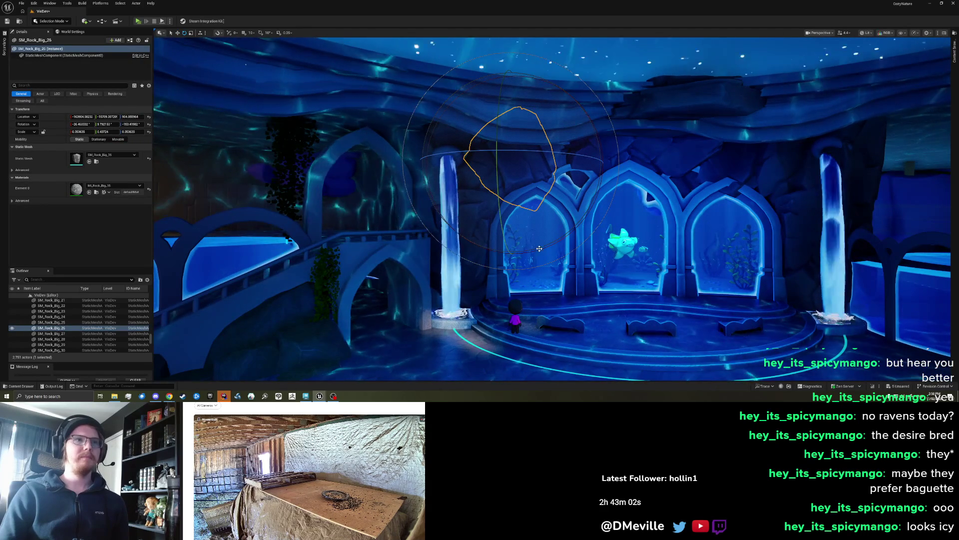
Rotate the rock above the left arch and lift it, then adjust its rotation again
left_click_drag(549, 246, 535, 249)
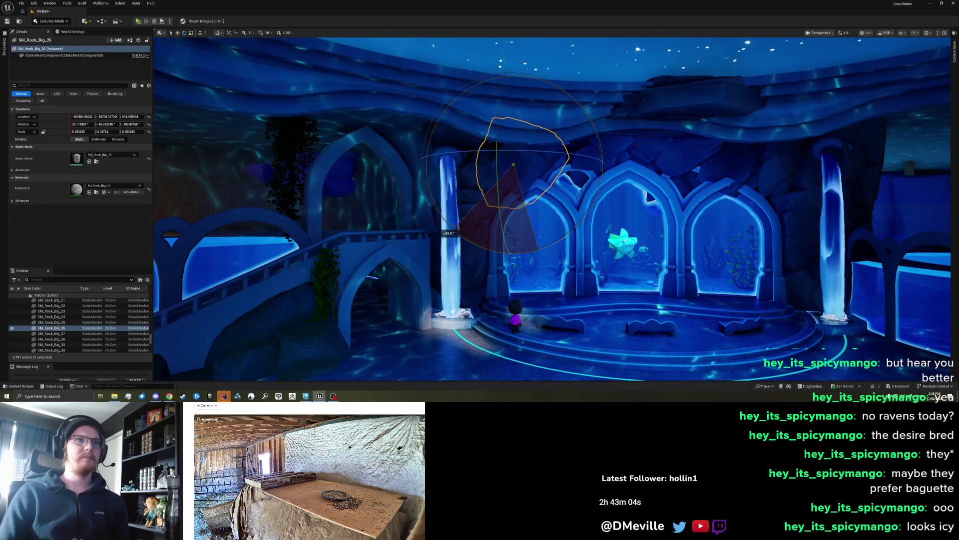
left_click_drag(434, 215, 646, 188)
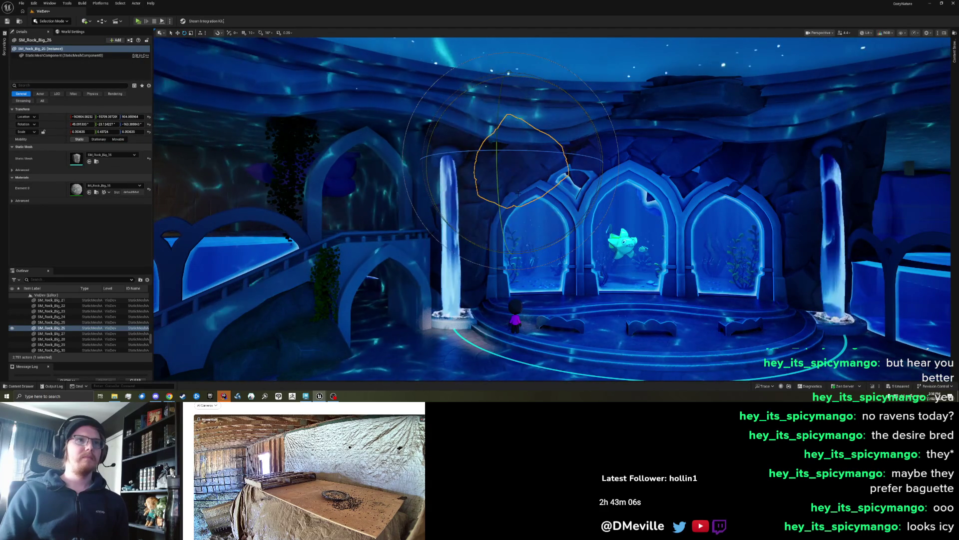
scroll(646, 188, "up", 3)
key("w")
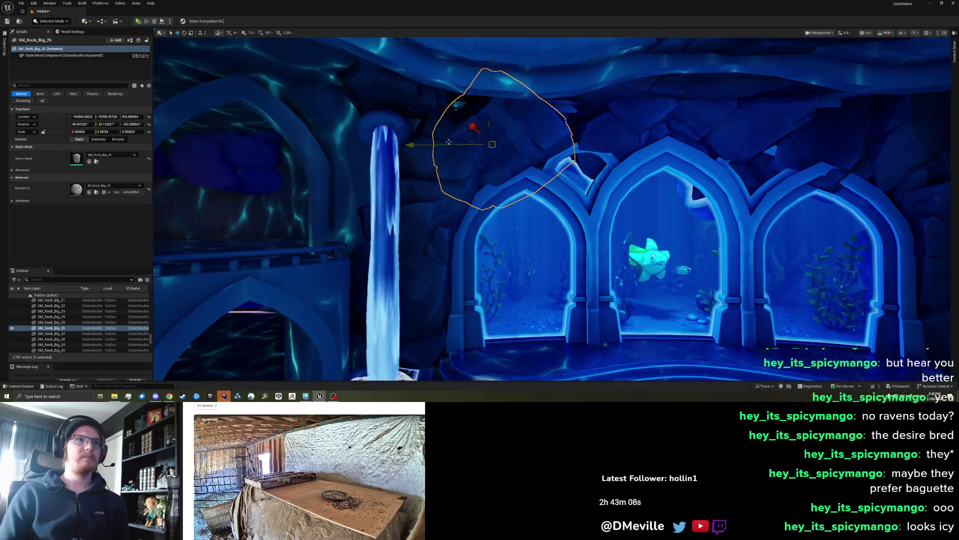
mouse_move(464, 127)
left_mouse_down()
mouse_move(457, 122)
mouse_move(482, 59)
left_mouse_up()
key("Escape")
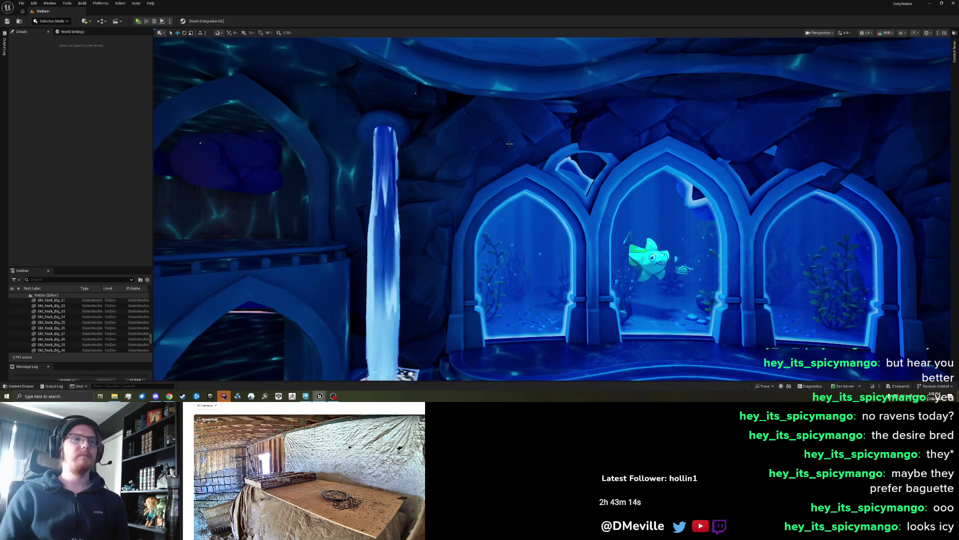
key("e")
left_click(494, 150)
mouse_move(493, 150)
left_mouse_down()
mouse_move(482, 155)
mouse_move(547, 138)
left_mouse_up()
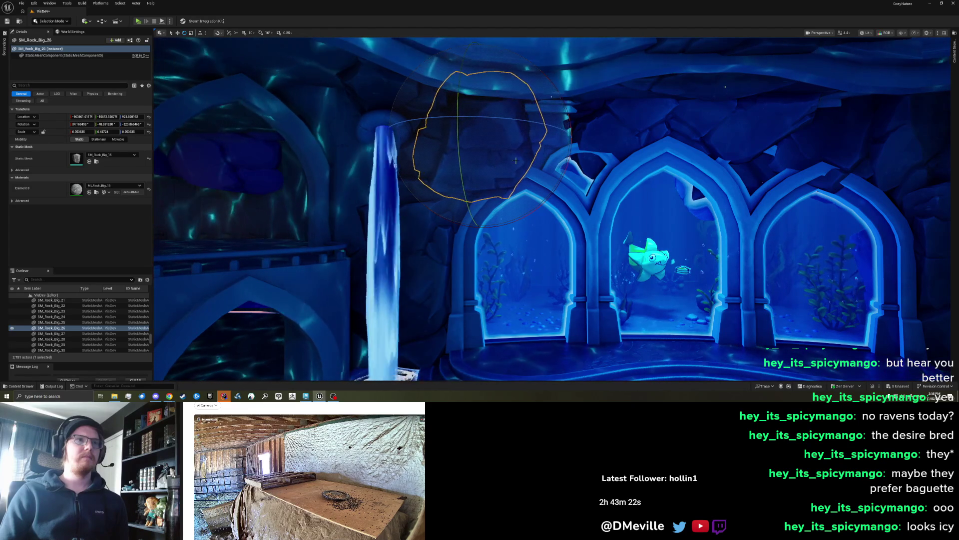
Move the rock down and left over the arch and rotate it to a new angle
key("w")
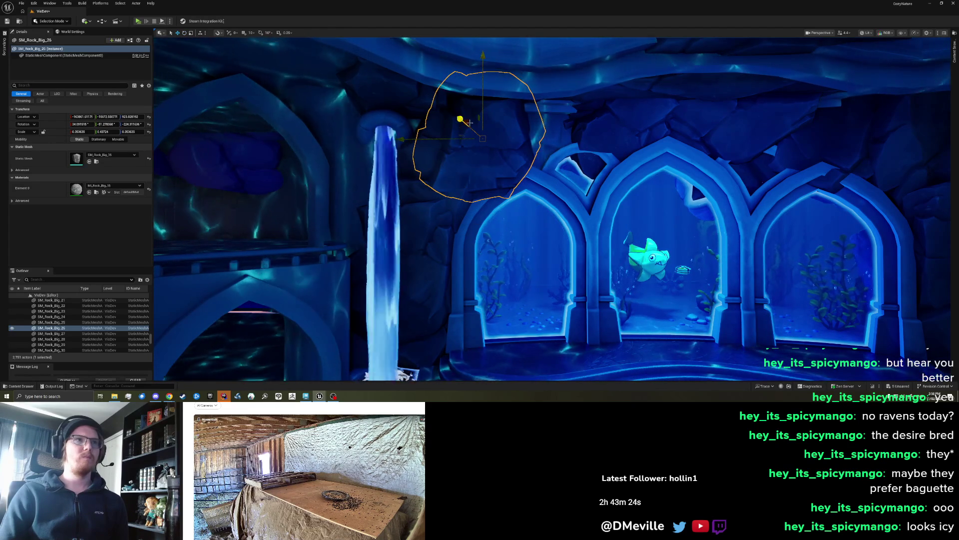
left_click_drag(460, 119, 470, 122)
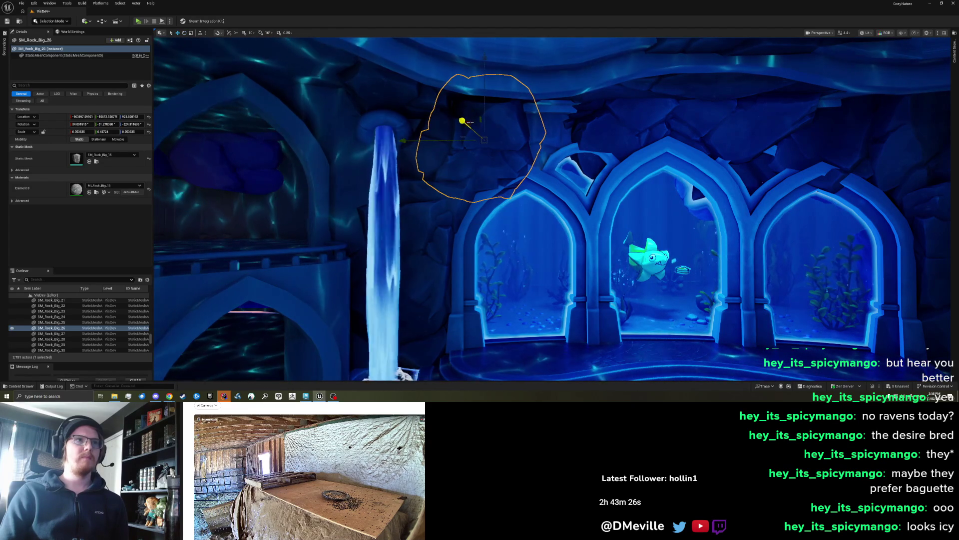
left_click_drag(504, 110, 469, 134)
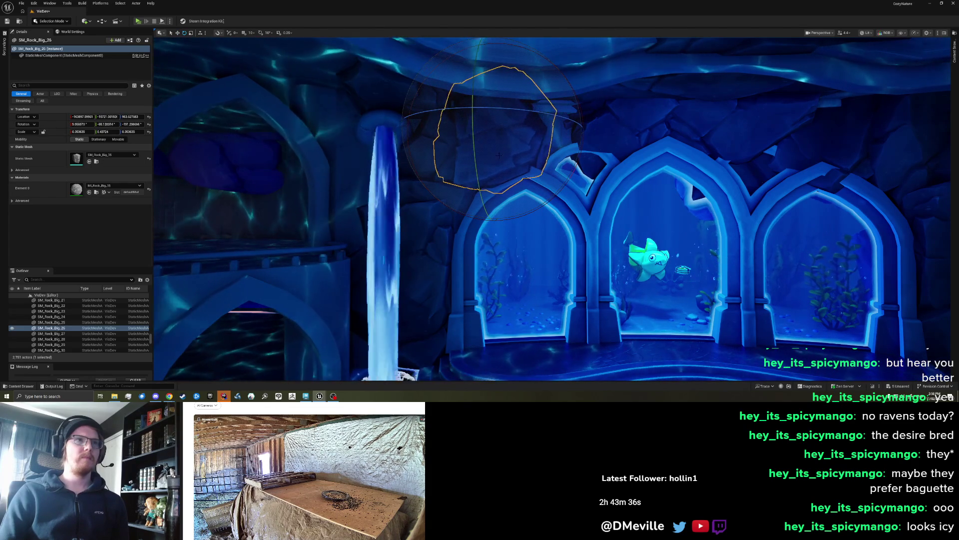
mouse_move(494, 157)
left_mouse_down()
mouse_move(548, 130)
mouse_move(488, 162)
mouse_move(491, 176)
left_mouse_up()
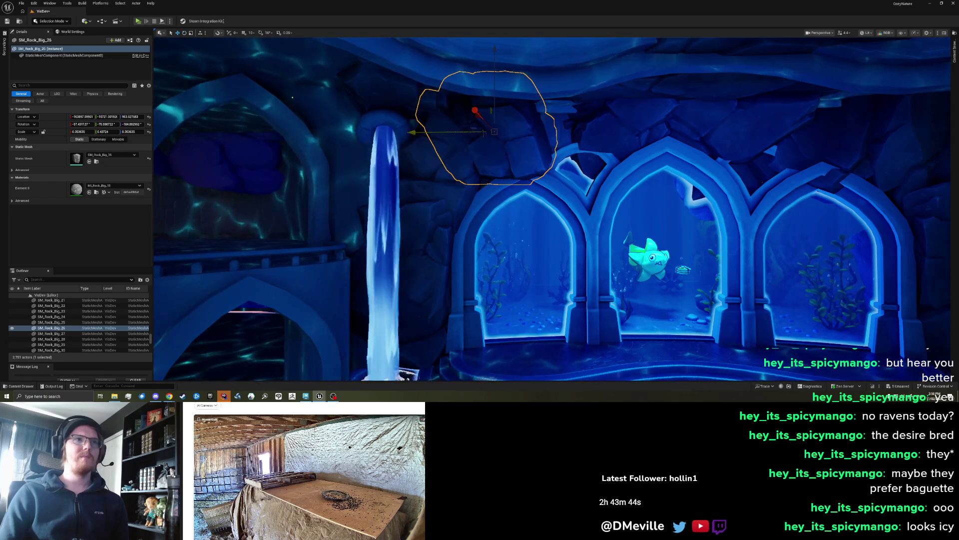
Review the hall, then revert the rock's last transform with undo
key("Escape")
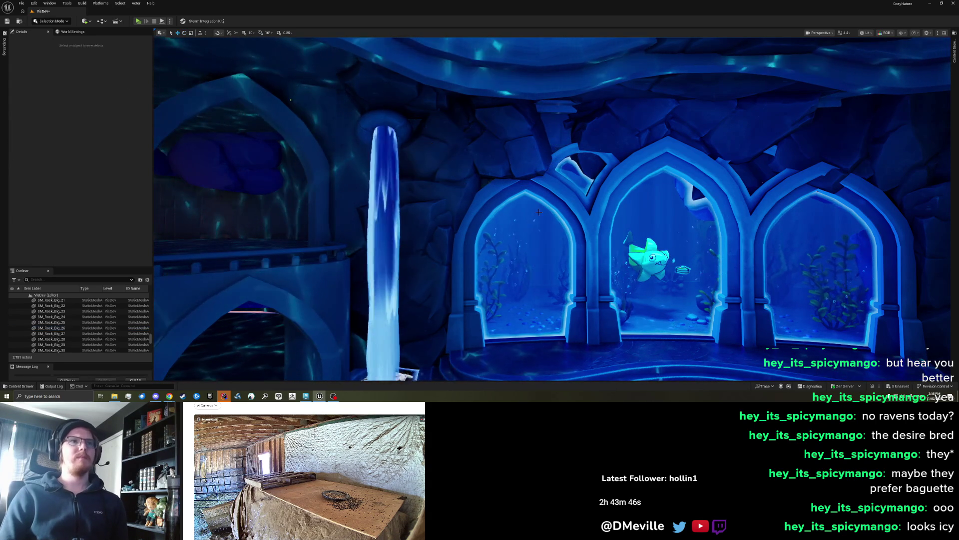
scroll(538, 212, "down", 5)
scroll(538, 211, "down", 8)
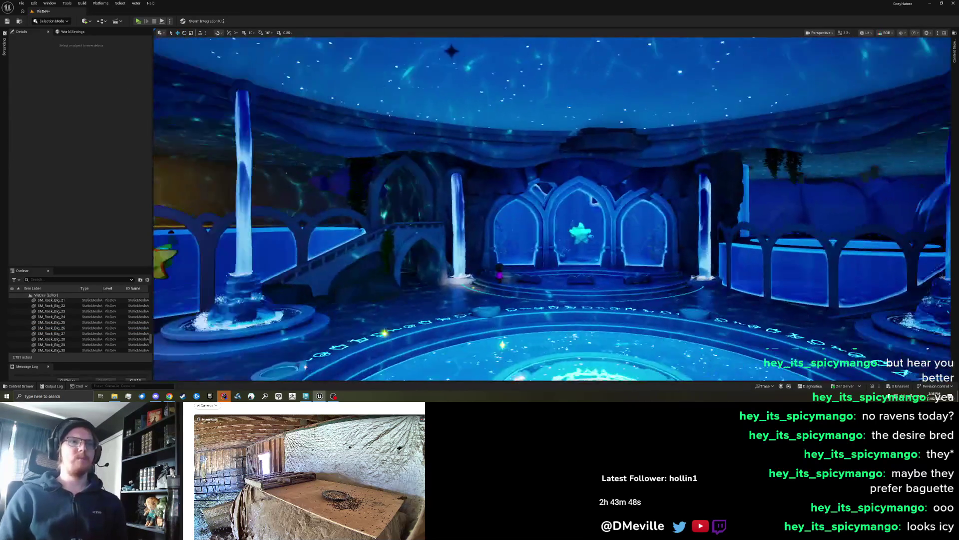
scroll(538, 212, "up", 6)
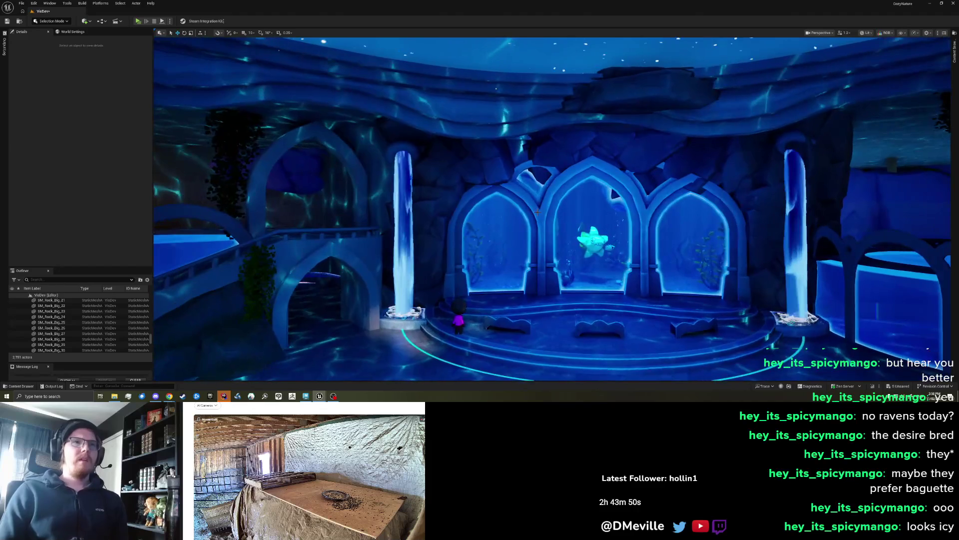
key("ctrl+z")
key("ctrl+z")
key("ctrl+z")
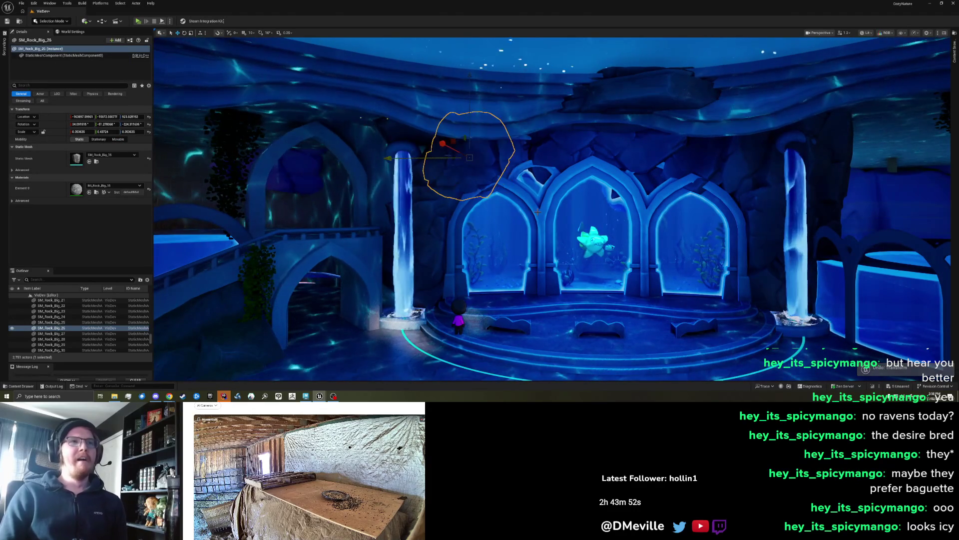
key("ctrl+z")
scroll(537, 211, "down", 4)
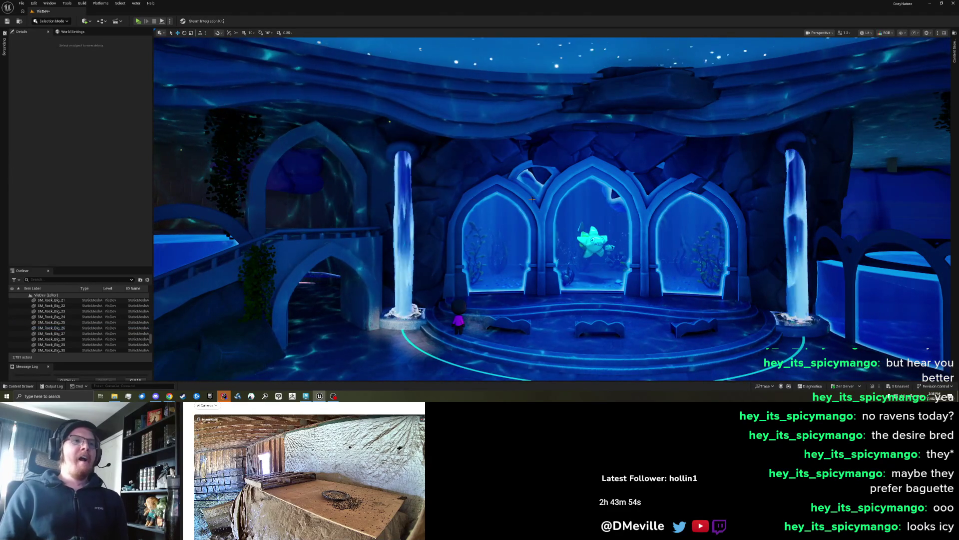
scroll(532, 199, "up", 5)
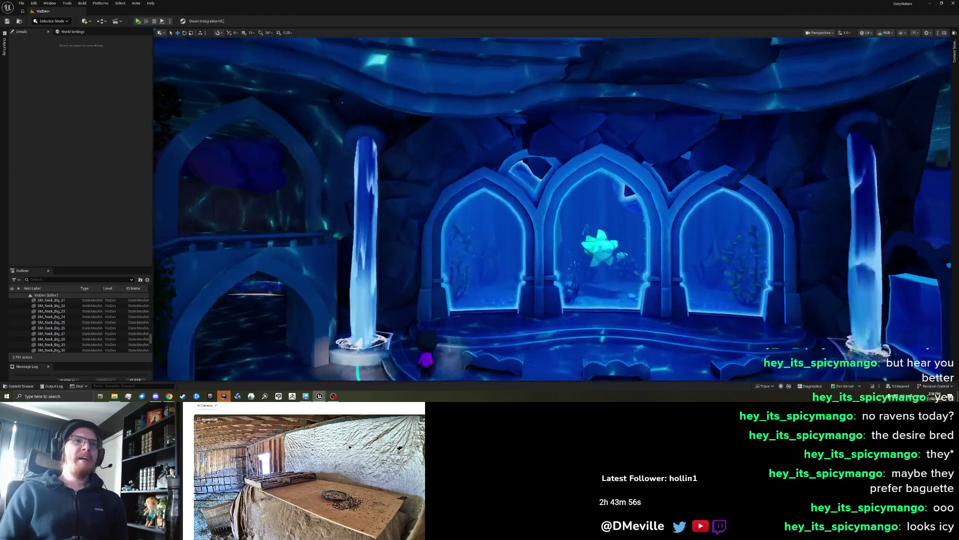
scroll(532, 199, "up", 3)
Duplicate the rock above the left arch, raise the copy about a metre and rotate it to fit
left_click(487, 143)
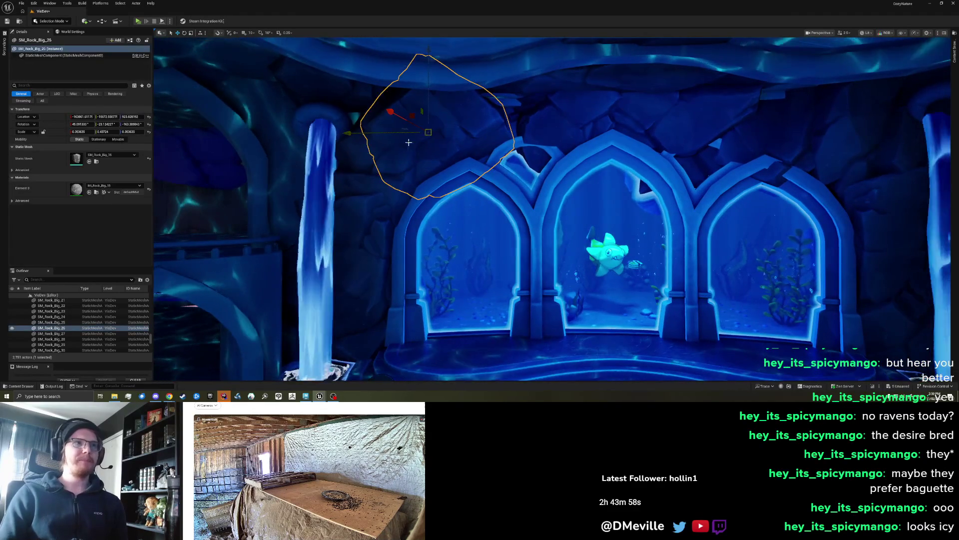
left_click_drag(409, 142, 481, 124, "alt")
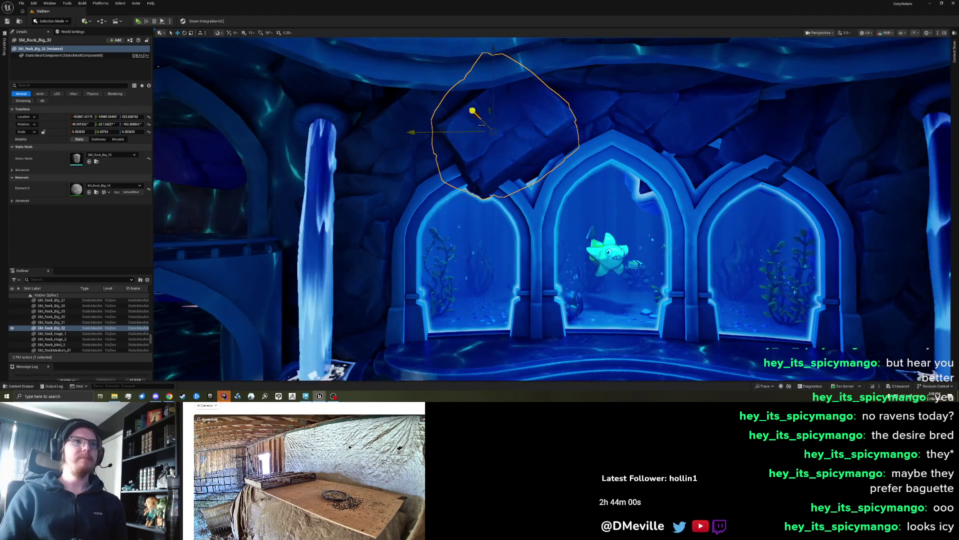
left_click_drag(473, 118, 478, 120)
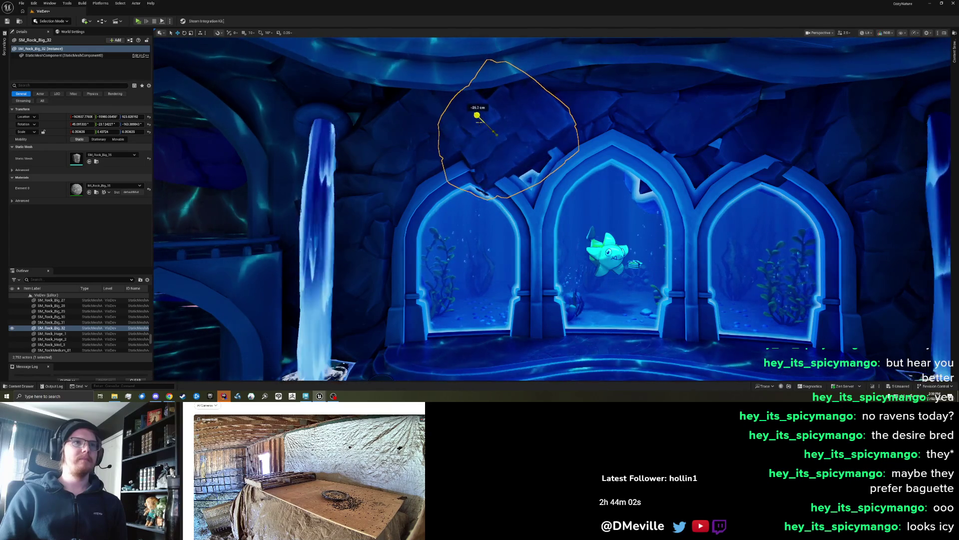
left_click_drag(502, 90, 501, 82)
left_click_drag(504, 198, 492, 200)
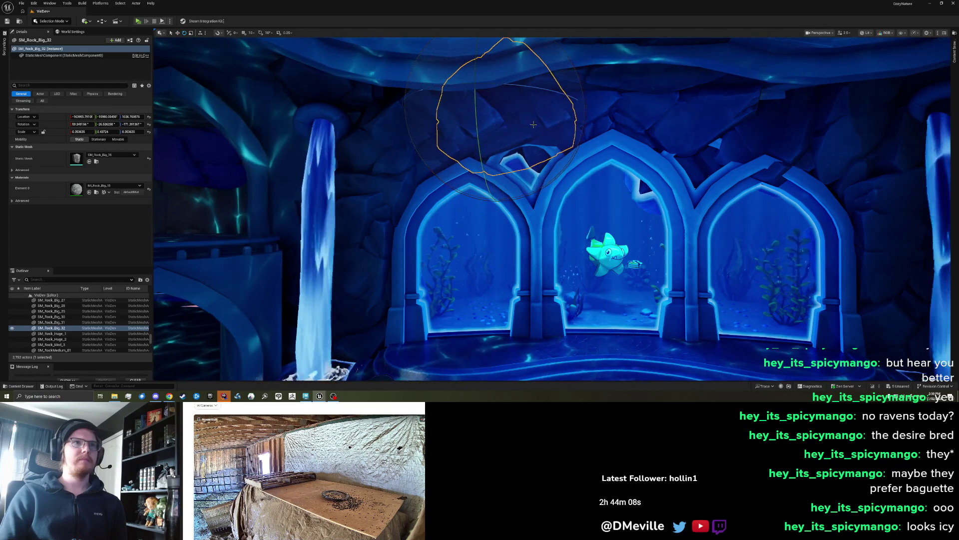
mouse_move(507, 133)
left_mouse_down()
mouse_move(526, 121)
mouse_move(522, 130)
mouse_move(548, 148)
left_mouse_up()
left_click_drag(529, 193, 561, 134)
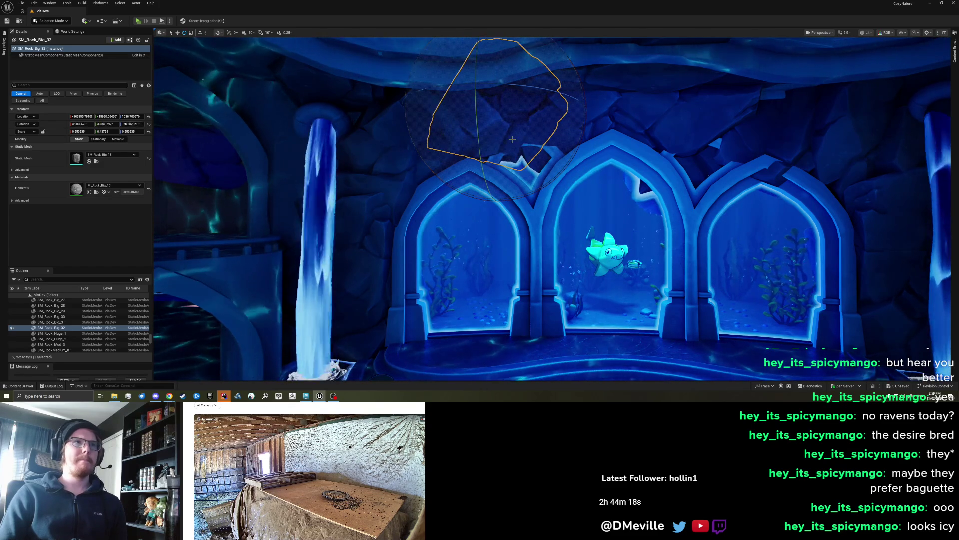
left_click_drag(502, 159, 531, 132)
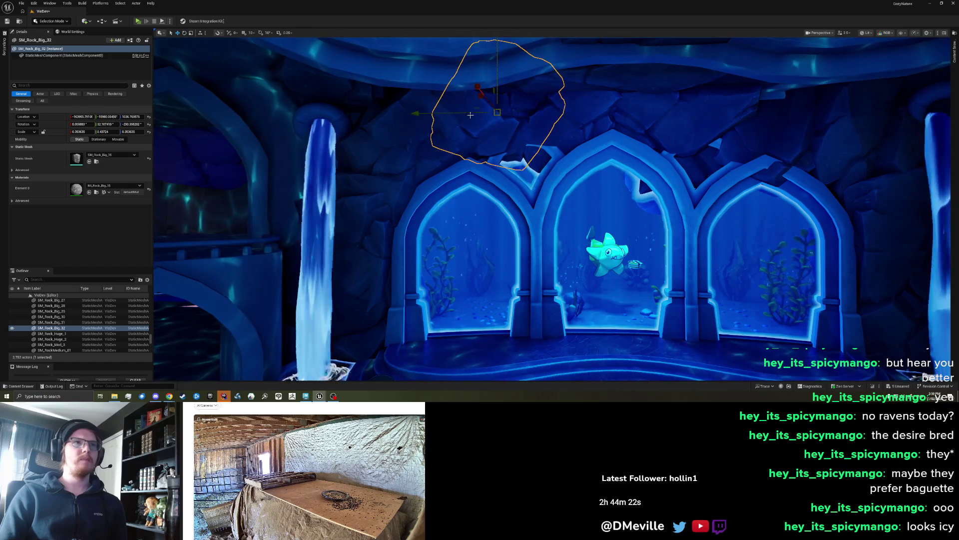
left_click_drag(521, 99, 522, 98)
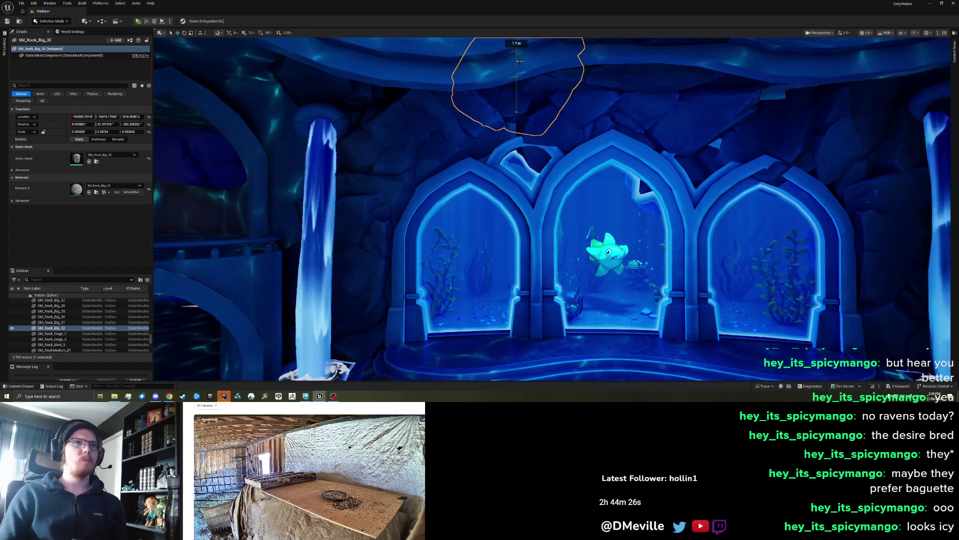
key("e")
left_click_drag(516, 109, 561, 119)
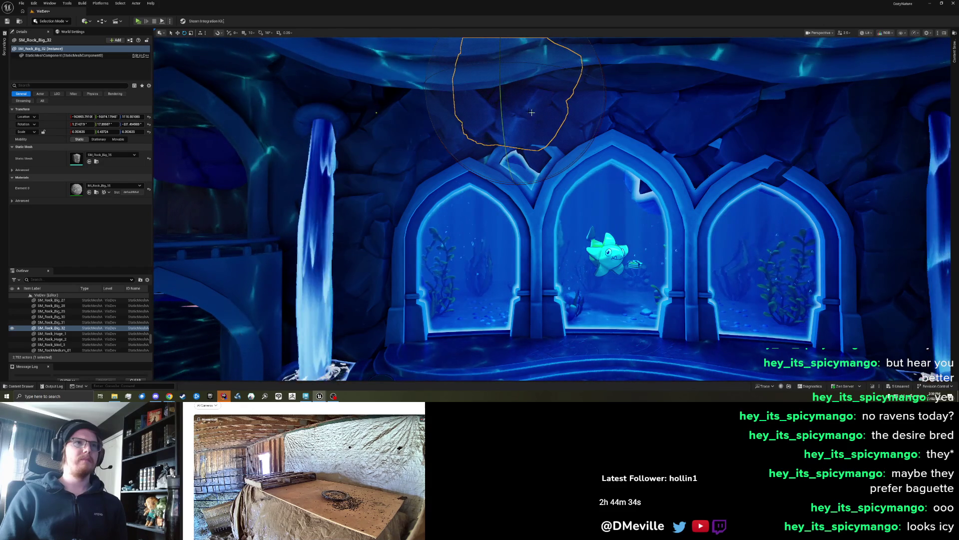
Tilt SM_Rock_Big_25 slightly and move it down and to the left
left_click_drag(529, 107, 509, 45)
mouse_move(550, 210)
left_mouse_down()
mouse_move(540, 220)
mouse_move(530, 207)
left_mouse_up()
mouse_move(533, 126)
left_mouse_down()
mouse_move(533, 116)
mouse_move(533, 126)
left_mouse_up()
left_click_drag(440, 162, 465, 162)
left_click(440, 162)
left_click_drag(438, 208, 416, 218)
key("w")
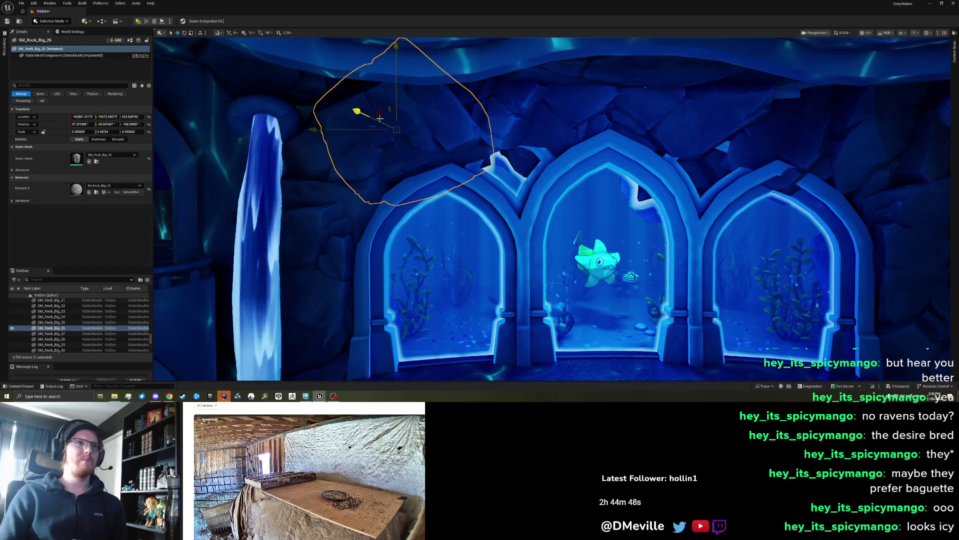
left_click_drag(378, 116, 358, 123)
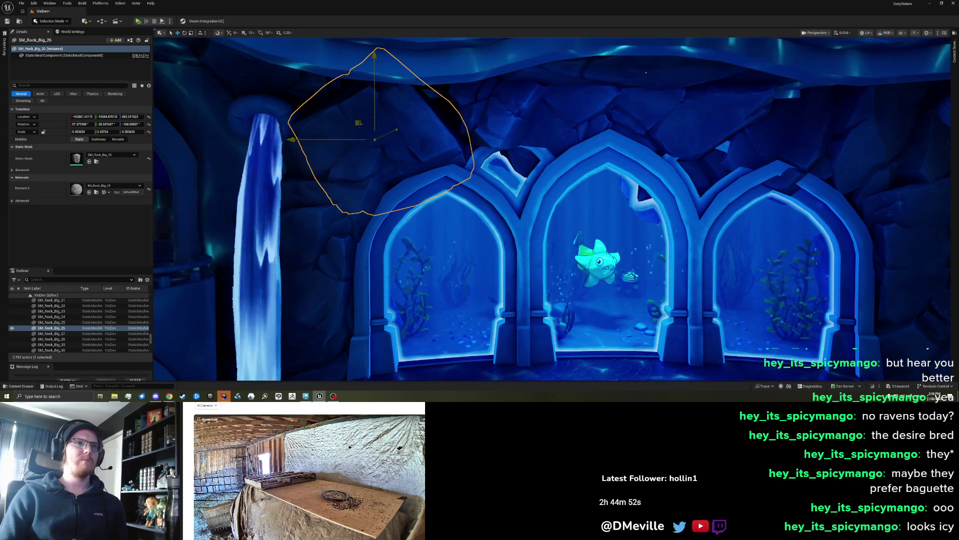
Rotate SM_Rock_Big_32, shift it left and raise it about 82 cm into the ceiling
left_click(487, 107)
left_click_drag(482, 74, 439, 81)
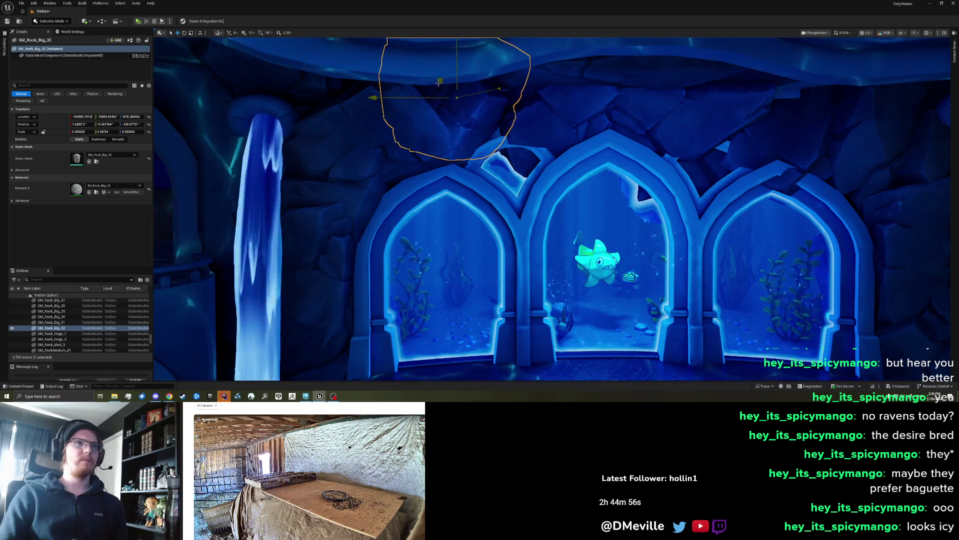
key("e")
mouse_move(443, 127)
left_mouse_down()
mouse_move(514, 102)
mouse_move(457, 128)
mouse_move(475, 125)
mouse_move(467, 140)
mouse_move(484, 135)
left_mouse_up()
key("a")
left_click_drag(501, 167, 521, 160)
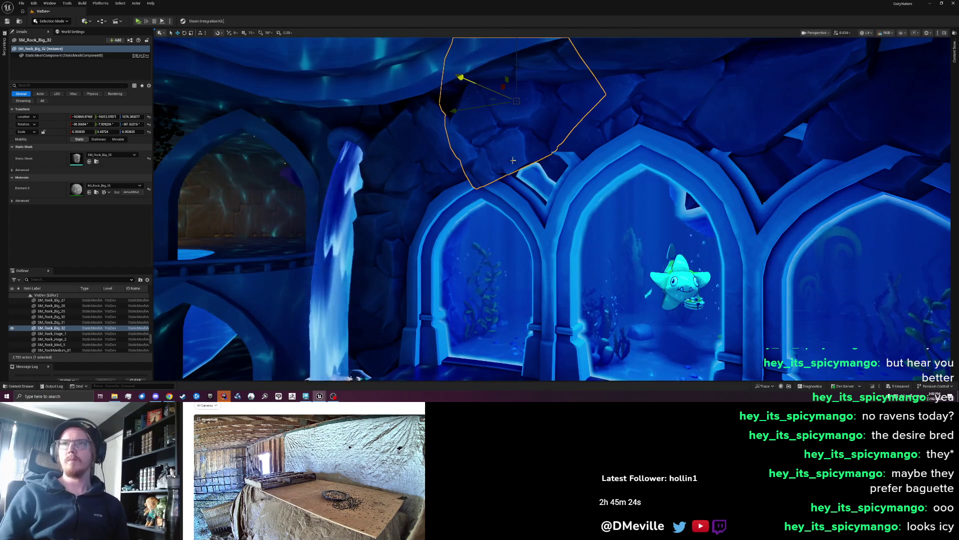
scroll(520, 170, "down", 3)
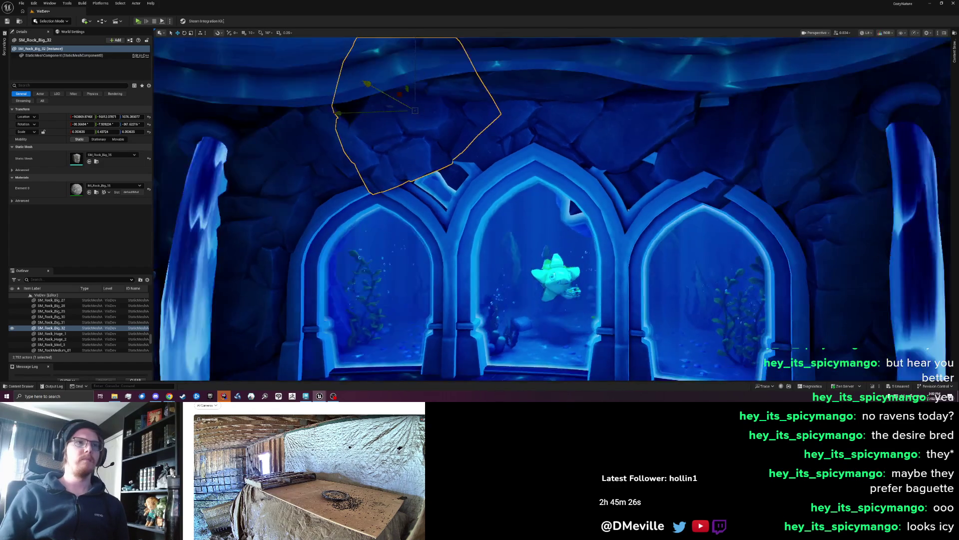
left_click_drag(422, 129, 412, 129)
left_click_drag(470, 76, 471, 85)
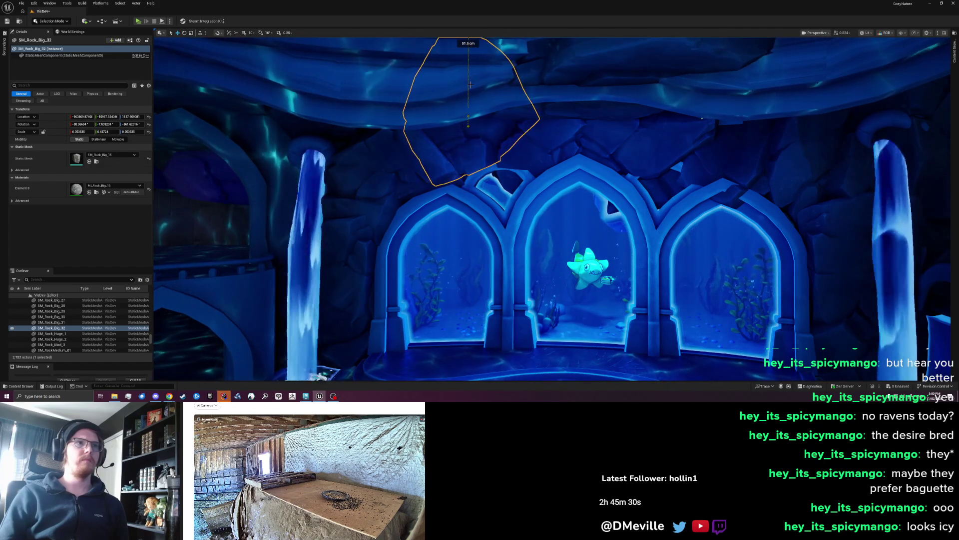
key("Escape")
Survey the chamber, briefly selecting SM_Rock_Big_26 and the waterfall pipe beside the arches
scroll(492, 204, "down", 5)
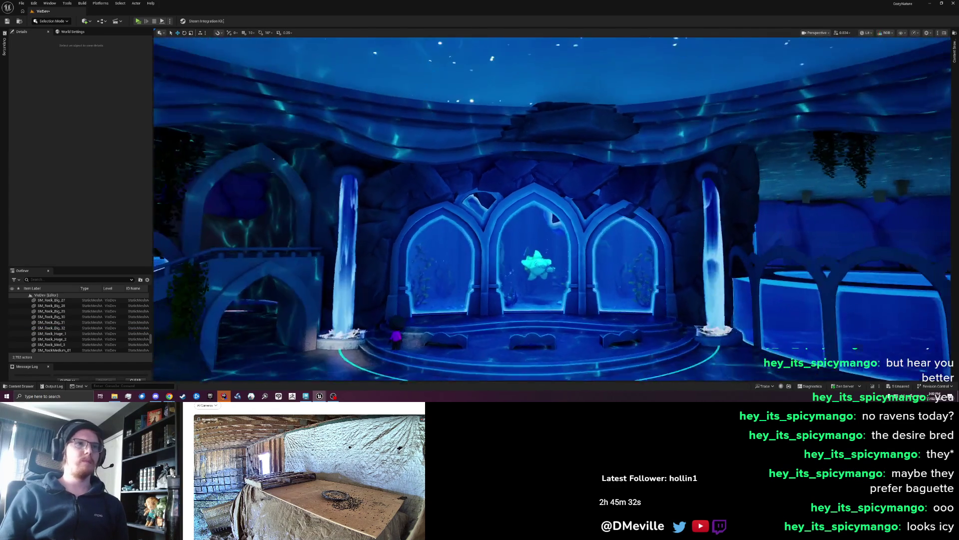
left_click_drag(551, 211, 573, 225)
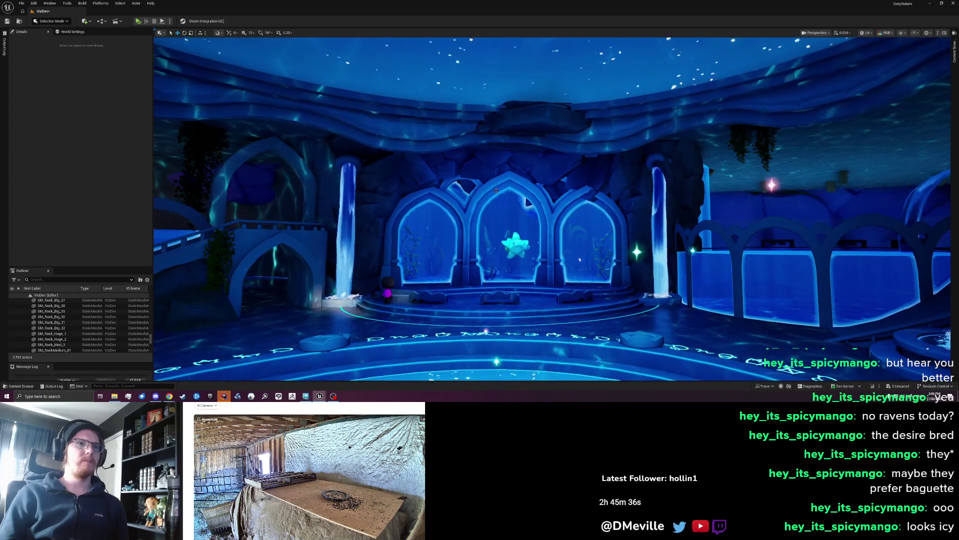
scroll(376, 162, "up", 5)
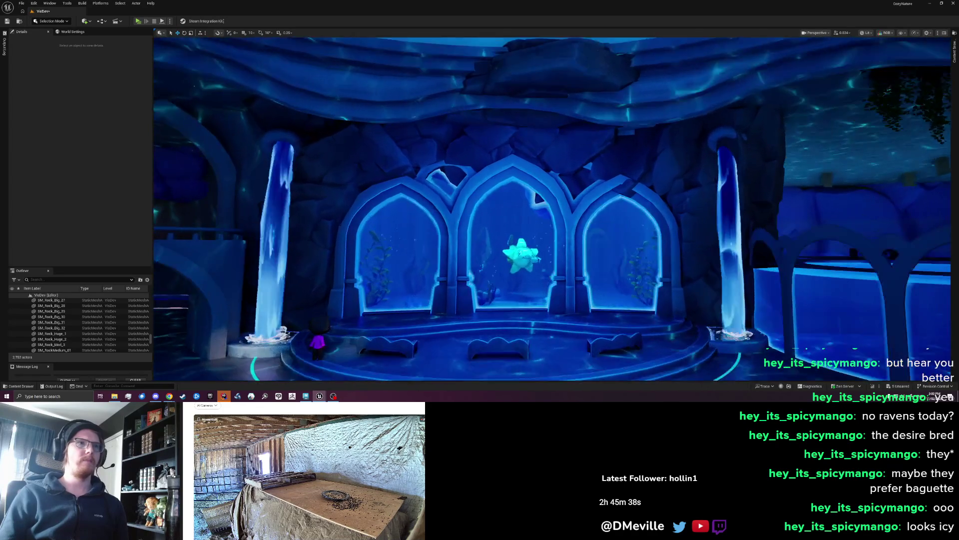
left_click(392, 168)
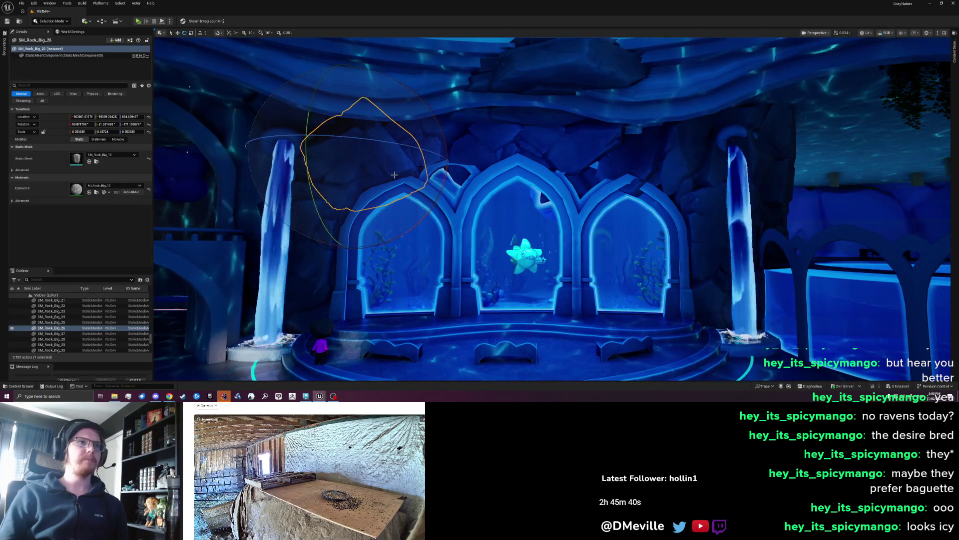
key("Escape")
scroll(542, 191, "down", 8)
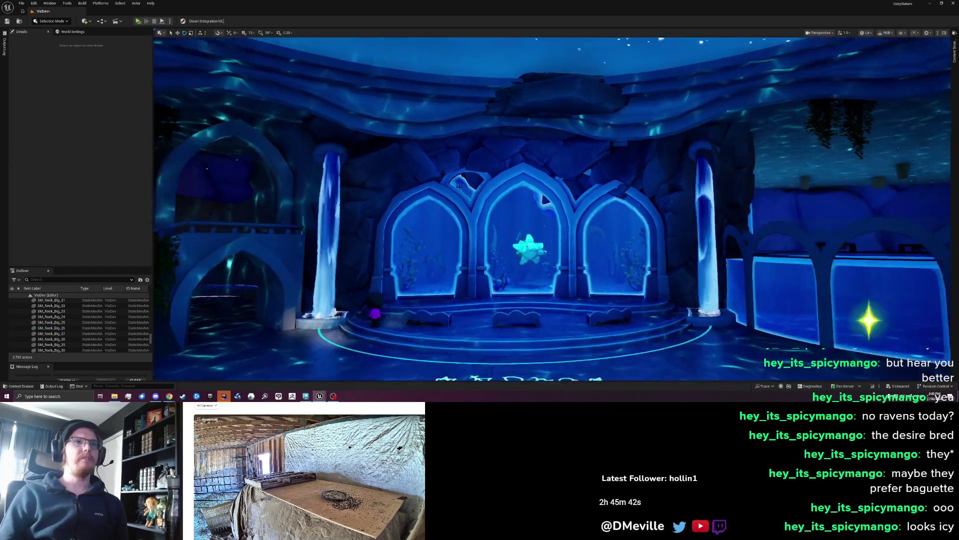
scroll(549, 196, "up", 6)
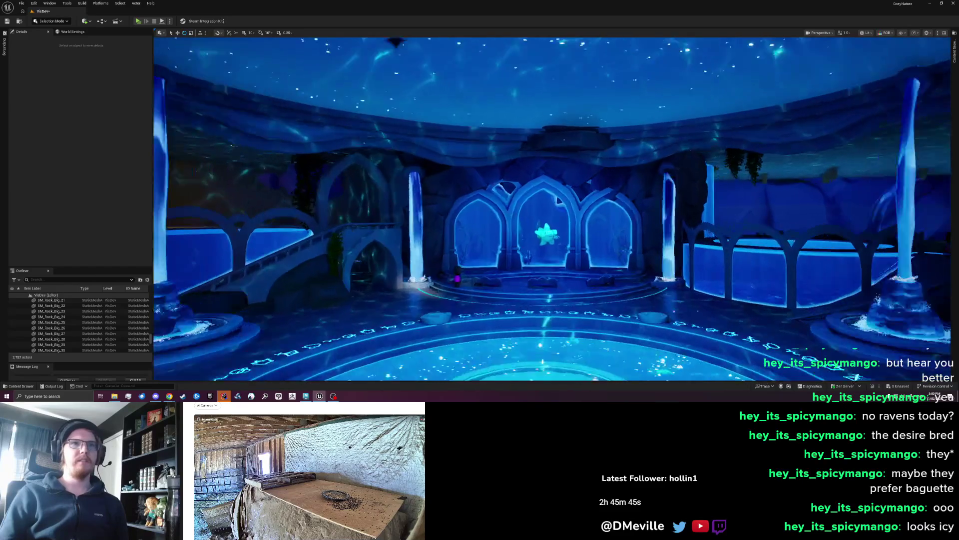
mouse_move(493, 207)
left_mouse_down()
mouse_move(509, 175)
mouse_move(493, 207)
left_mouse_up()
scroll(493, 207, "down", 8)
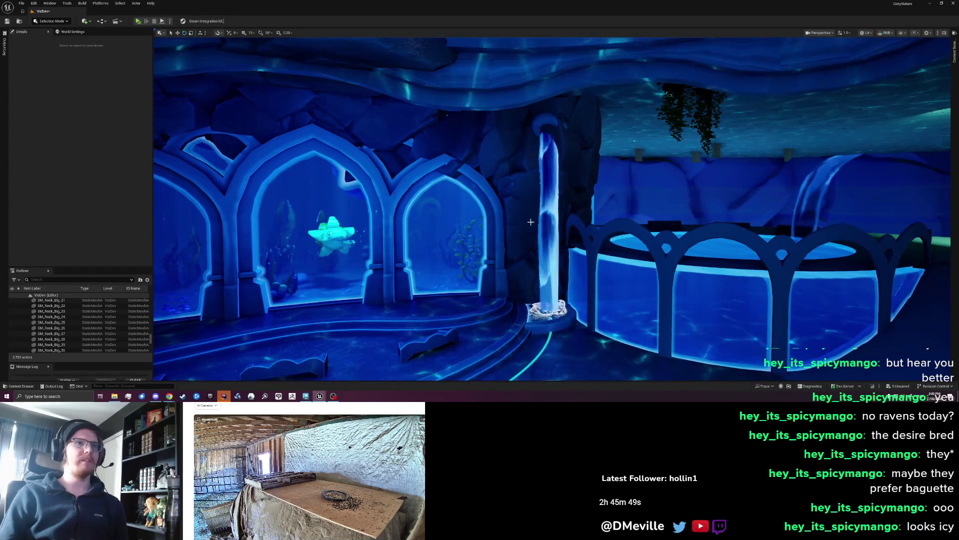
left_click(531, 222)
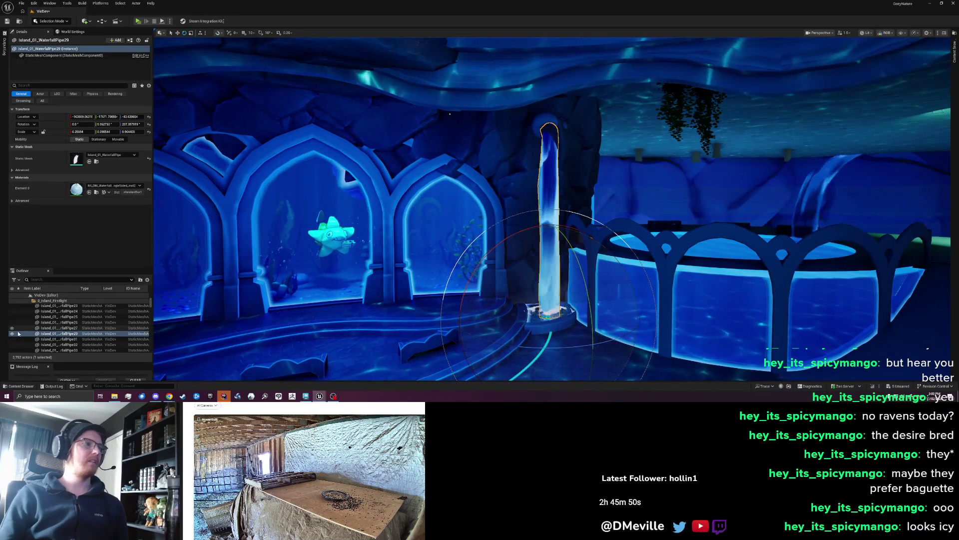
key("Escape")
scroll(407, 253, "down", 10)
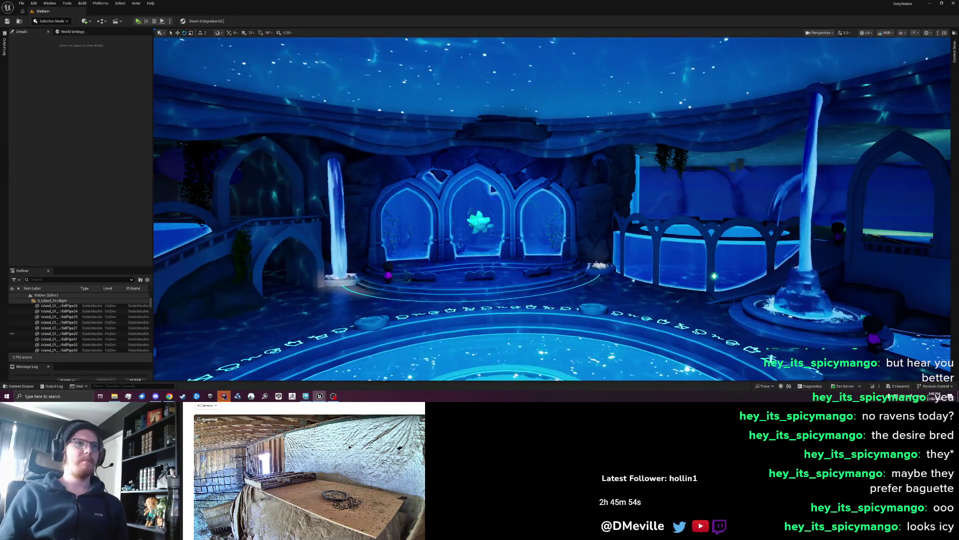
scroll(449, 164, "up", 5)
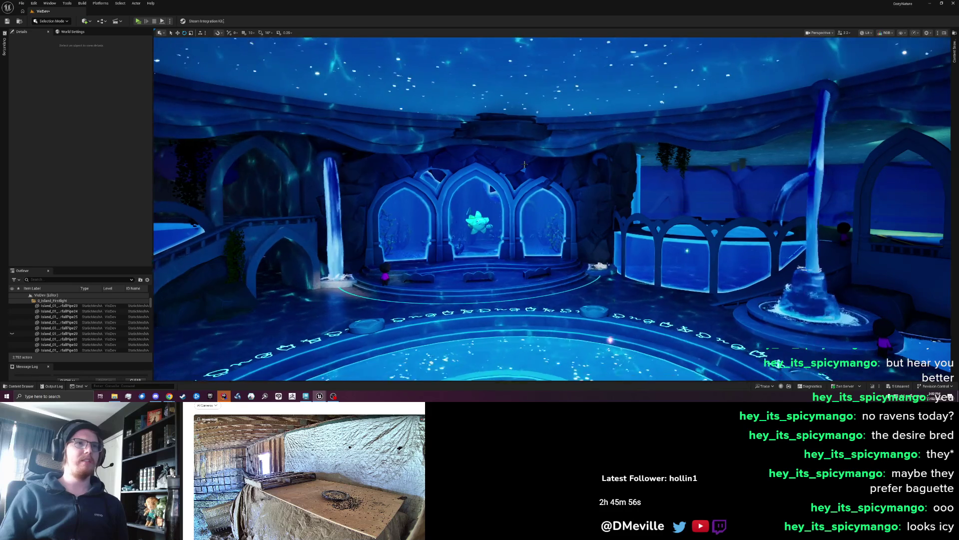
Select the three loose ceiling rocks above the arches, including SM_Rock_Big_32, and delete them
left_click(637, 226)
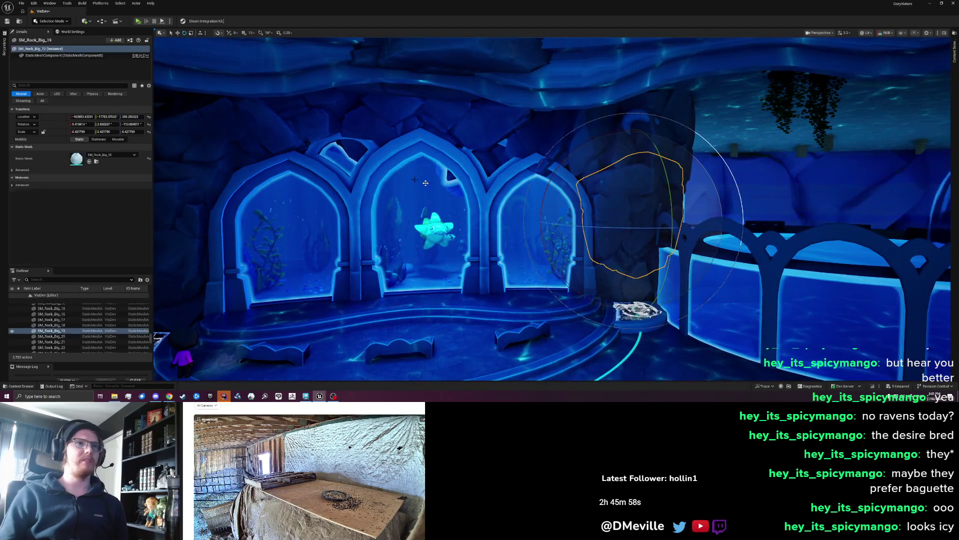
left_click(352, 112)
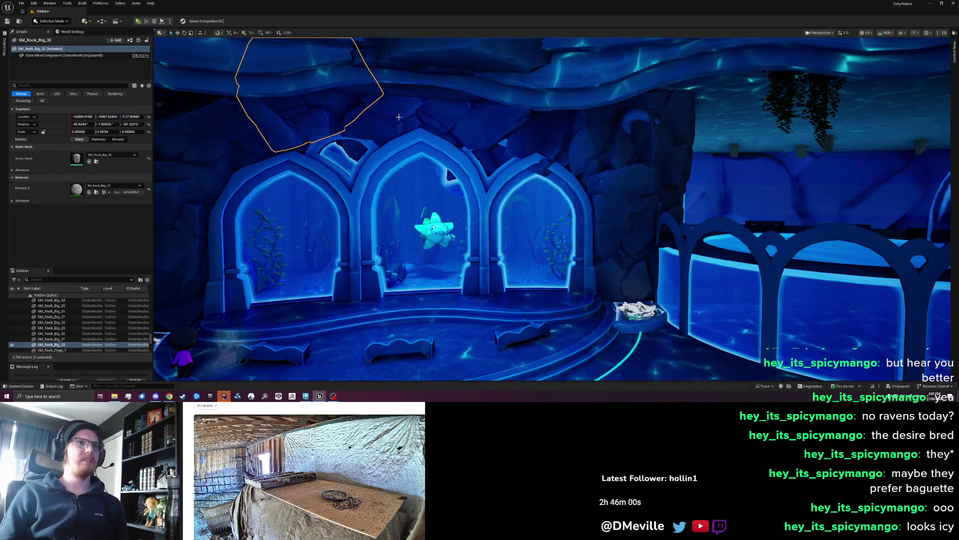
left_click(450, 95, "ctrl")
left_click(390, 75, "ctrl")
key("Delete")
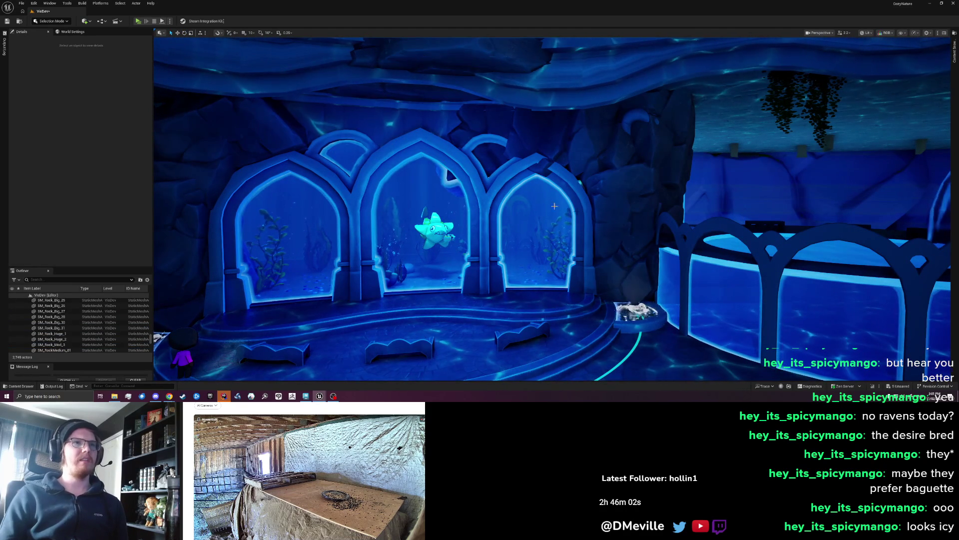
left_click(629, 199)
Duplicate a ceiling rock, angle the copy, and move it left and up above the arches
left_click_drag(633, 222, 625, 119)
key("e")
mouse_move(543, 141)
left_mouse_down()
mouse_move(560, 215)
mouse_move(582, 233)
mouse_move(619, 223)
left_mouse_up()
key("w")
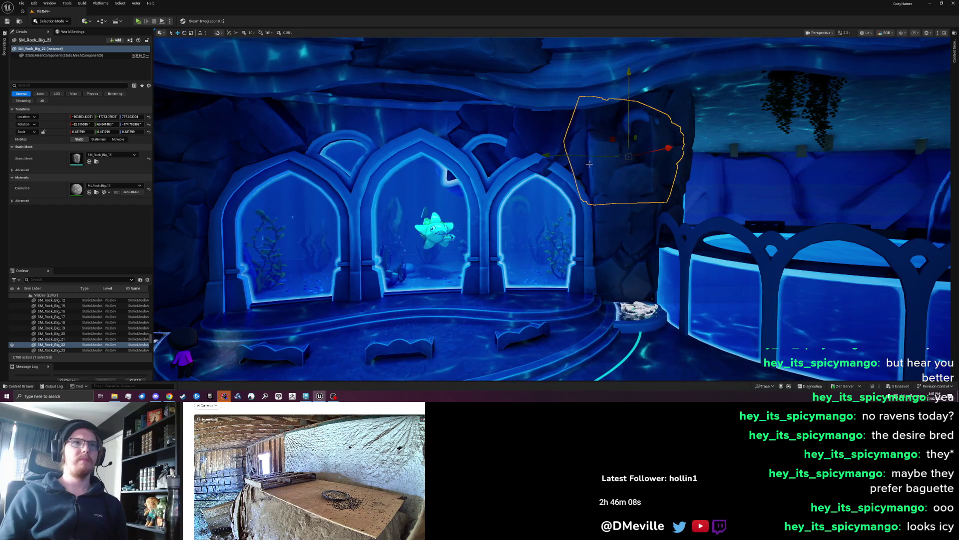
mouse_move(572, 156)
left_mouse_down()
mouse_move(381, 156)
mouse_move(411, 150)
left_mouse_up()
left_click_drag(422, 83, 421, 34)
left_click_drag(379, 109, 422, 108)
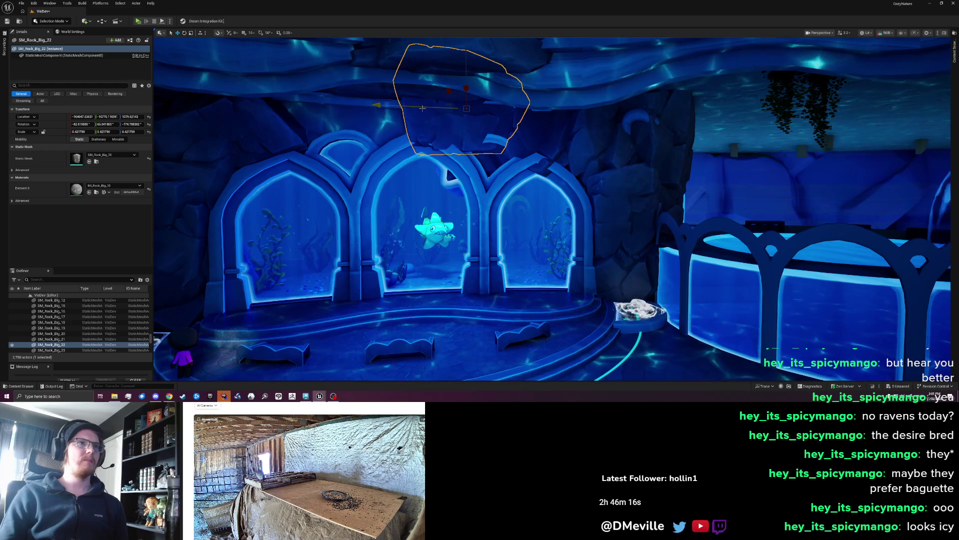
left_click_drag(465, 74, 466, 65)
Add another rock copy, then rotate SM_Rock_Big_29 about 15 degrees over the left arch
left_click_drag(379, 98, 343, 104, "alt")
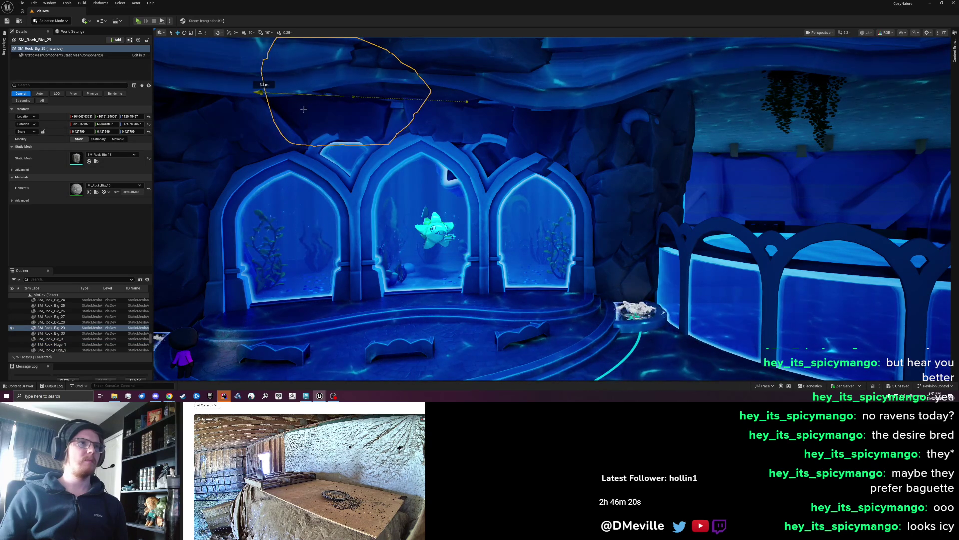
key("Escape")
scroll(314, 111, "down", 10)
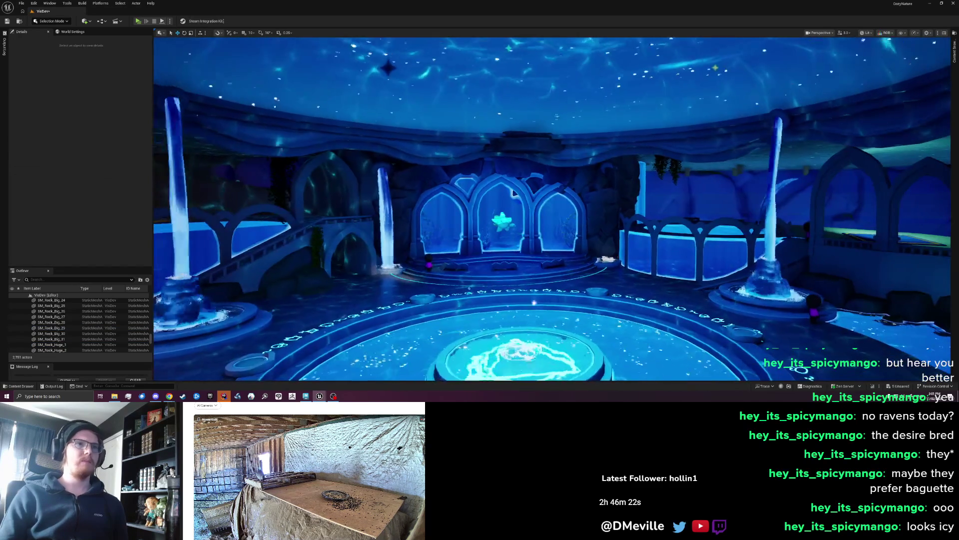
scroll(552, 210, "up", 10)
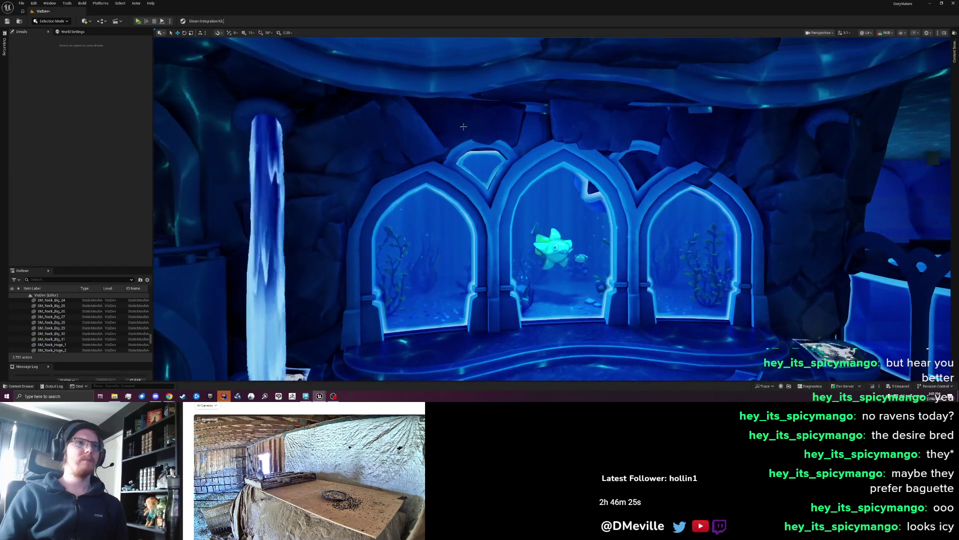
left_click(587, 176)
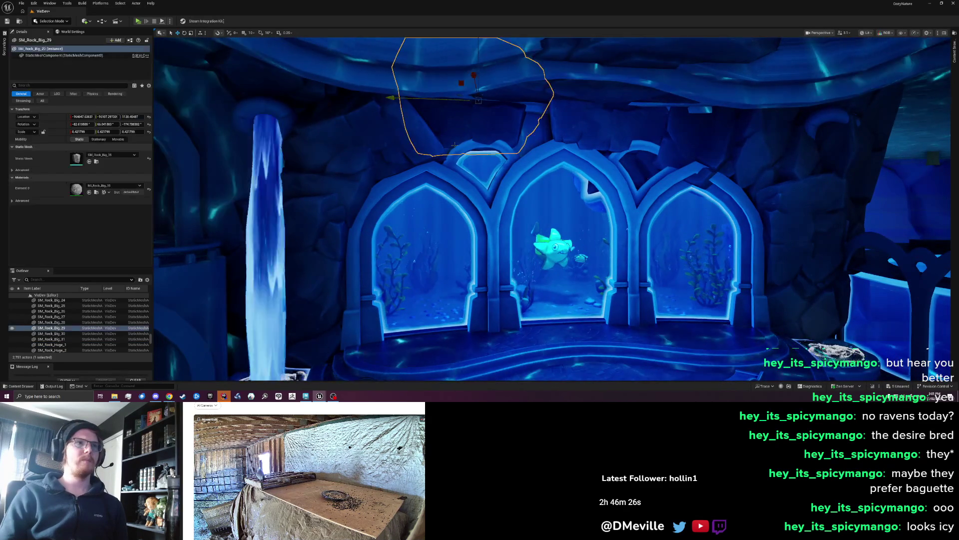
left_click_drag(422, 110, 414, 110)
key("e")
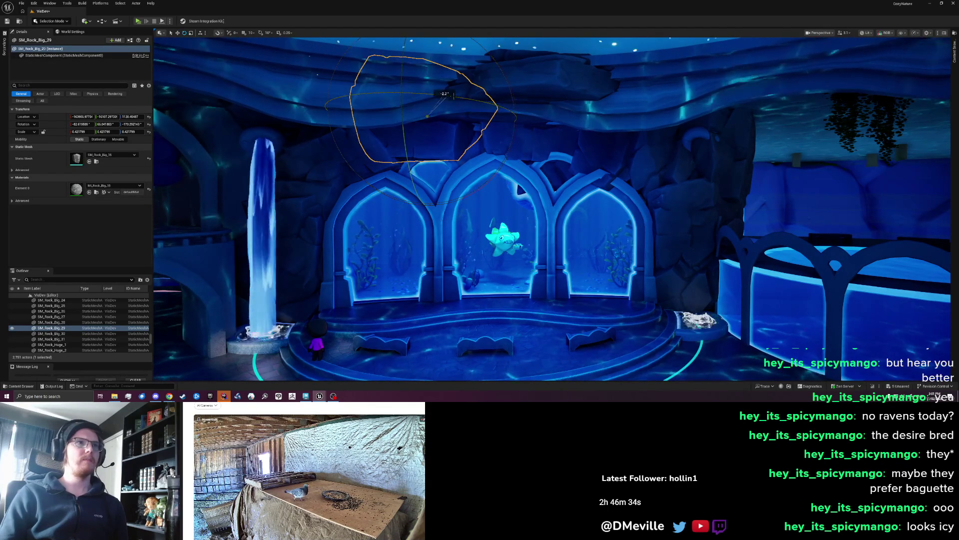
mouse_move(449, 95)
left_mouse_down()
mouse_move(411, 105)
mouse_move(426, 139)
mouse_move(416, 148)
mouse_move(432, 169)
mouse_move(432, 158)
left_mouse_up()
key("Escape")
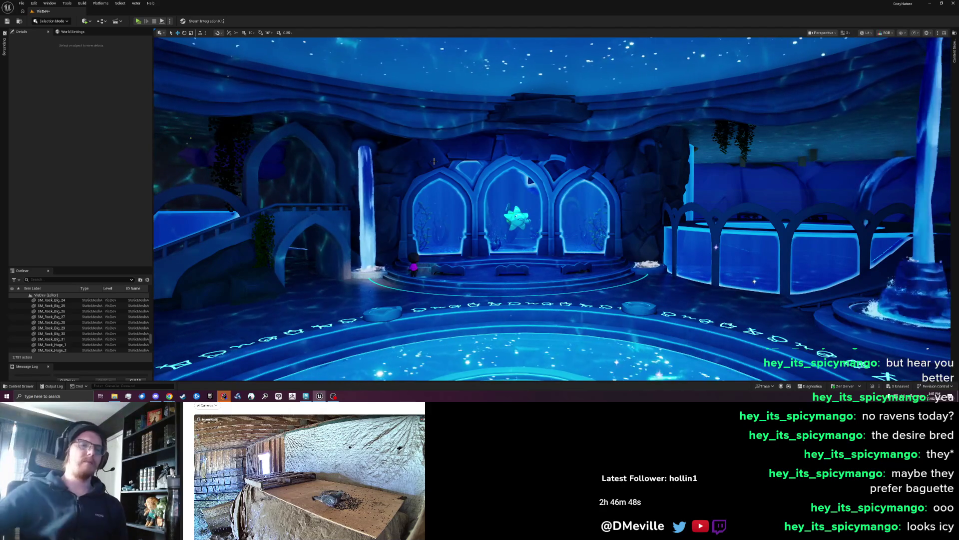
scroll(438, 211, "up", 1)
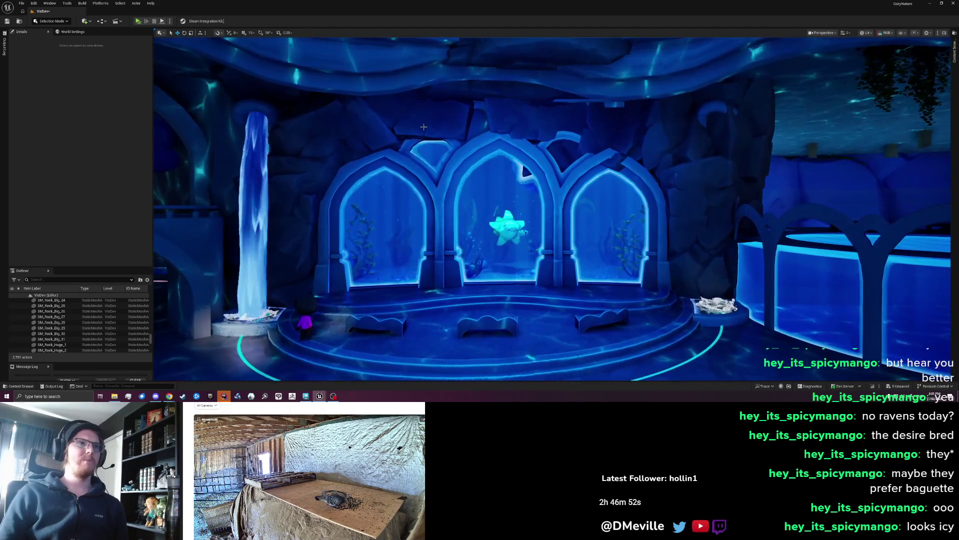
Tilt SM_Rock_Big_29 another 12.5 degrees over the left and centre arches
left_click(424, 127)
mouse_move(436, 184)
left_mouse_down()
mouse_move(454, 186)
mouse_move(438, 133)
left_mouse_up()
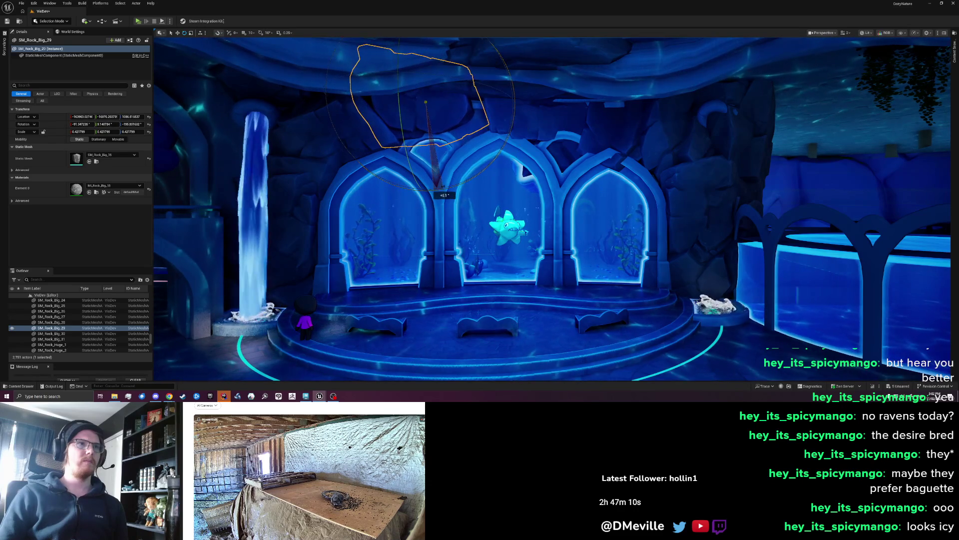
key("Escape")
Slide SM_Rock_Big_29 a short distance sideways along Y over the arch tops
scroll(443, 186, "down", 5)
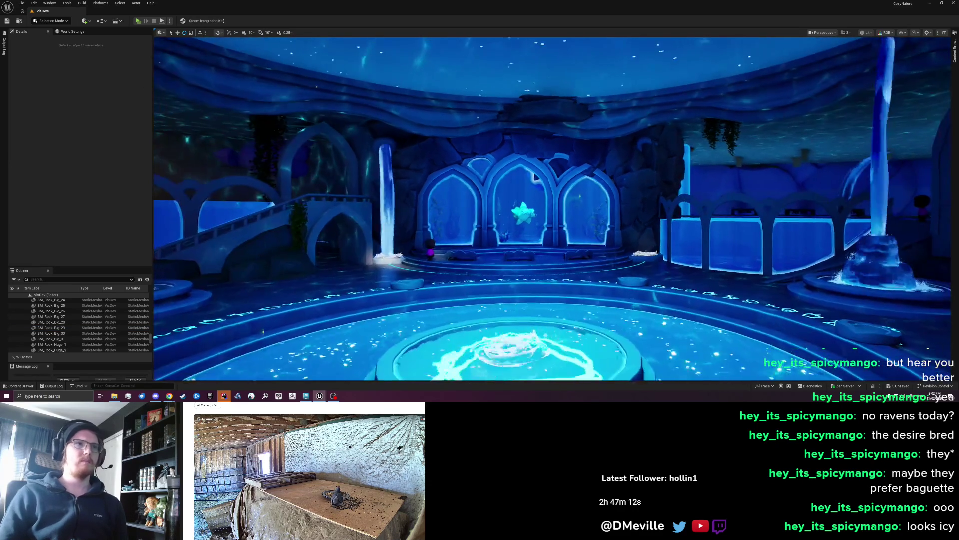
scroll(534, 177, "up", 5)
left_click(419, 98)
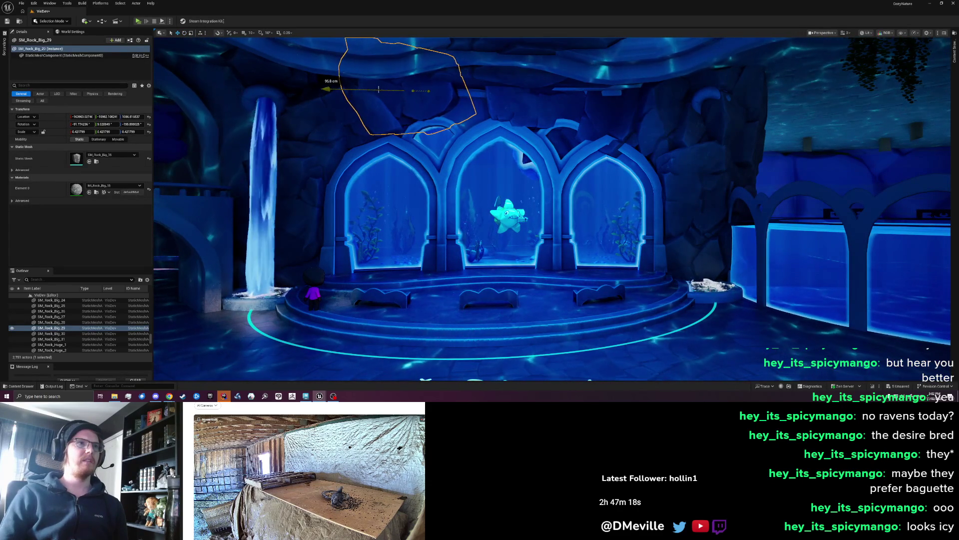
mouse_move(399, 90)
left_mouse_down()
mouse_move(408, 90)
mouse_move(368, 86)
left_mouse_up()
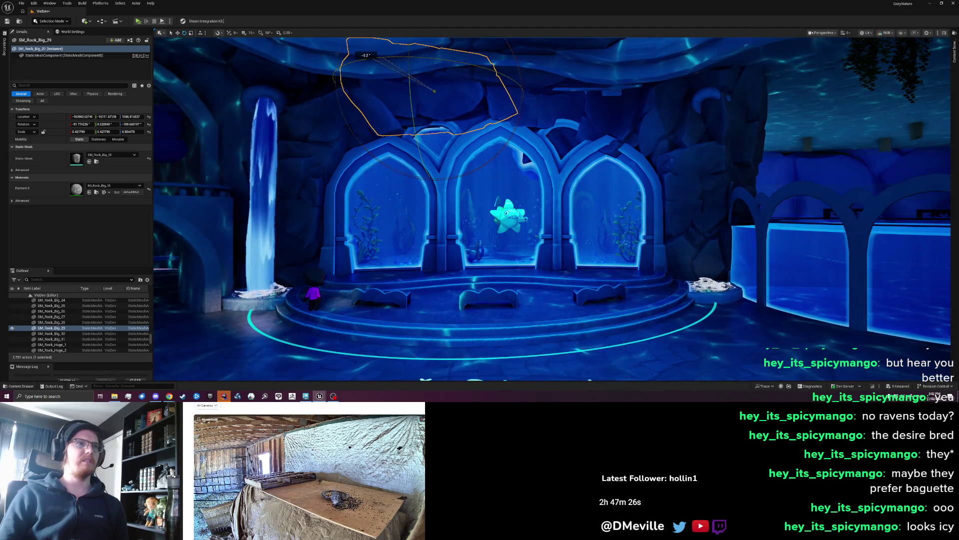
key("Escape")
Check SM_Rock_Big_26 and the rock above the left arch from new view angles
scroll(434, 91, "down", 5)
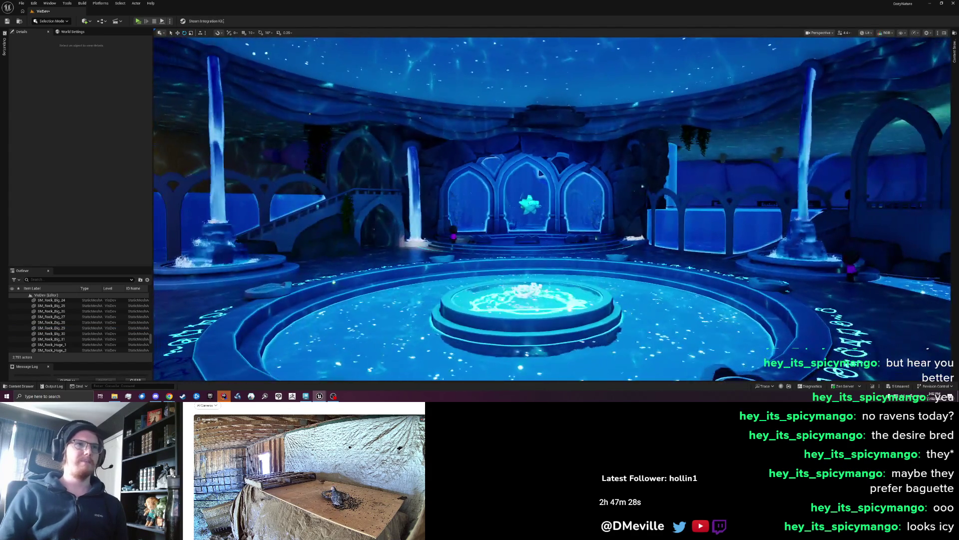
scroll(547, 132, "up", 5)
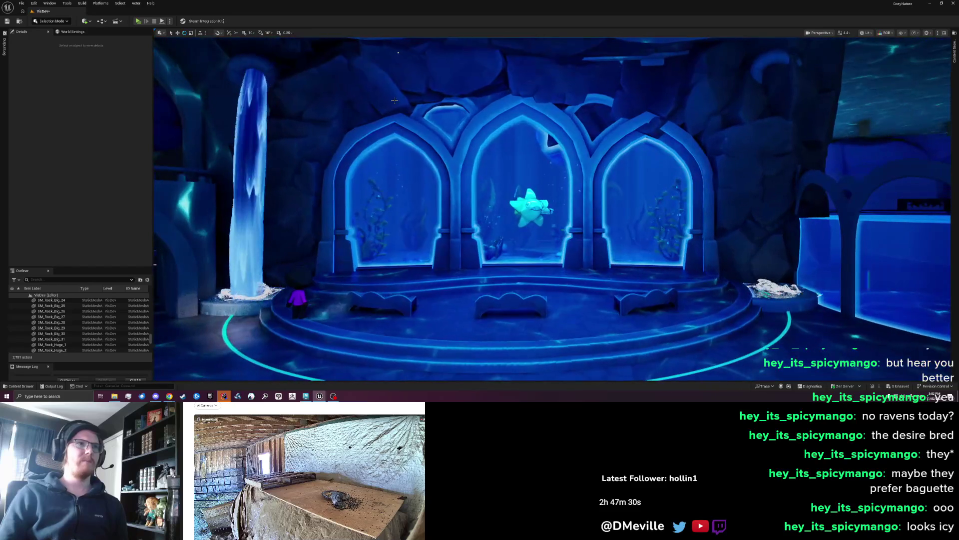
left_click(394, 100)
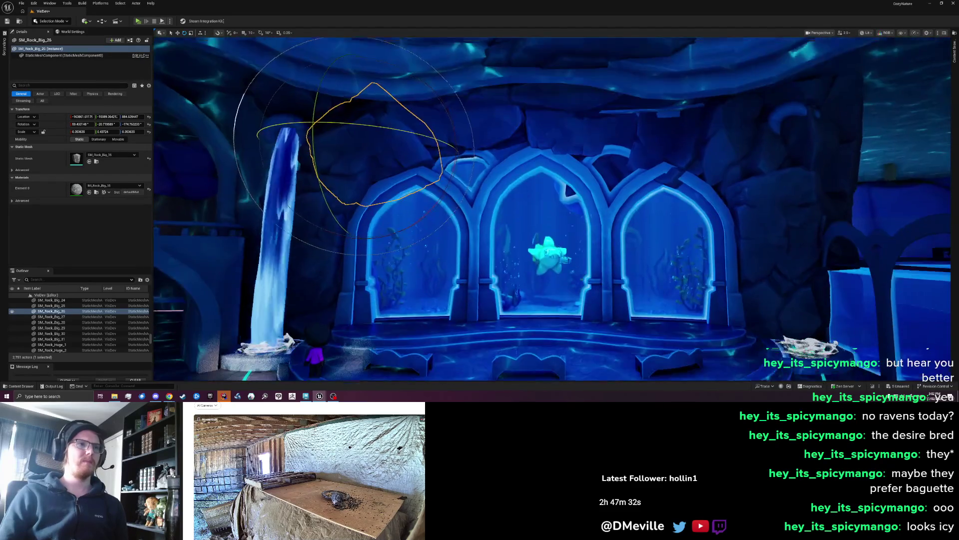
left_click_drag(417, 220, 418, 215)
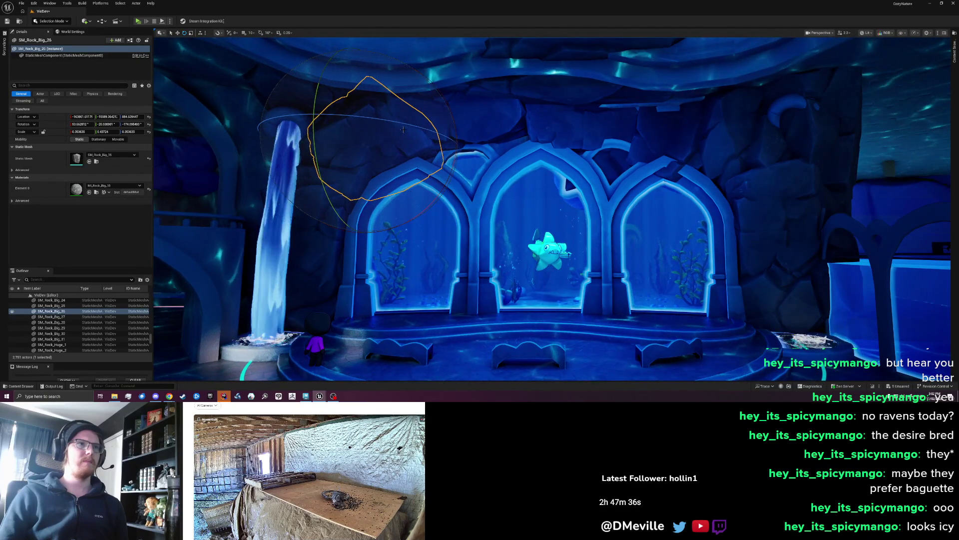
key("Escape")
scroll(512, 160, "down", 8)
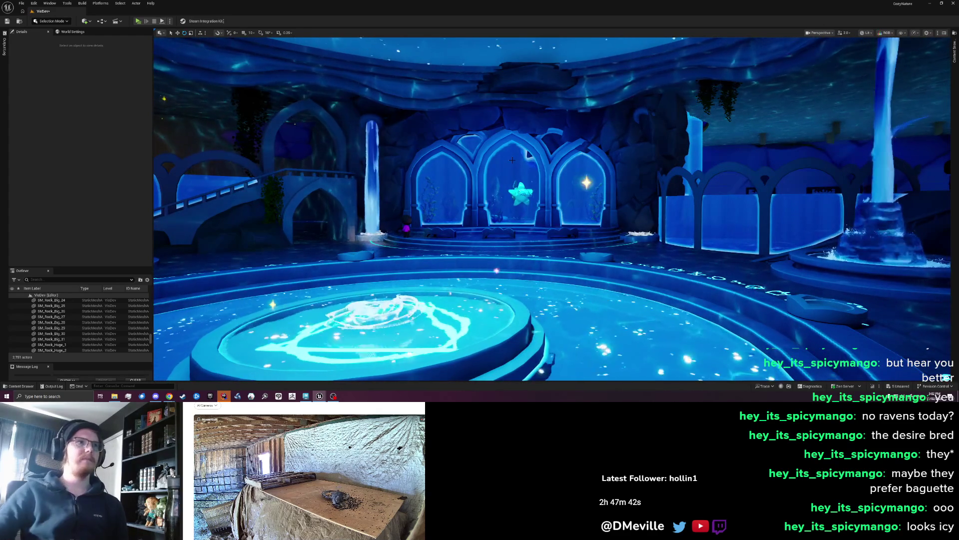
mouse_move(511, 160)
left_mouse_down()
mouse_move(435, 125)
mouse_move(419, 99)
left_mouse_up()
scroll(418, 99, "up", 8)
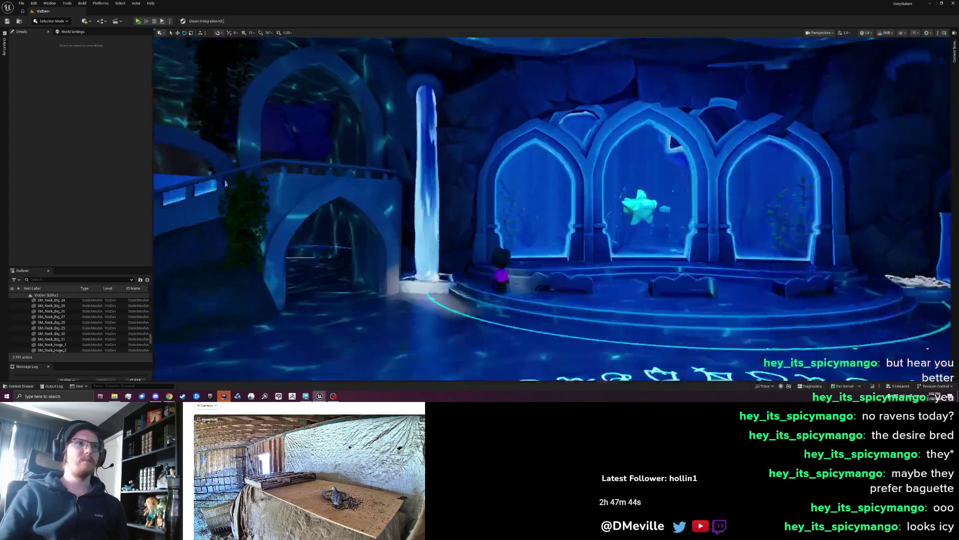
left_click(532, 143)
scroll(532, 143, "down", 10)
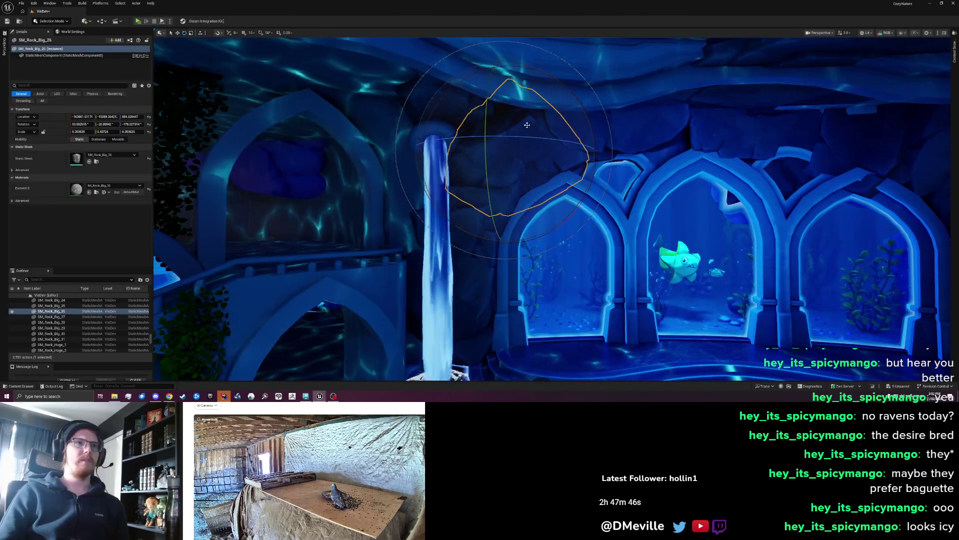
key("Escape")
scroll(579, 180, "up", 6)
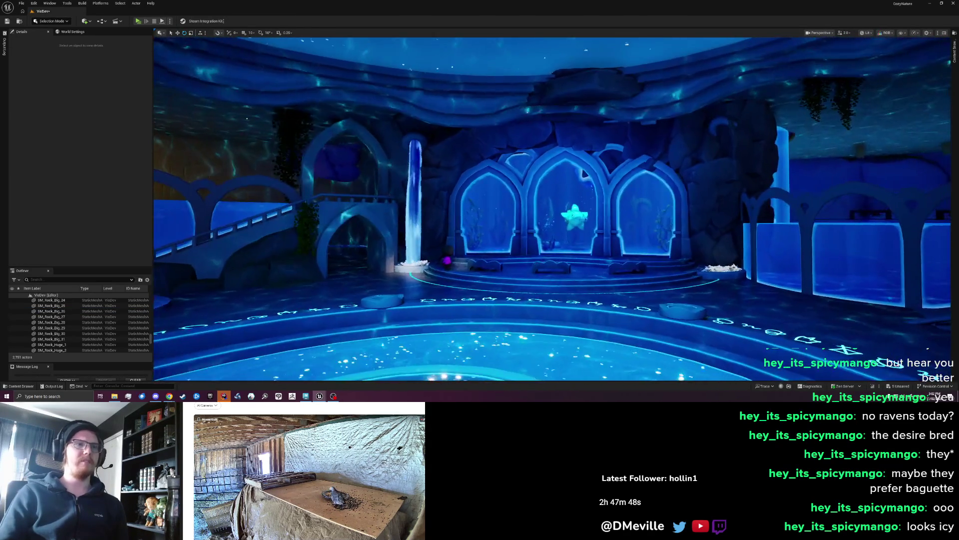
scroll(569, 182, "up", 1)
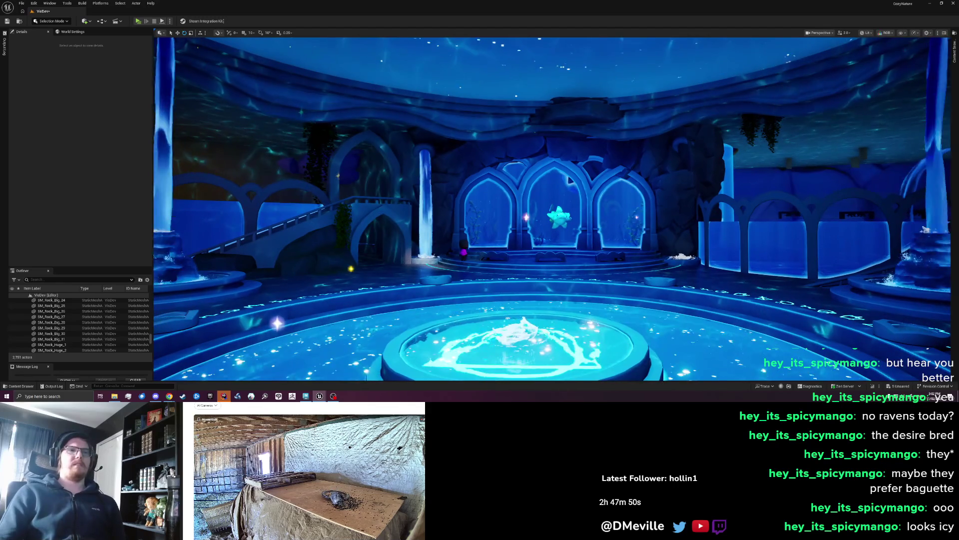
scroll(569, 181, "up", 3)
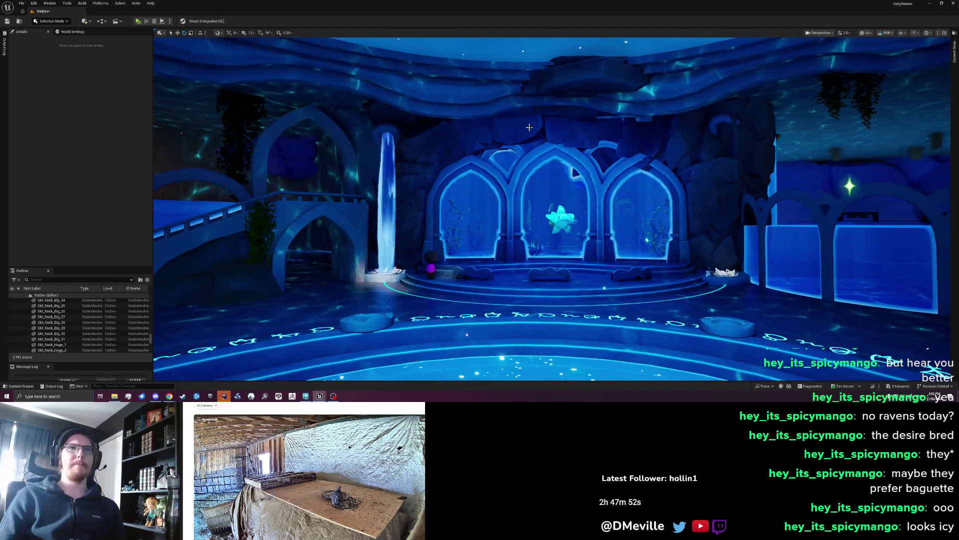
Delete the stray actor from the scene
left_click(628, 138)
key("Delete")
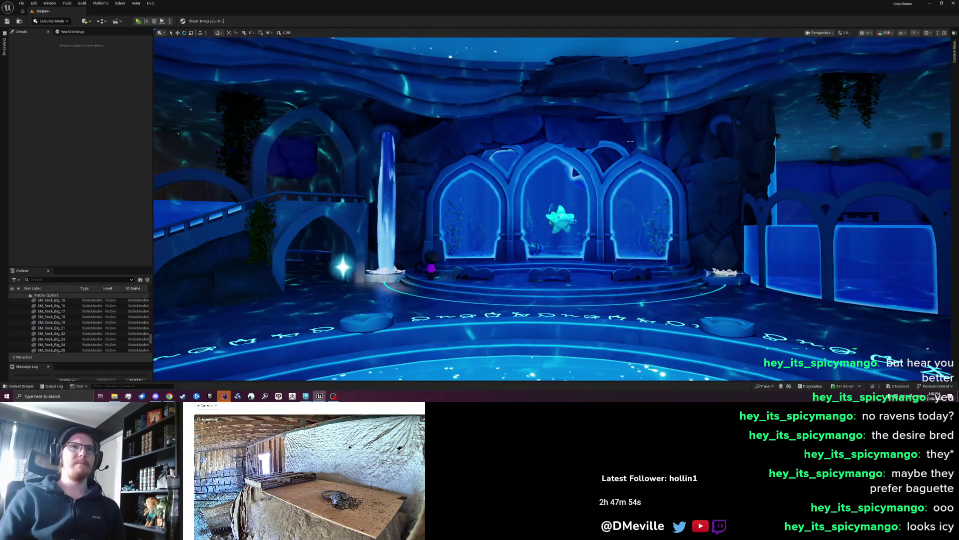
scroll(609, 122, "up", 2)
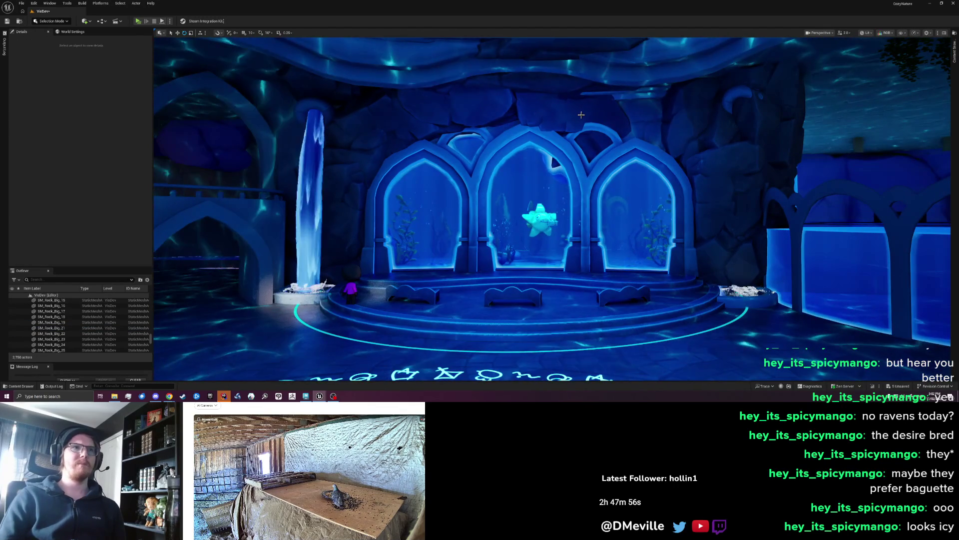
Rotate, resize and slide SM_Rock_Big_29 closer to the left and centre arch tops
left_click(581, 114)
left_click_drag(450, 111, 416, 99)
key("r")
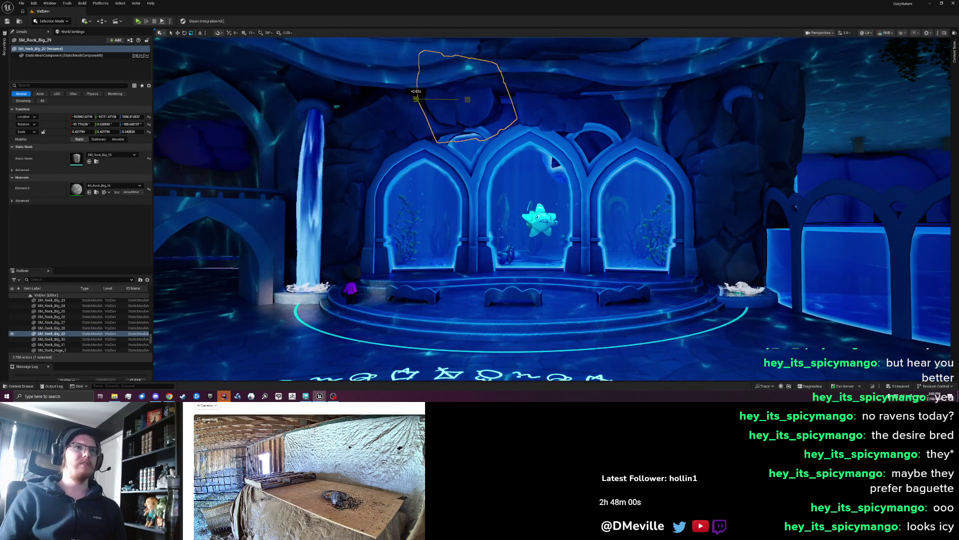
left_click_drag(431, 114, 536, 115)
key("w")
left_click_drag(453, 90, 427, 90)
key("e")
left_click_drag(429, 97, 416, 66)
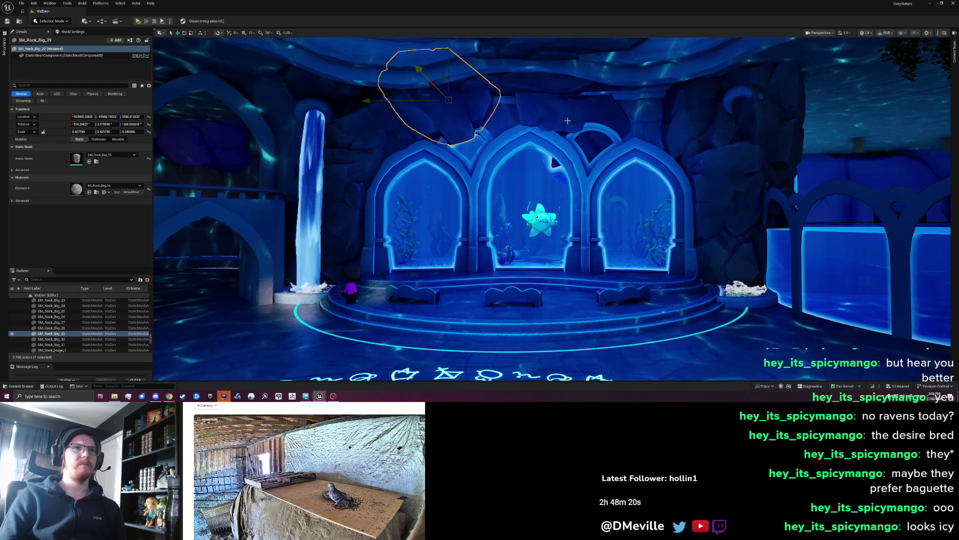
left_click(582, 115)
scroll(582, 114, "down", 5)
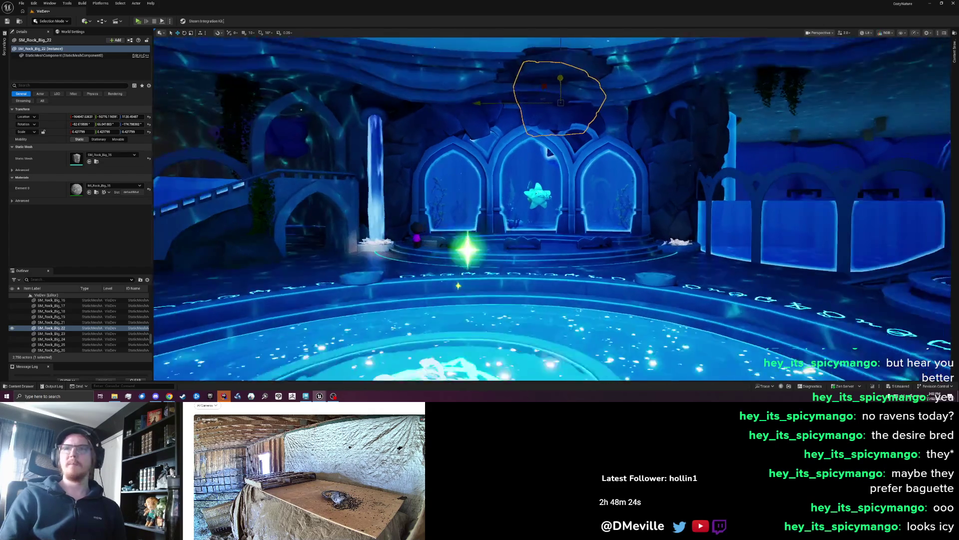
Move the rock over the central arch up and to the right
scroll(569, 132, "up", 5)
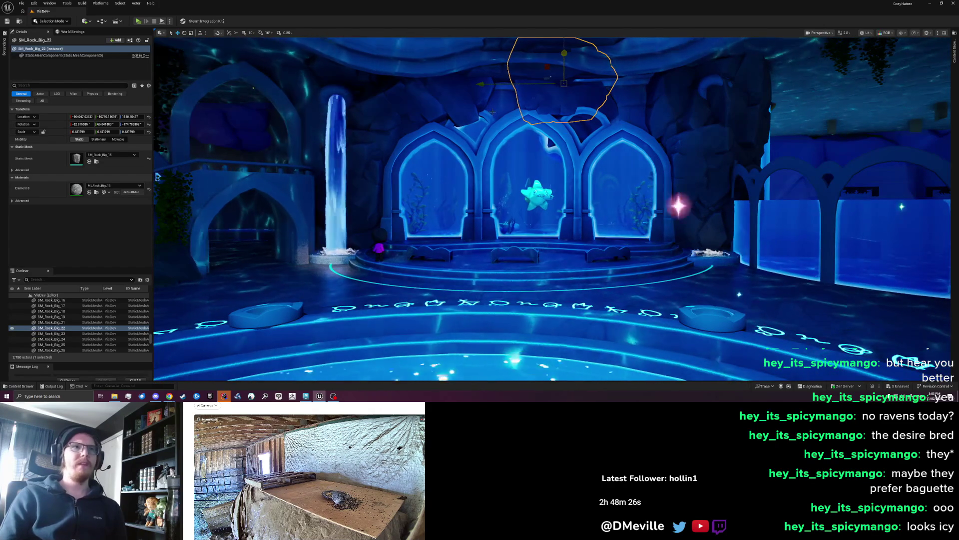
scroll(569, 133, "up", 4)
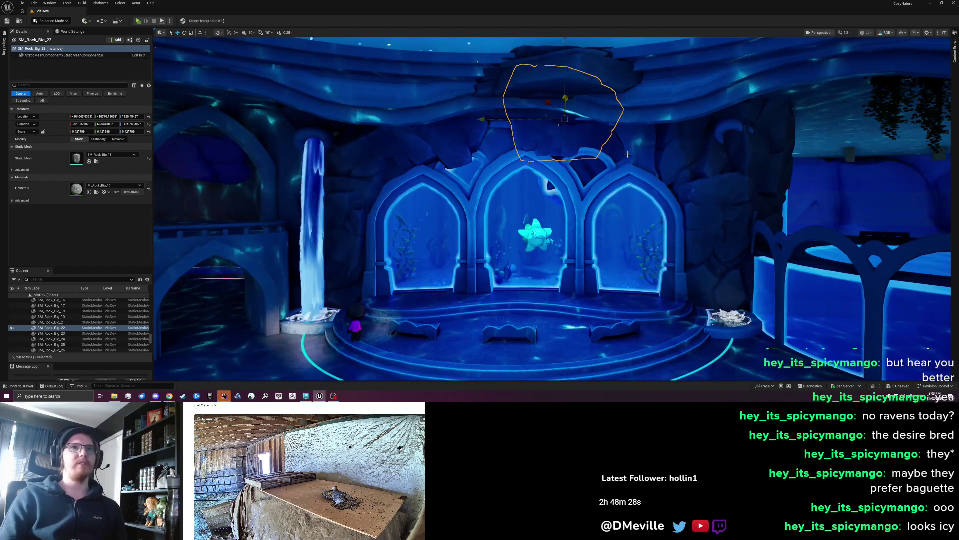
left_click(552, 151)
mouse_move(597, 150)
left_mouse_down()
mouse_move(625, 138)
mouse_move(612, 144)
mouse_move(616, 136)
mouse_move(648, 133)
mouse_move(639, 139)
left_mouse_up()
key("e")
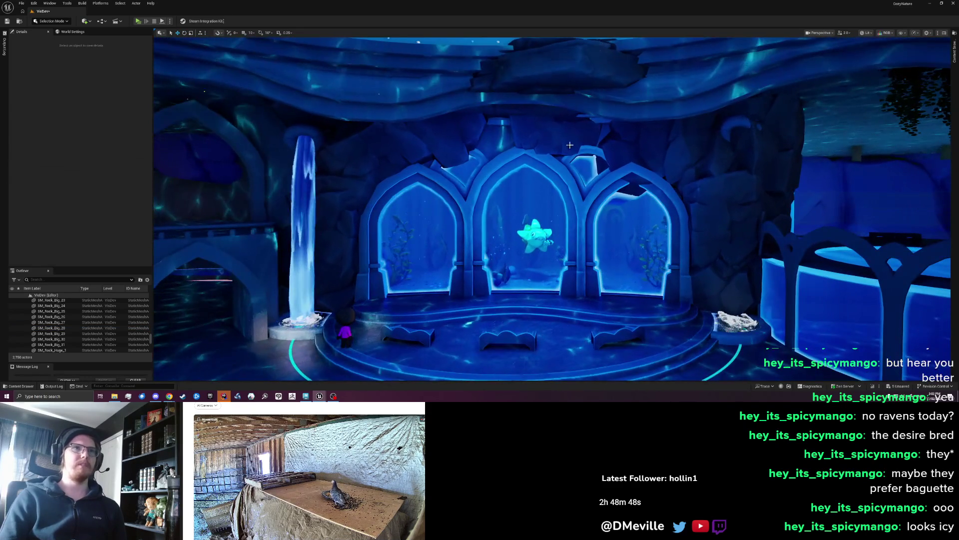
Turn SM_Rock_Big_22 about 4.5° and slide it roughly 41 cm, undoing one accidental move
left_click(575, 130)
left_click_drag(530, 95, 516, 96)
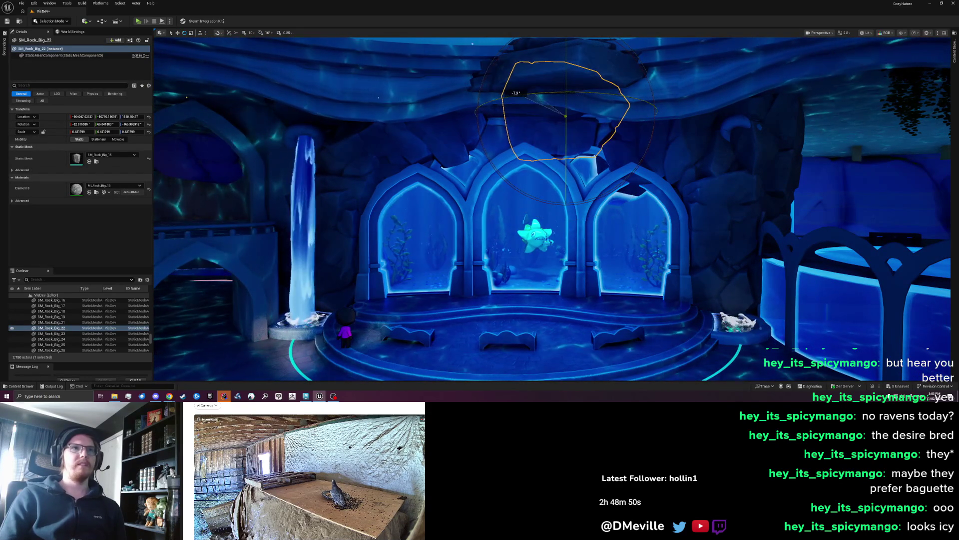
mouse_move(572, 137)
left_mouse_down()
mouse_move(566, 46)
mouse_move(650, 74)
mouse_move(652, 102)
left_mouse_up()
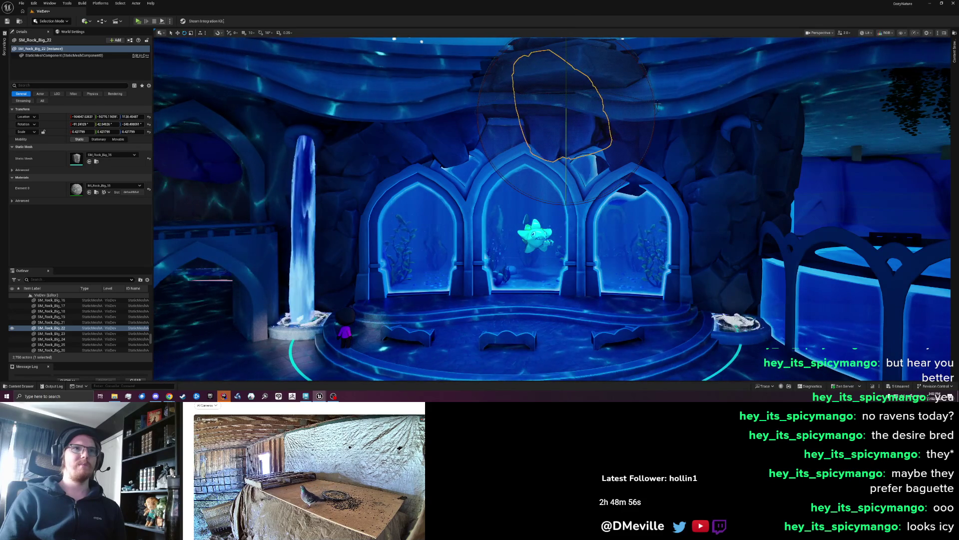
key("w")
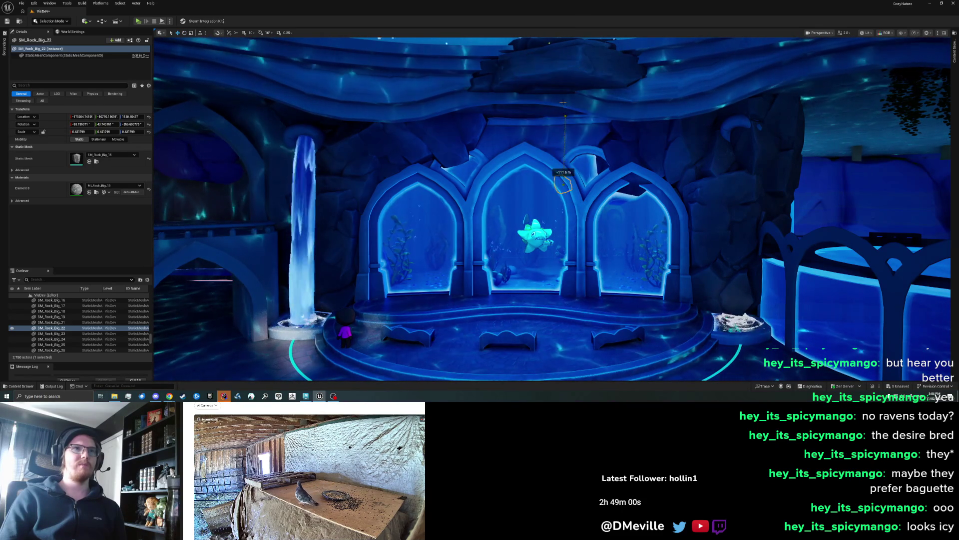
key("ctrl+z")
mouse_move(565, 105)
left_mouse_down()
mouse_move(630, 190)
mouse_move(651, 202)
left_mouse_up()
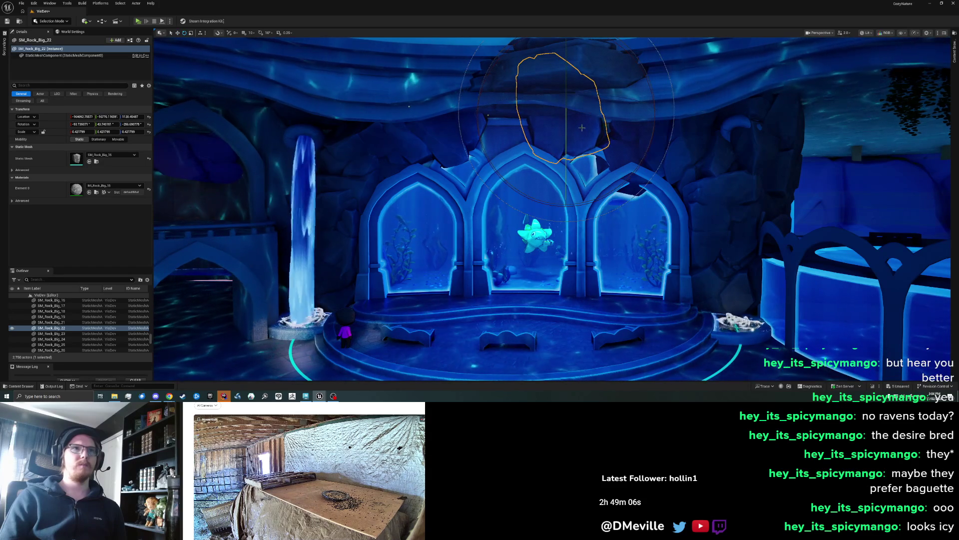
left_click_drag(490, 119, 555, 130)
key("Escape")
Frame another rock above the arch and move it up and to the left
scroll(618, 190, "down", 6)
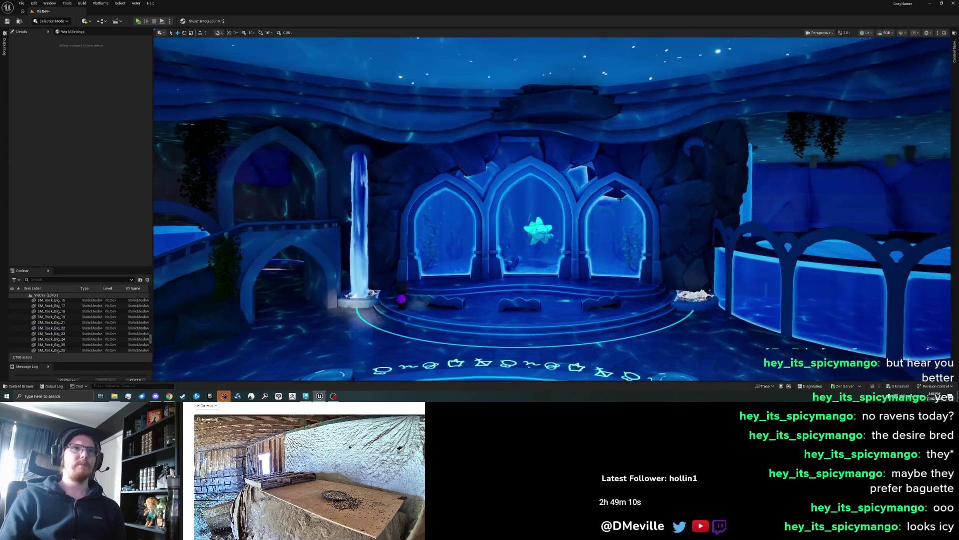
scroll(621, 198, "up", 10)
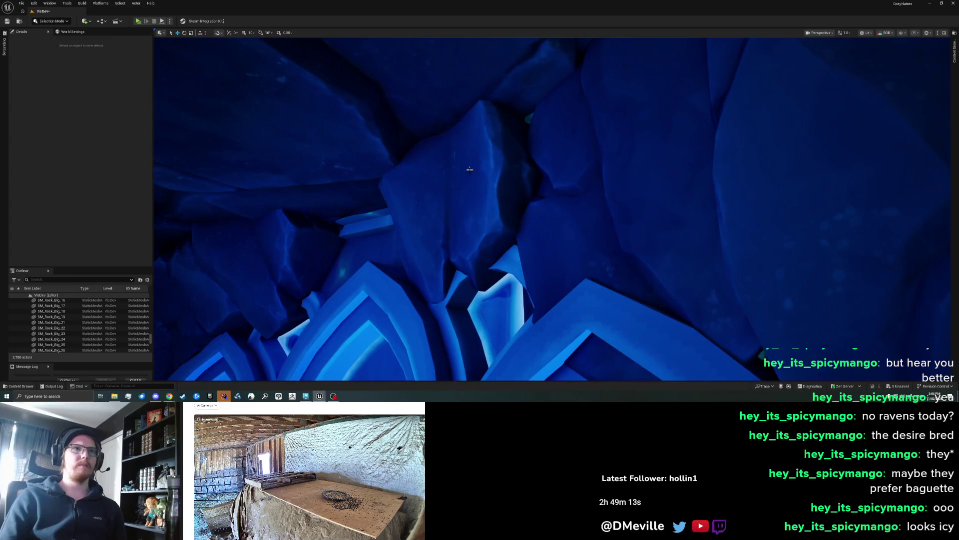
left_click(466, 167)
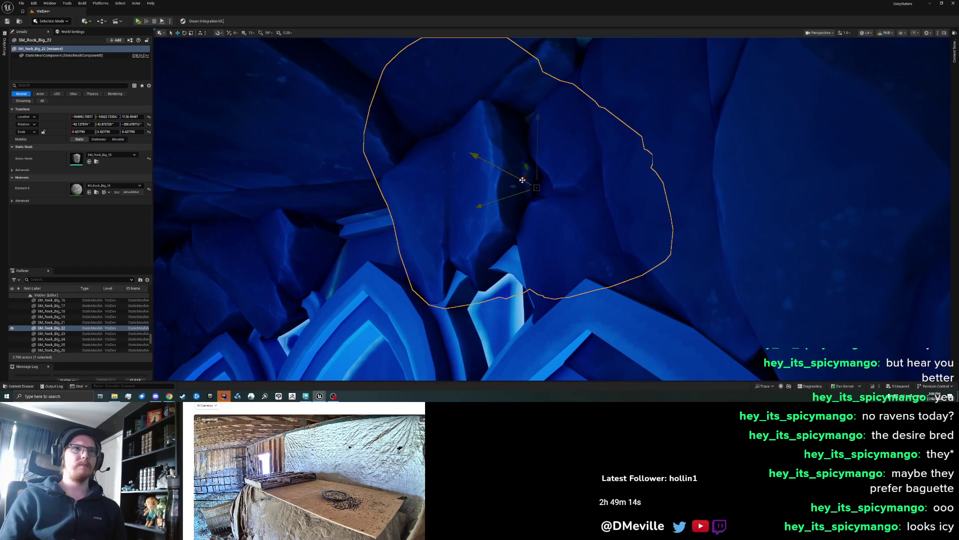
key("f")
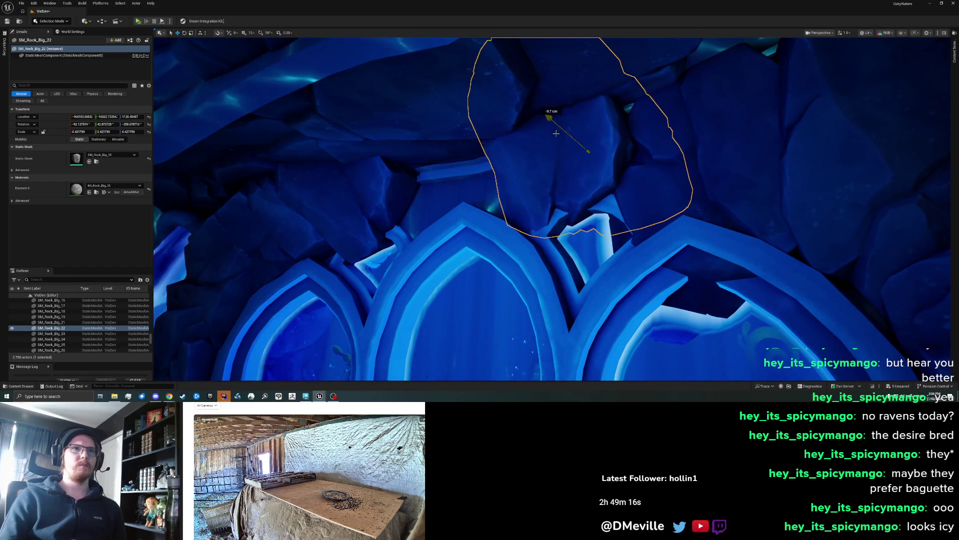
left_click_drag(563, 150, 553, 136)
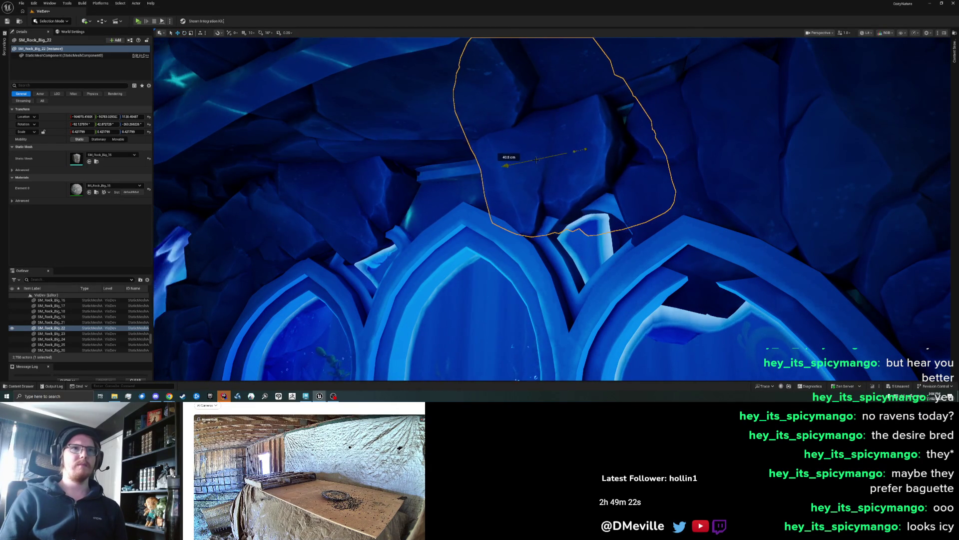
key("Escape")
scroll(536, 160, "down", 10)
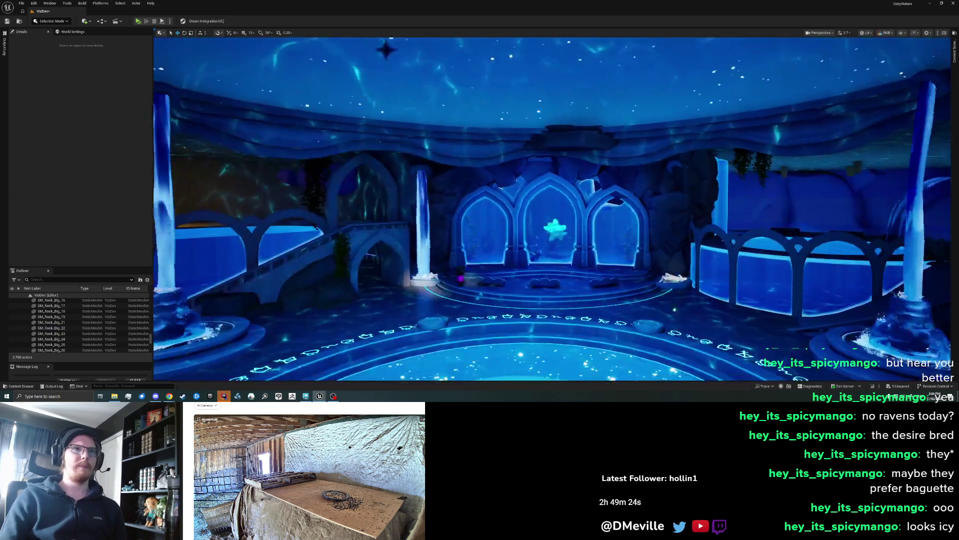
Inspect the rock above the central arch
scroll(552, 209, "up", 5)
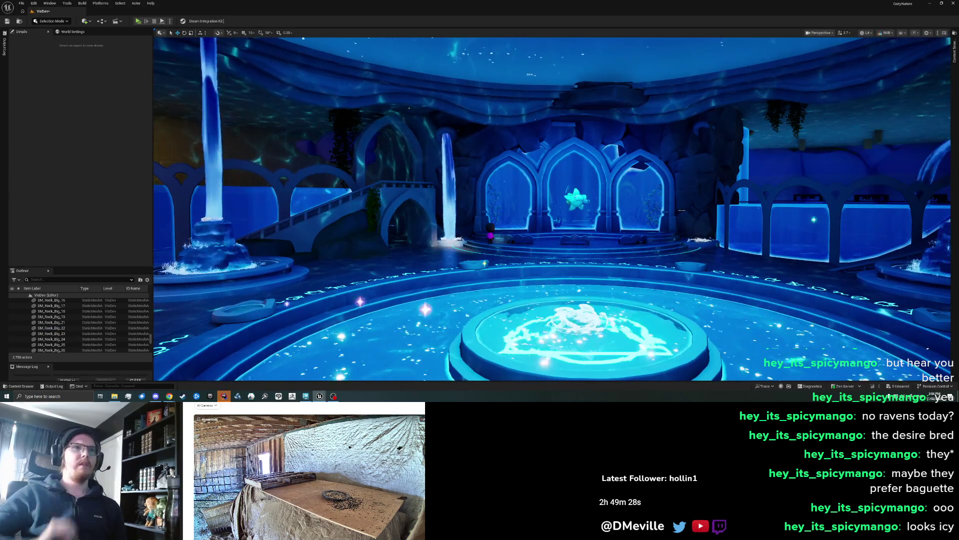
scroll(552, 209, "up", 6)
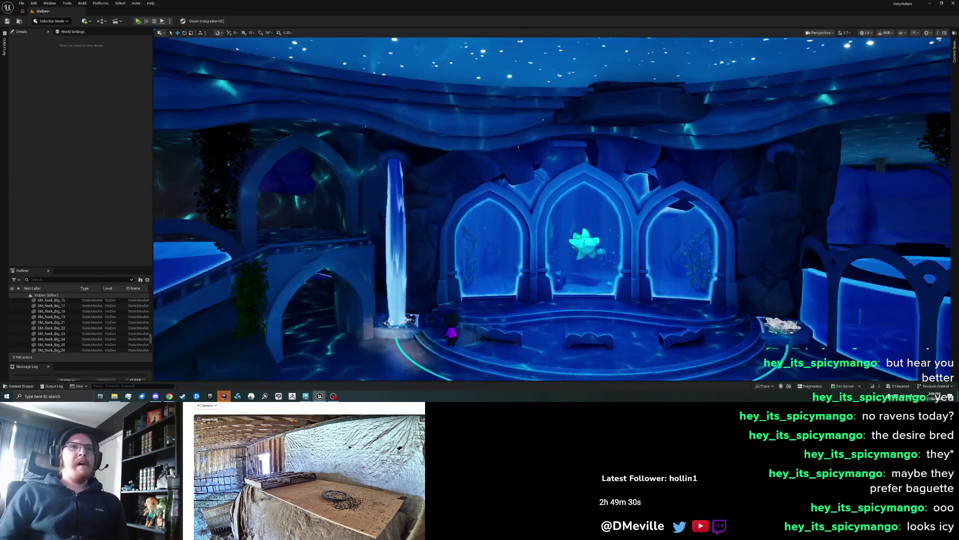
scroll(578, 148, "up", 5)
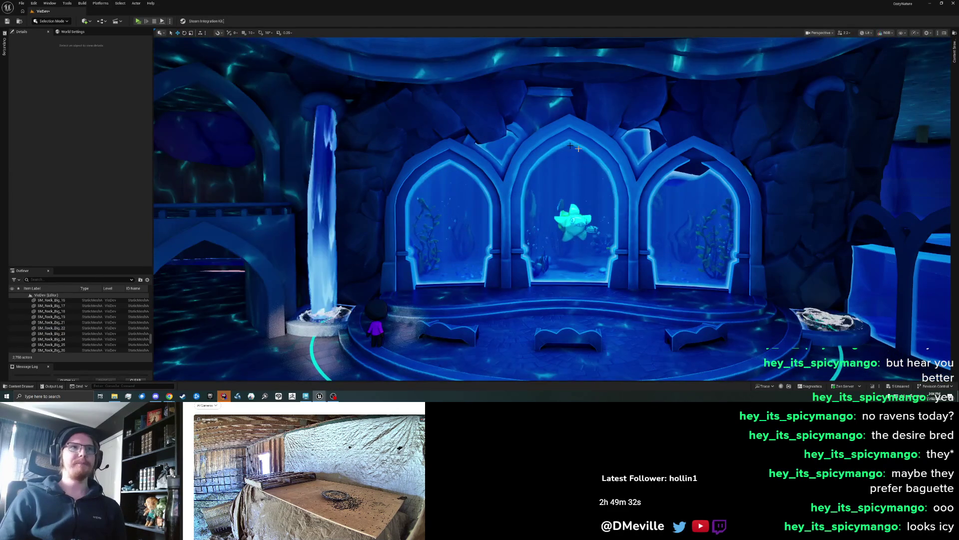
left_click(490, 120)
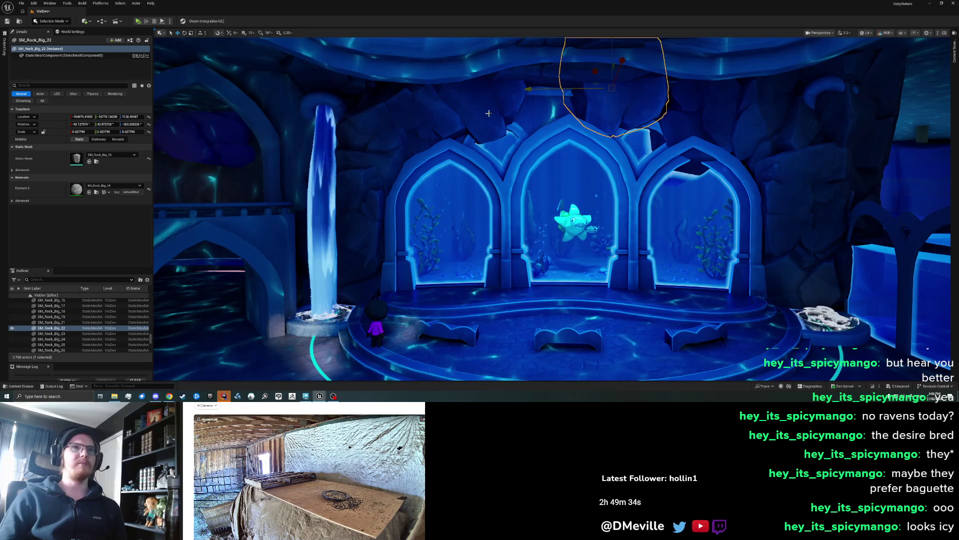
key("Escape")
scroll(502, 136, "down", 5)
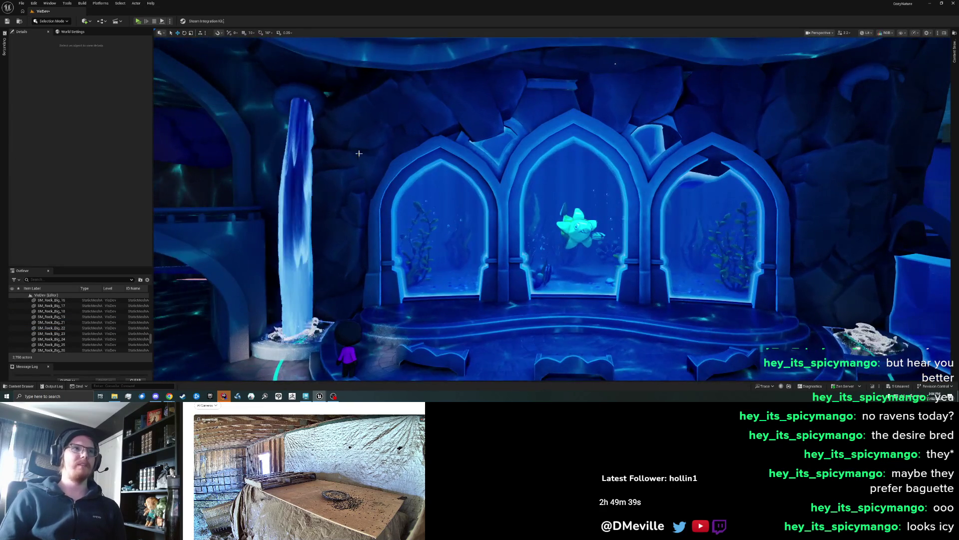
Duplicate SM_Rock_Big_24 along X and lift the copy into the ceiling above the central arch
left_click(359, 153)
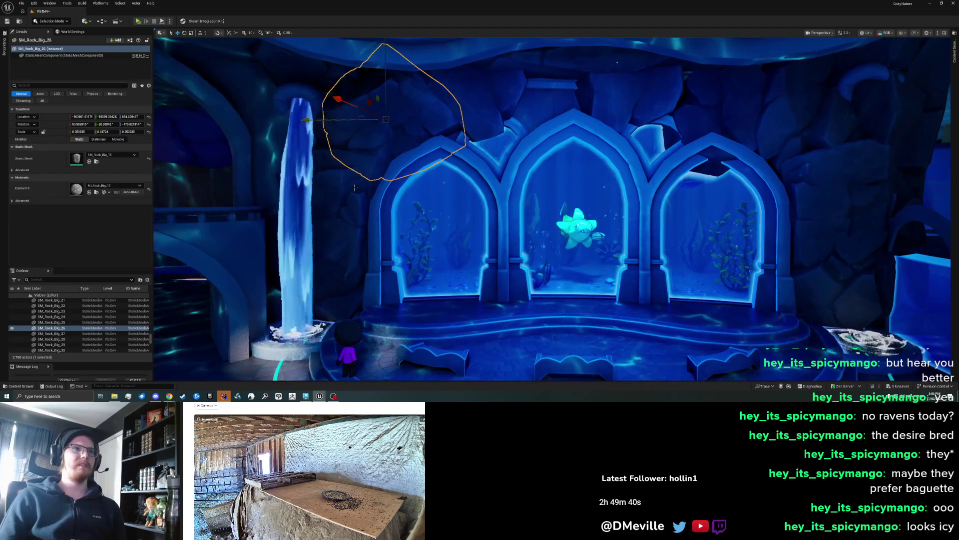
left_click(352, 187)
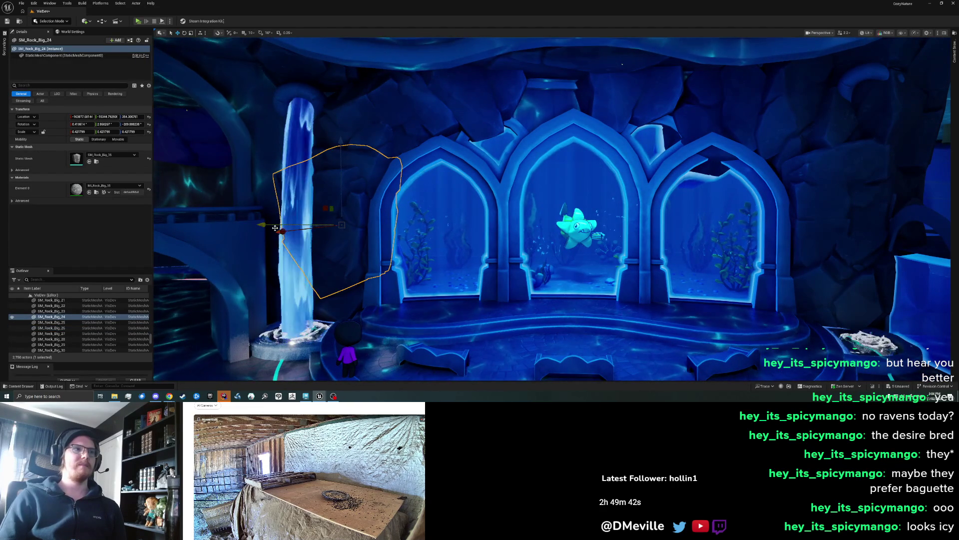
left_click_drag(277, 229, 324, 228, "alt")
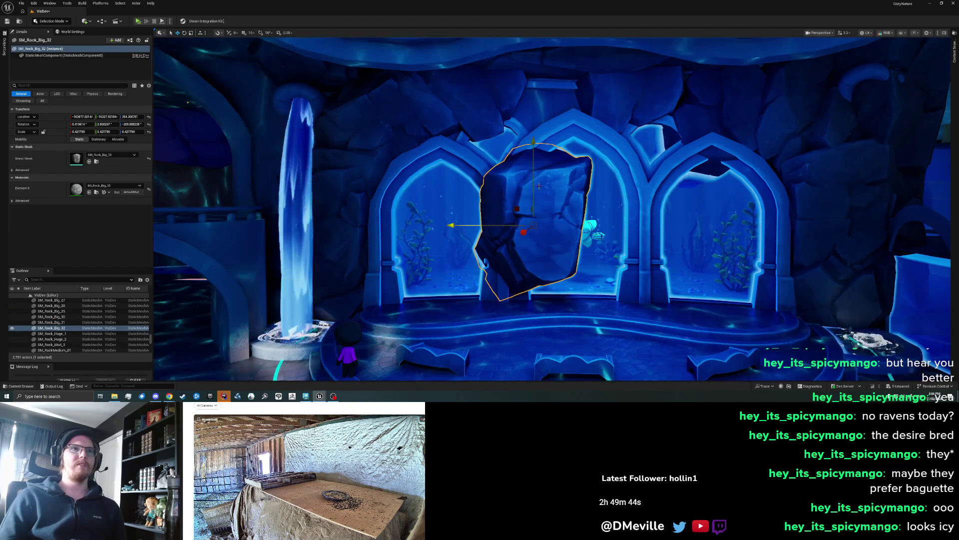
left_click_drag(533, 129, 533, 108)
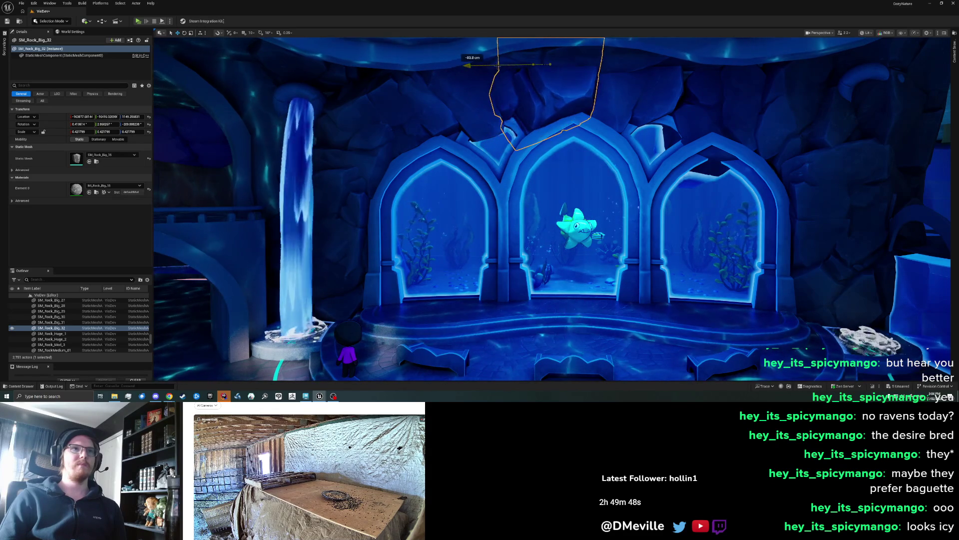
key("Escape")
scroll(551, 209, "down", 5)
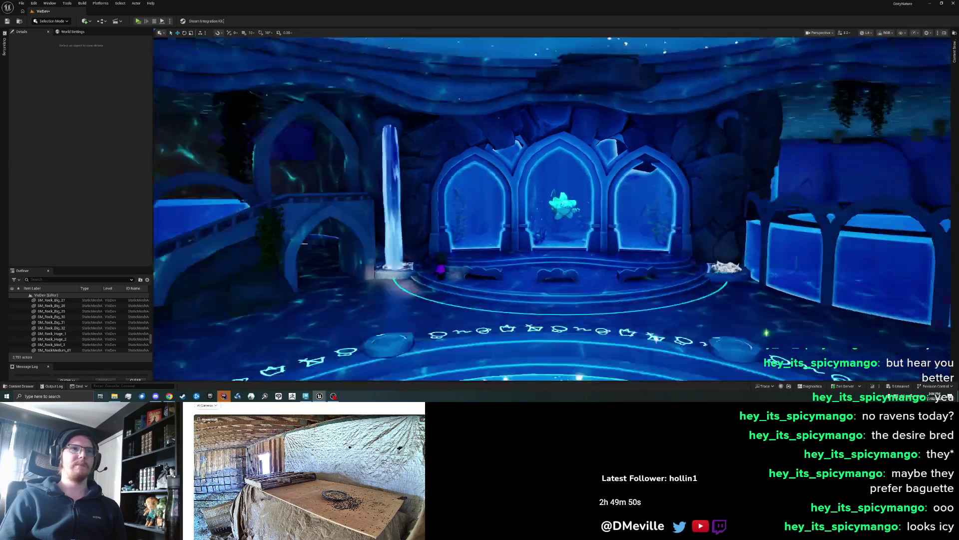
scroll(551, 209, "up", 3)
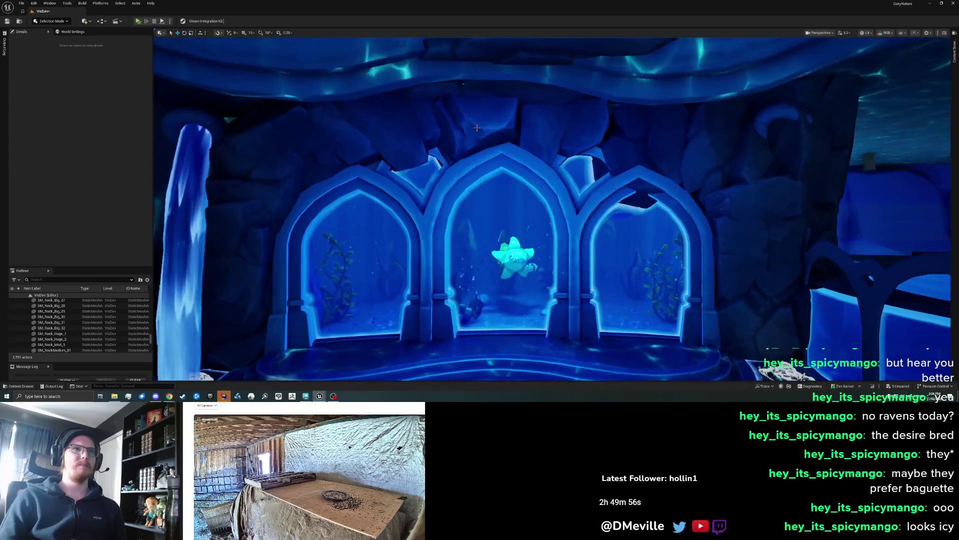
Select SM_Rock_Big_22, the rock above the central arch
left_click(476, 128)
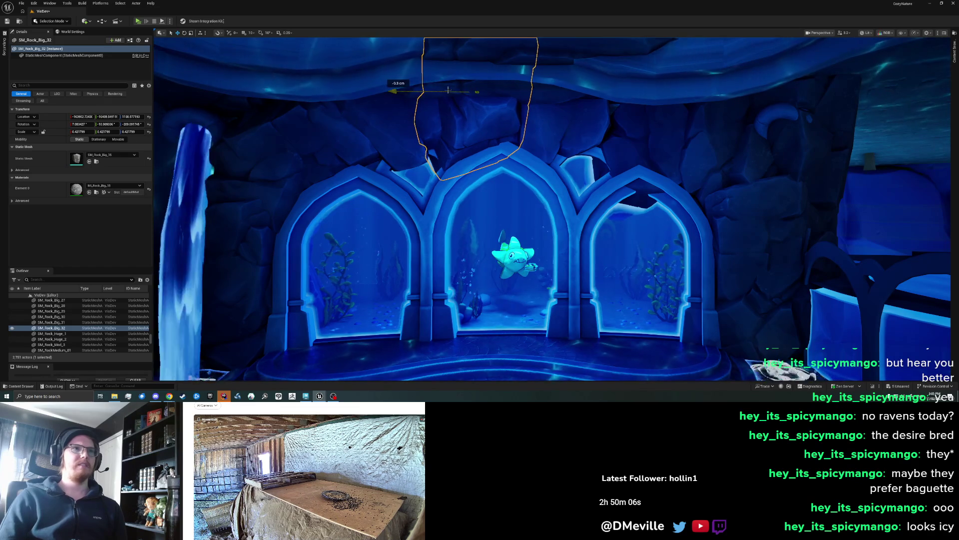
key("Escape")
scroll(509, 161, "down", 10)
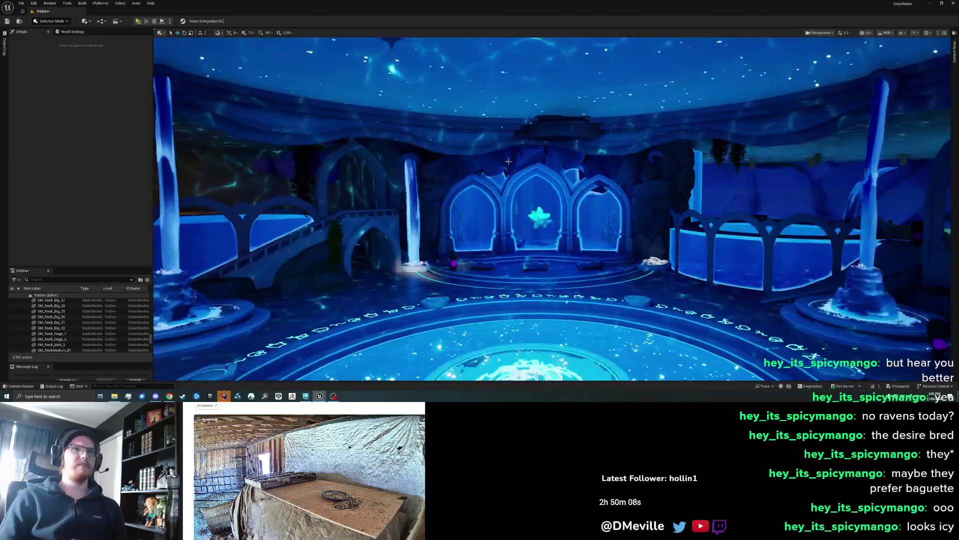
scroll(512, 159, "up", 5)
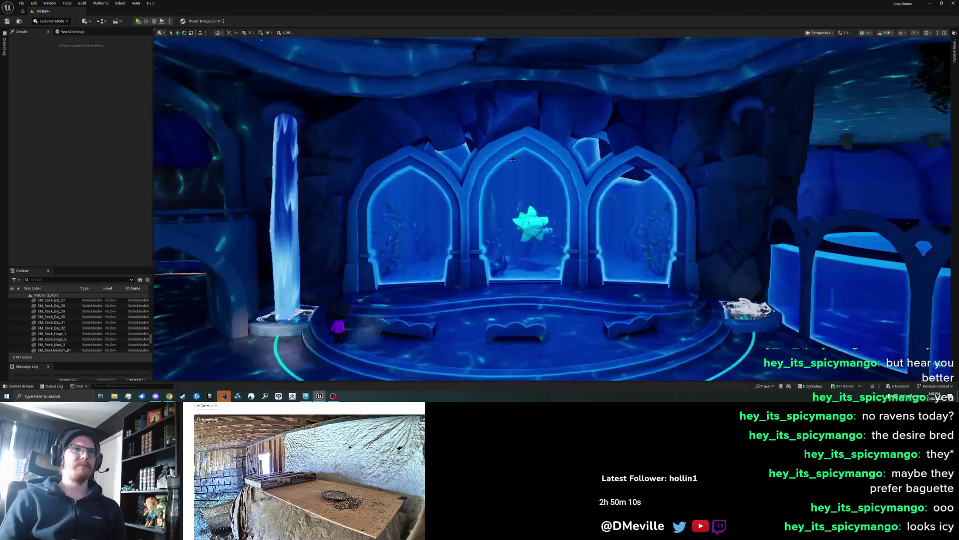
scroll(512, 159, "up", 2)
left_click(430, 97)
left_click(555, 103)
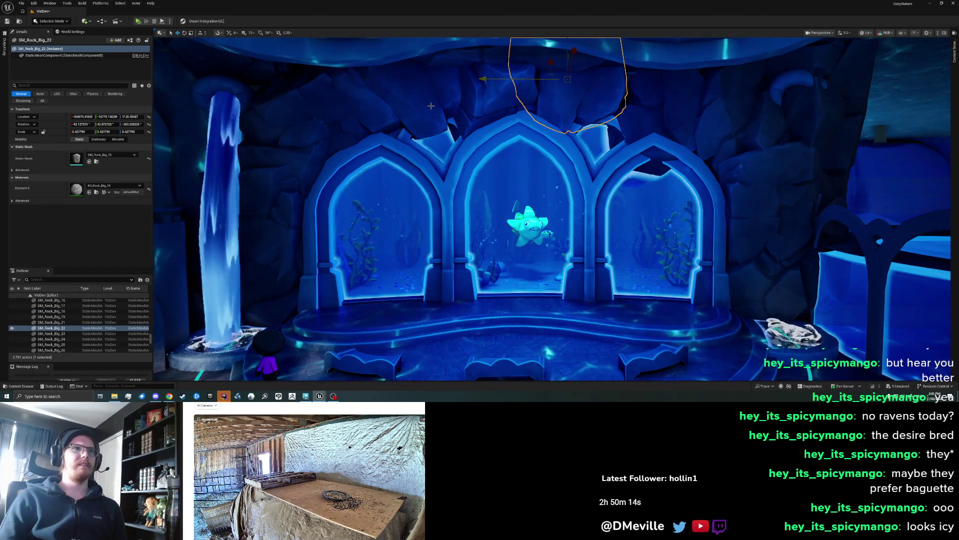
Rotate the rock about 93 degrees and shift it about 64 cm sideways to frame the arch
key("e")
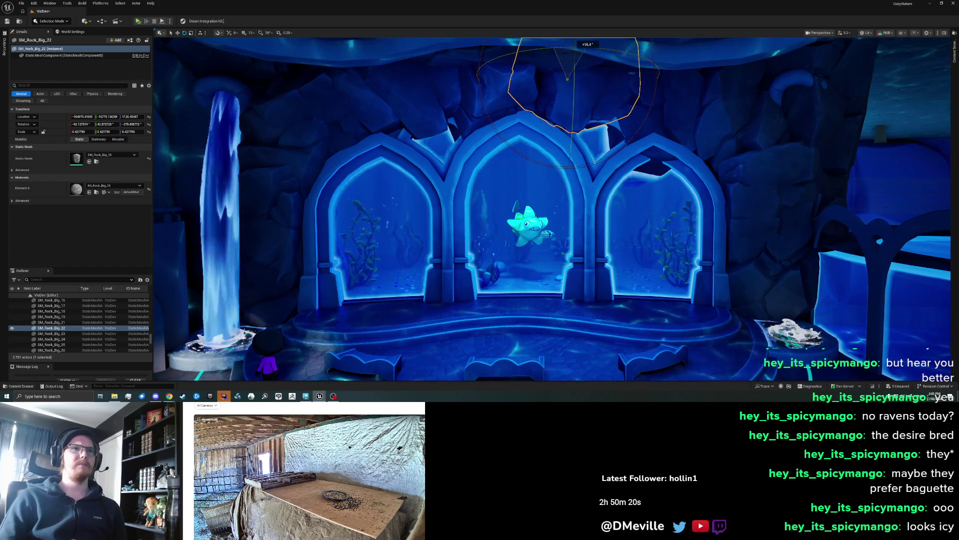
mouse_move(531, 160)
left_mouse_down()
mouse_move(525, 170)
mouse_move(600, 167)
left_mouse_up()
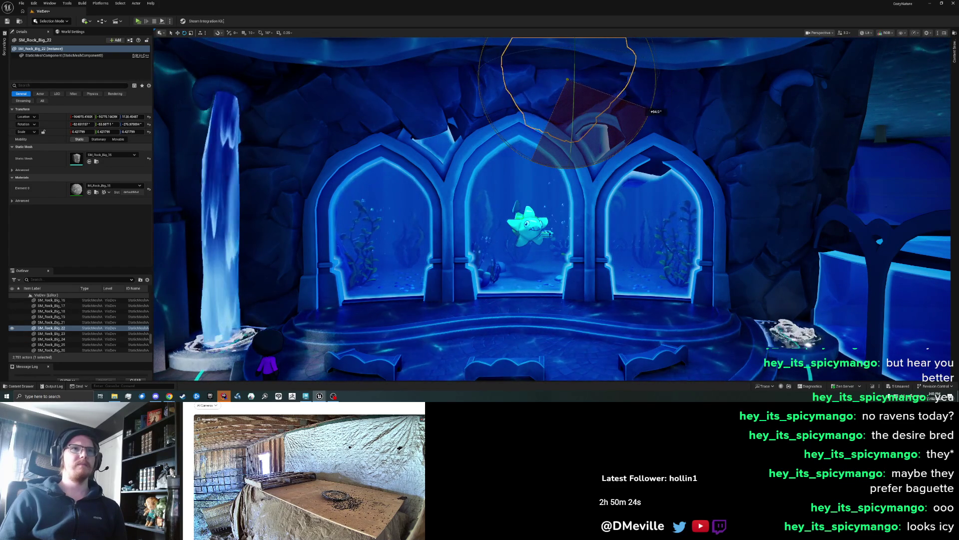
left_click_drag(648, 113, 648, 114)
key("w")
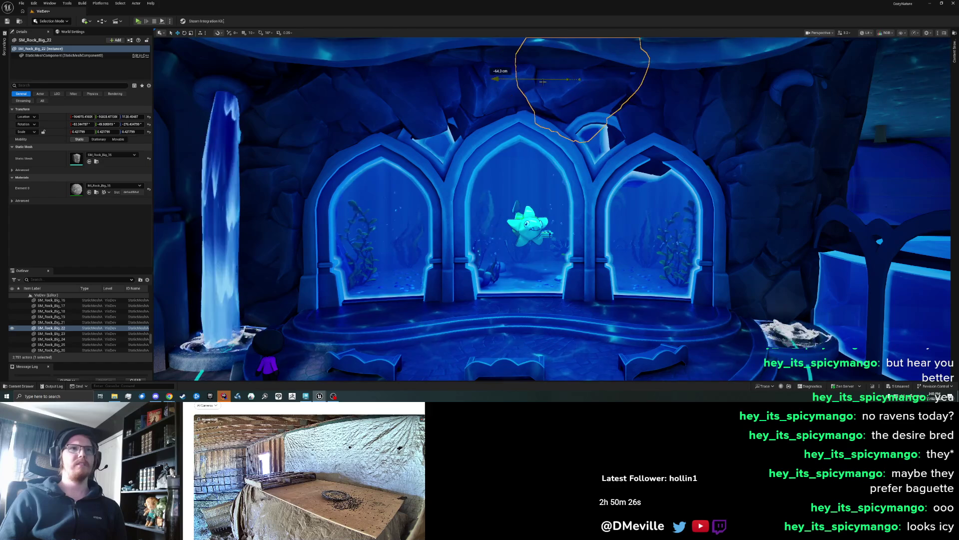
left_click_drag(562, 68, 570, 64)
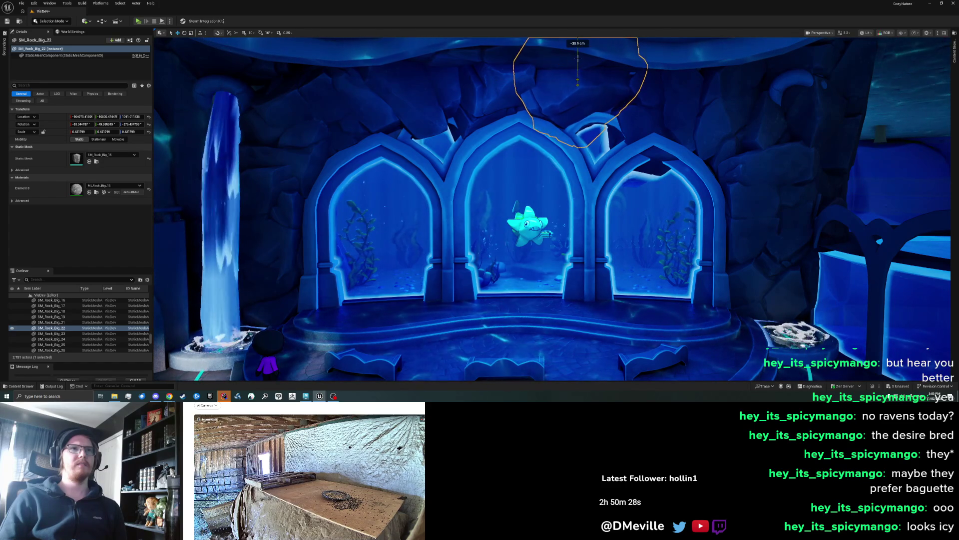
key("Escape")
key("s")
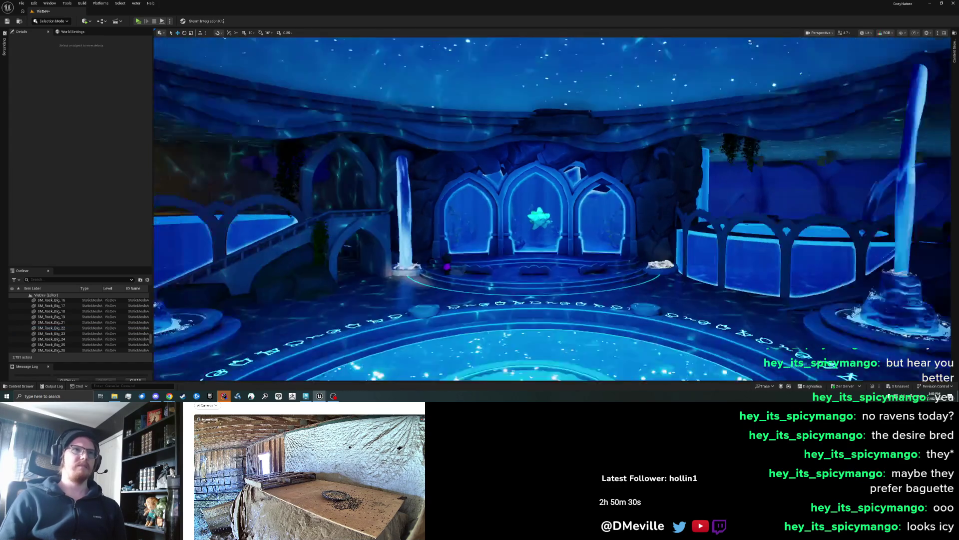
Unhide the Pipe23 waterfall on the right of the arches from the Outliner
key("w")
scroll(552, 208, "down", 1)
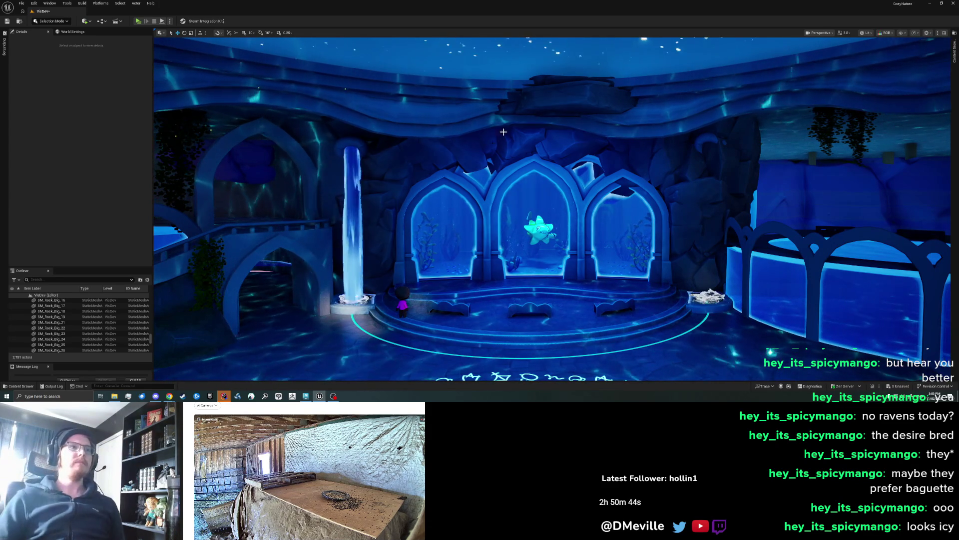
left_click(368, 223)
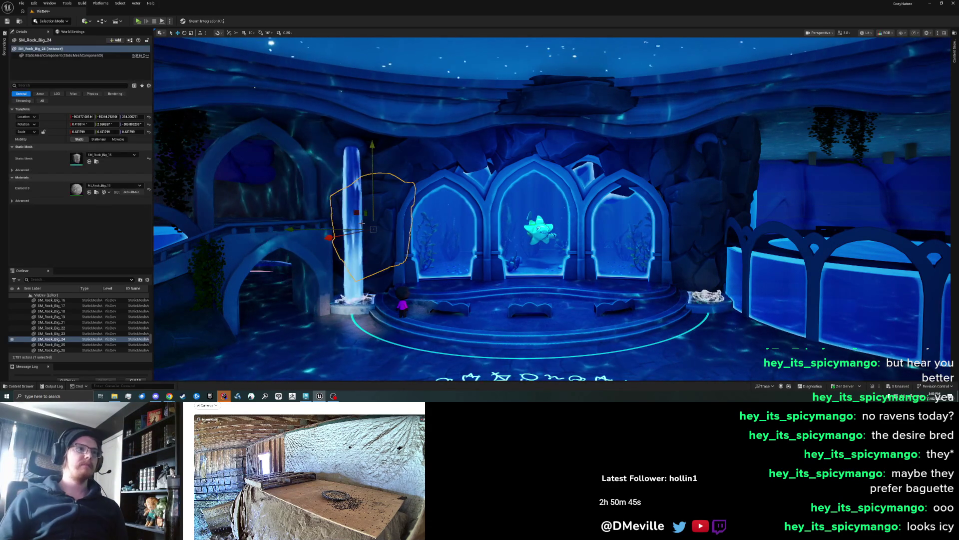
left_click(351, 161)
scroll(60, 329, "down", 3)
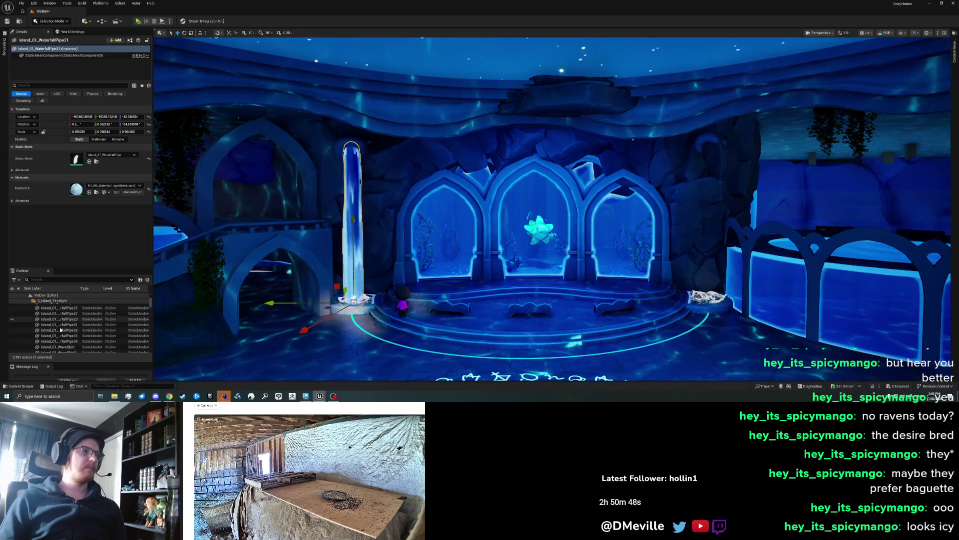
left_click(12, 318)
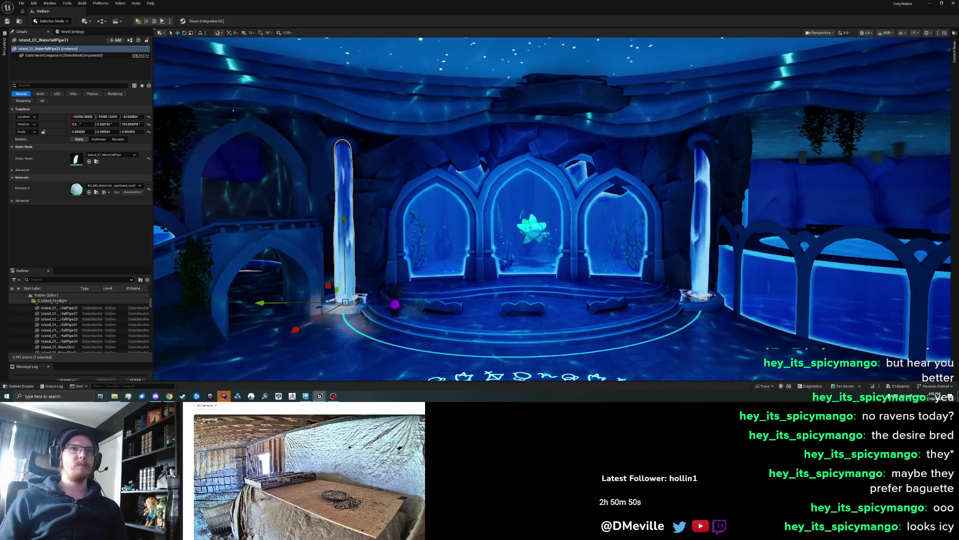
key("Escape")
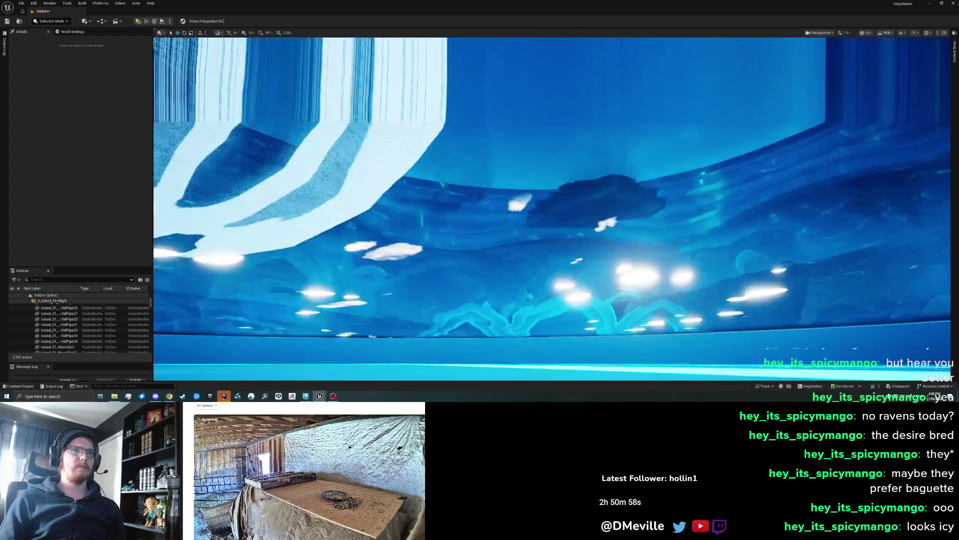
key("w")
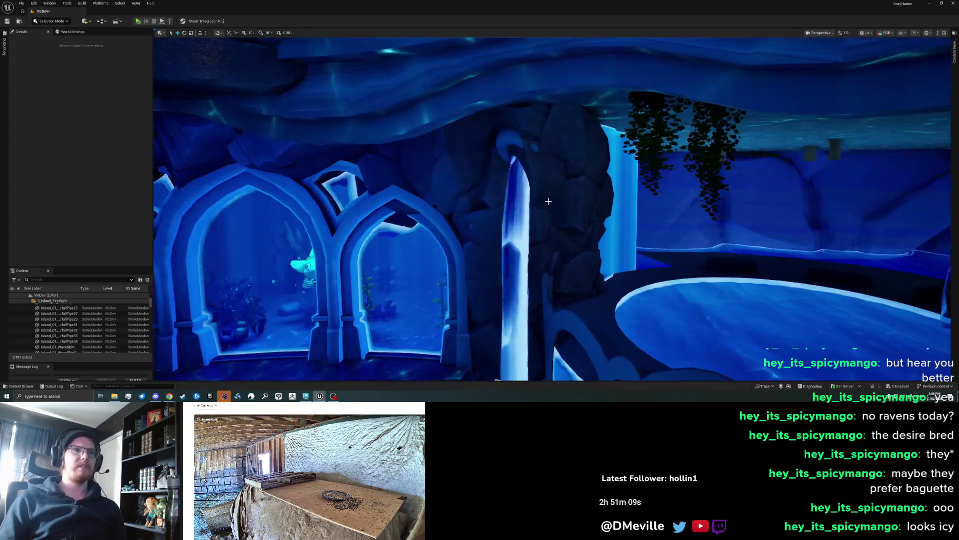
Duplicate SM_Rock_Big_30 toward the left wall and hide the left waterfall WaterfallPipe21
left_click(548, 201)
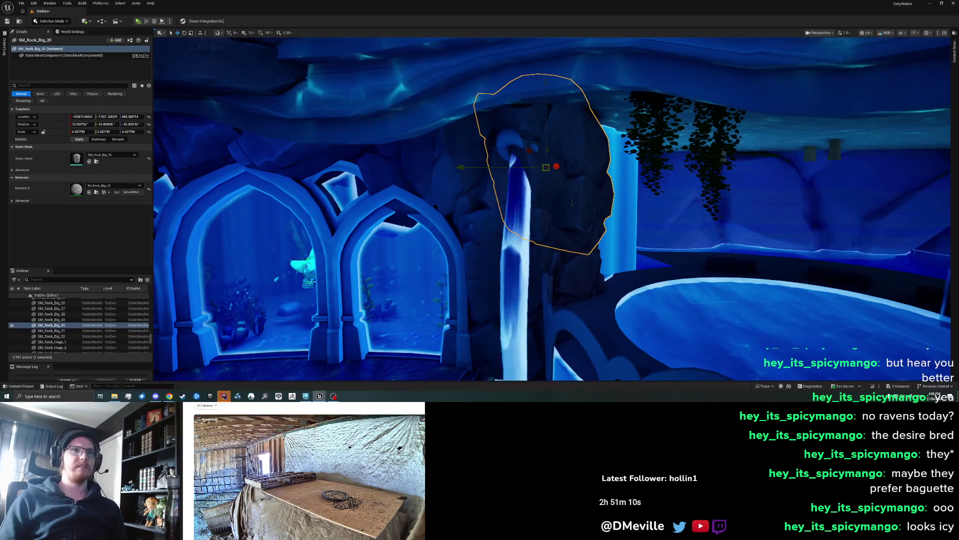
left_click_drag(488, 175, 173, 203, "alt")
left_click_drag(602, 193, 374, 201)
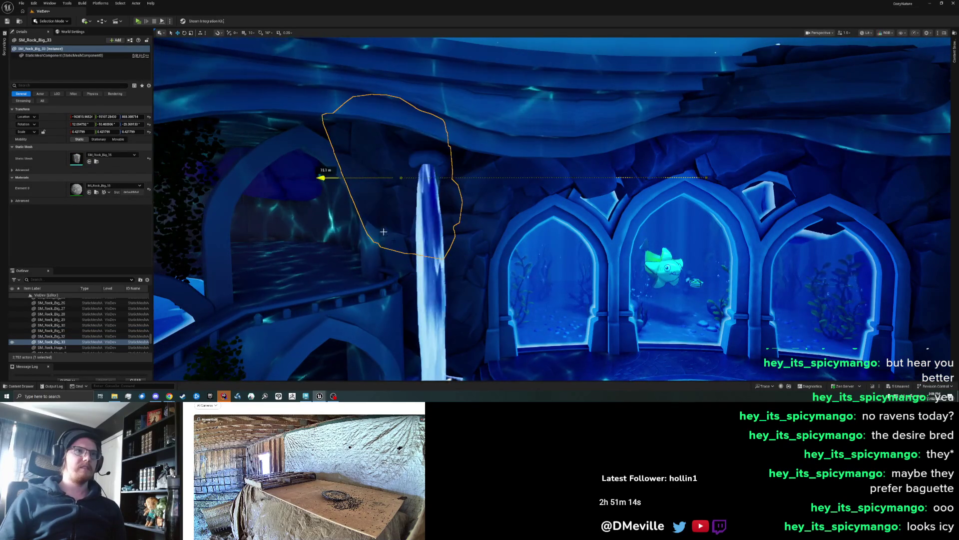
left_click(440, 274)
left_click(12, 335)
Rotate the duplicated rock to fit the wall, lower it about 1.6 m and stretch it taller
left_click_drag(517, 210, 518, 186)
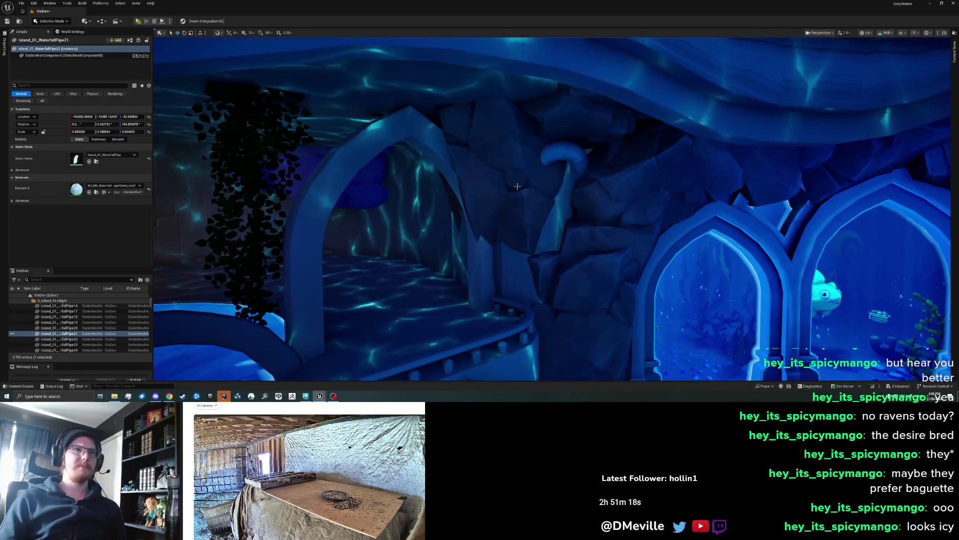
left_click(520, 207)
mouse_move(487, 237)
left_mouse_down()
mouse_move(488, 201)
mouse_move(443, 204)
mouse_move(488, 199)
mouse_move(462, 191)
mouse_move(484, 183)
mouse_move(429, 132)
mouse_move(536, 128)
left_mouse_up()
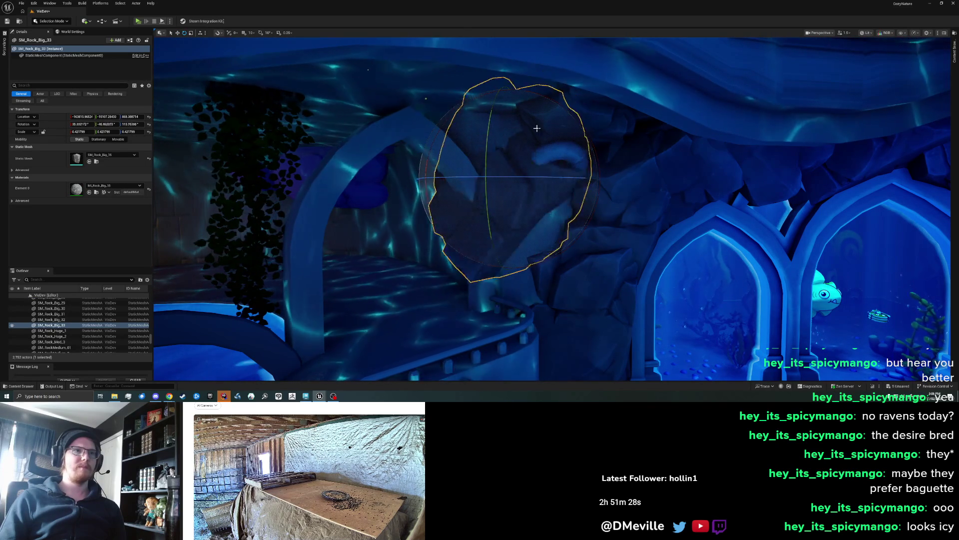
mouse_move(527, 170)
left_mouse_down()
mouse_move(490, 141)
mouse_move(510, 219)
mouse_move(511, 180)
left_mouse_up()
key("w")
key("r")
left_click_drag(510, 219, 484, 134)
Shift the duplicated rock about 53 cm left
key("w")
mouse_move(489, 225)
left_mouse_down()
mouse_move(498, 217)
mouse_move(515, 224)
mouse_move(512, 217)
mouse_move(565, 225)
left_mouse_up()
key("e")
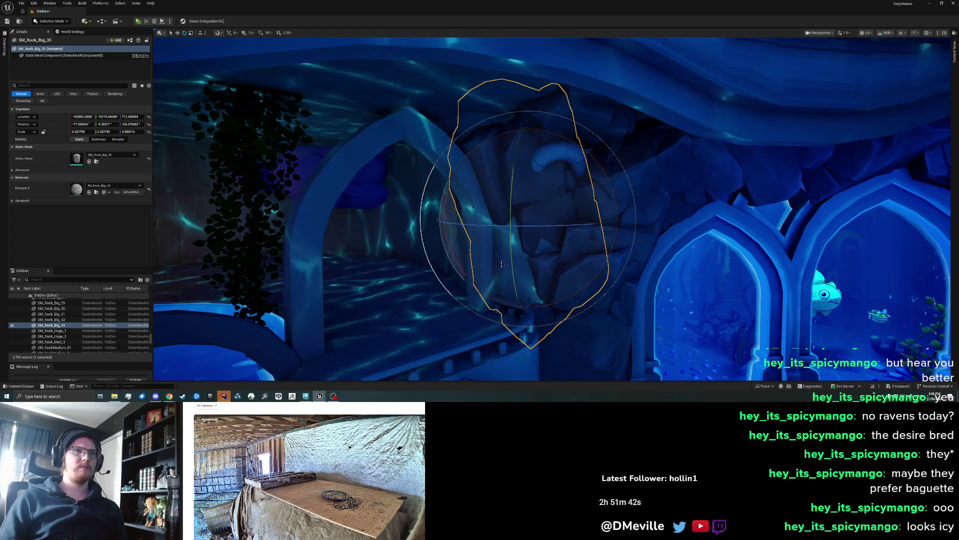
key("w")
left_click(18, 328)
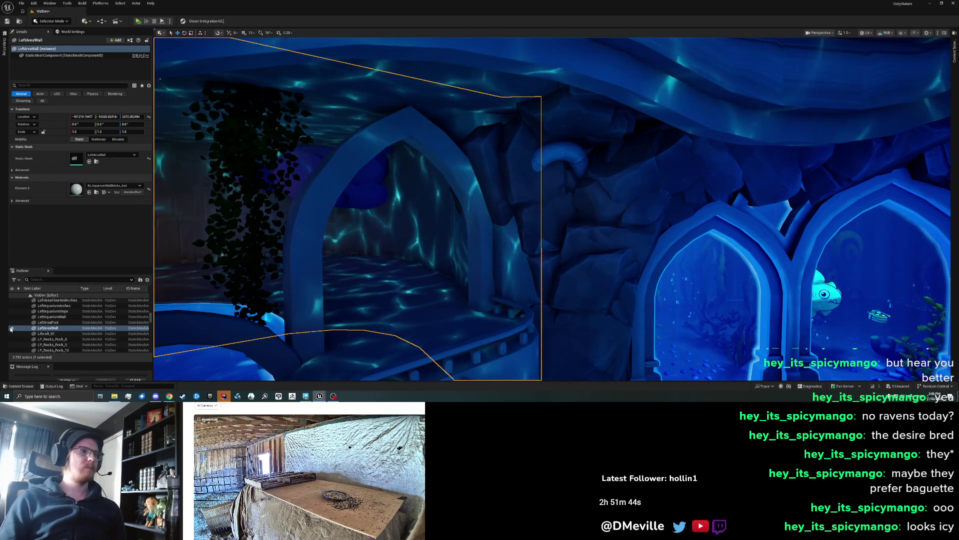
left_click(536, 230)
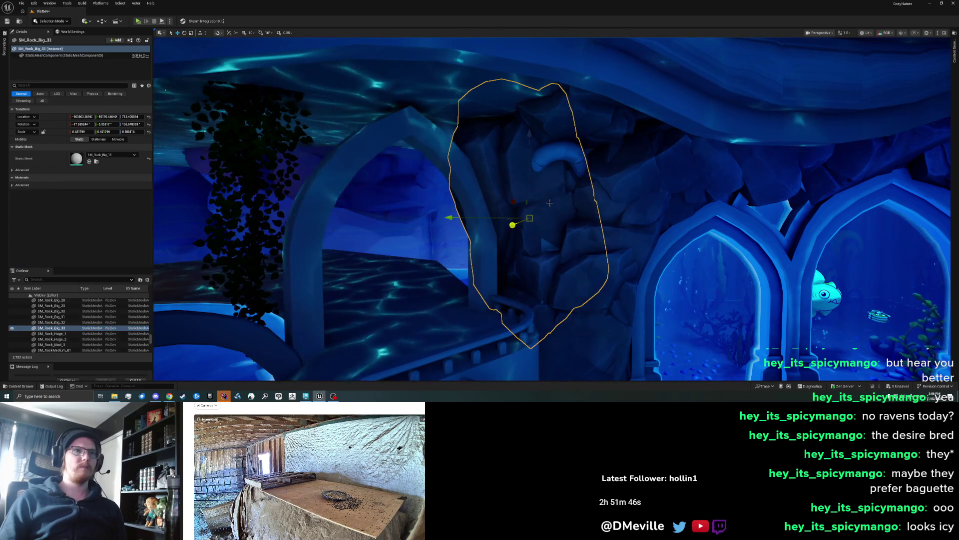
Nudge the rock about 75 cm along X and rotate it slightly into place
key("ctrl+z")
key("ctrl+y")
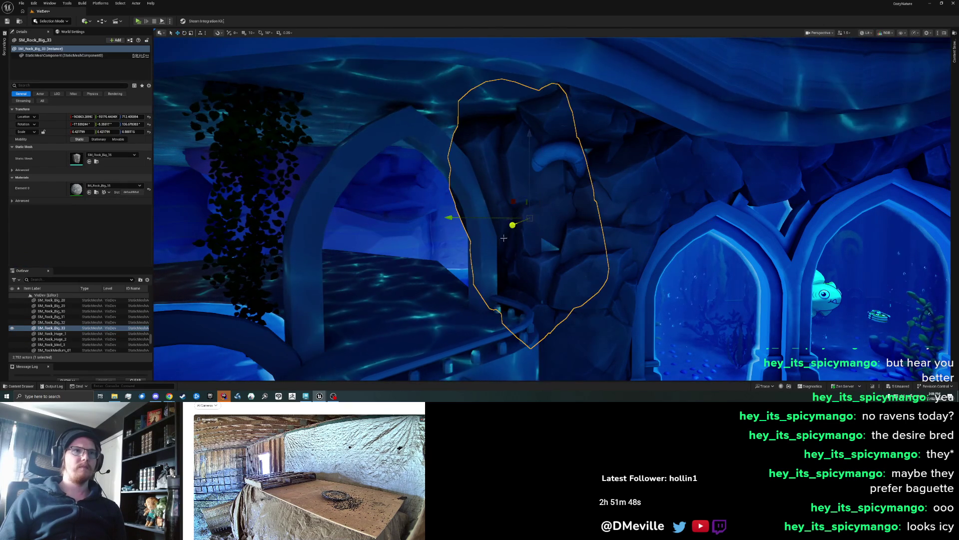
left_click_drag(513, 224, 508, 227)
key("e")
mouse_move(574, 175)
left_mouse_down()
mouse_move(598, 165)
mouse_move(546, 192)
mouse_move(478, 210)
mouse_move(492, 221)
mouse_move(428, 214)
mouse_move(490, 226)
left_mouse_up()
key("w")
left_click_drag(490, 226, 618, 244)
key("Escape")
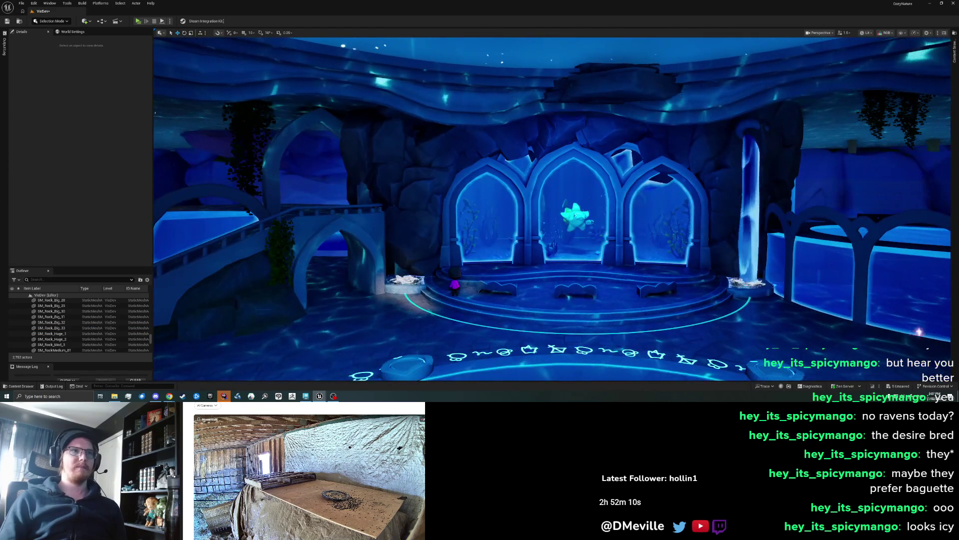
Save the level with Ctrl+S
scroll(552, 209, "down", 5)
scroll(552, 209, "down", 5)
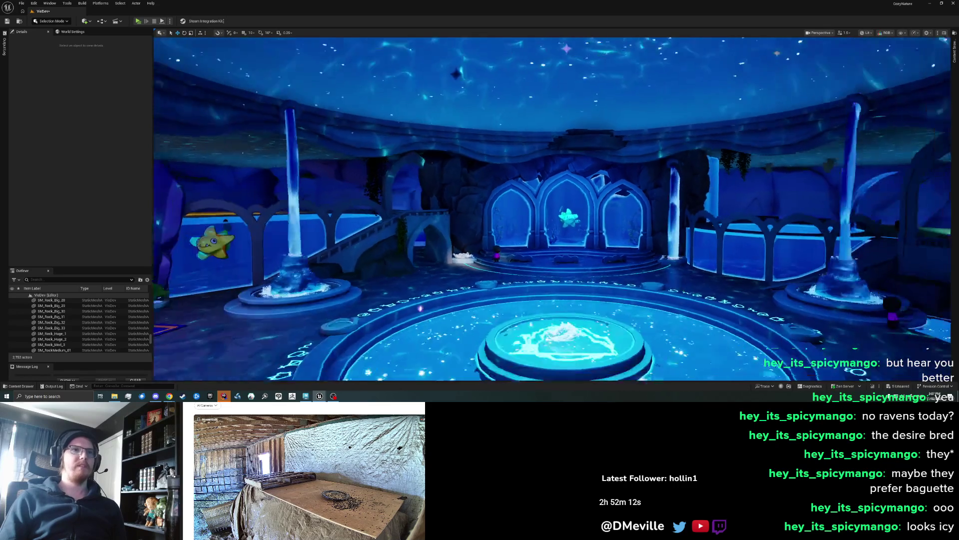
scroll(551, 209, "up", 4)
scroll(457, 236, "up", 5)
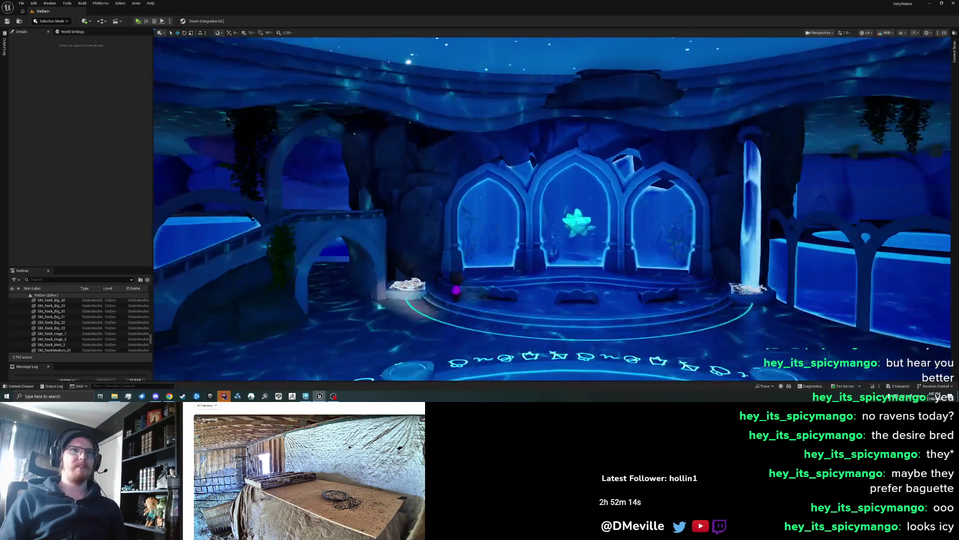
key("ctrl+s")
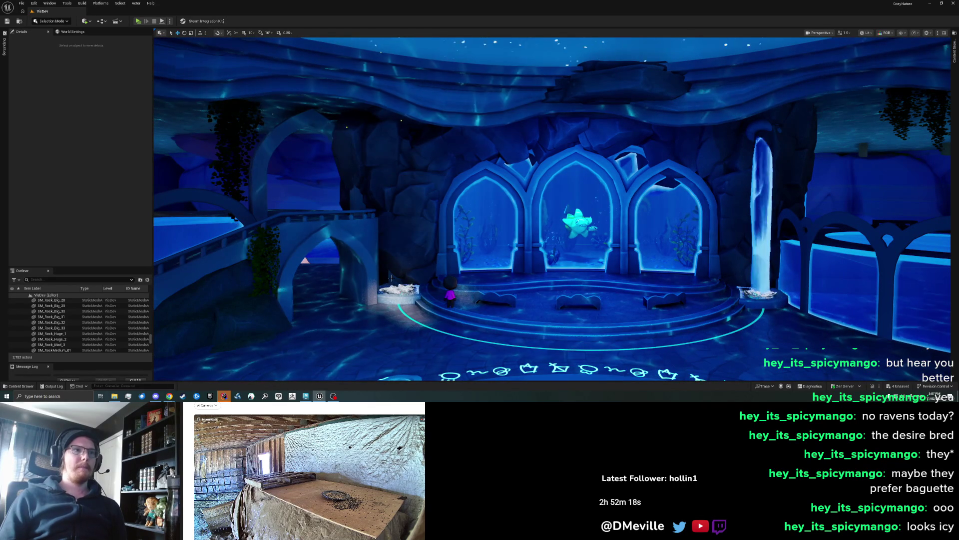
Begin selecting the rocks left of the arches, including SM_Rock_Big_33
left_click(399, 265)
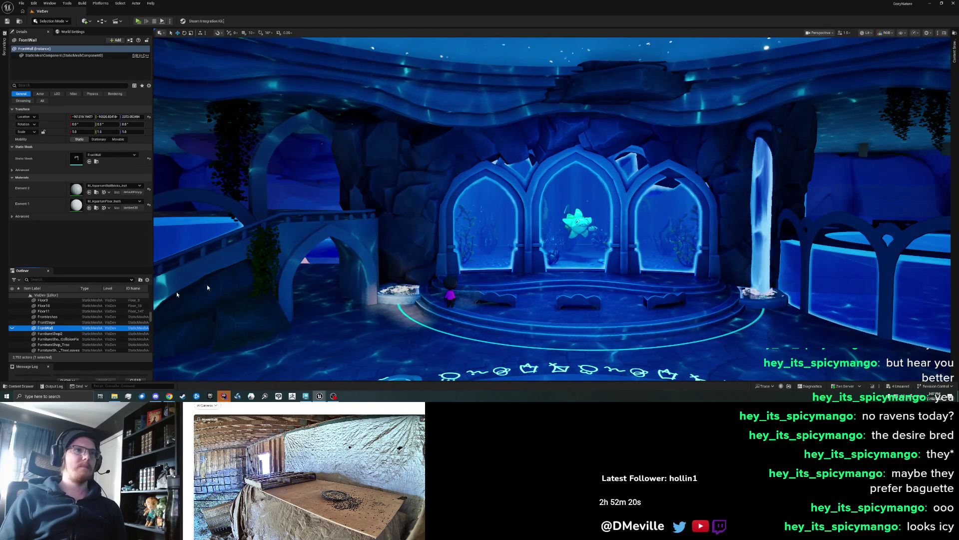
left_click(389, 220)
left_click(347, 186, "ctrl")
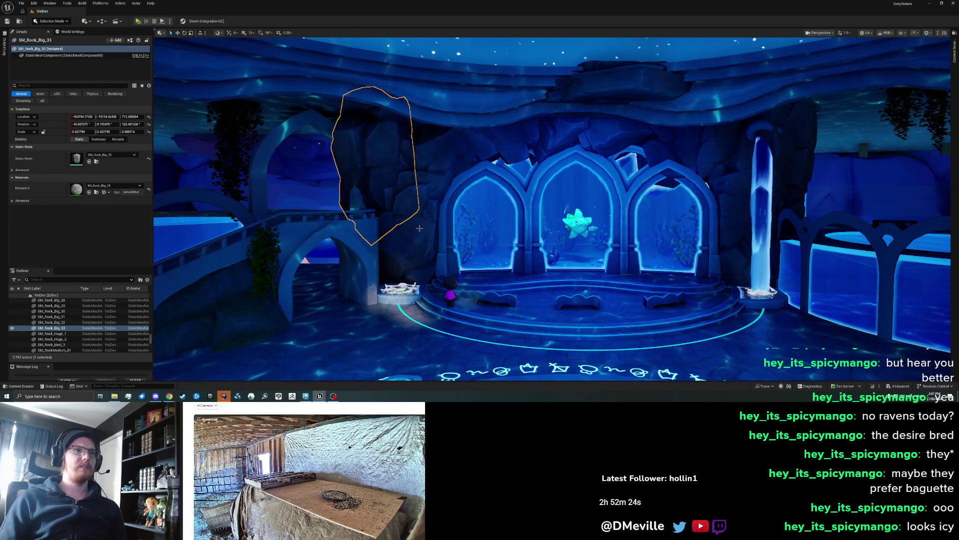
Add the rocks above and right of the arches to the selection and drag all twelve lower
left_click(442, 235, "ctrl")
left_click(460, 134, "ctrl")
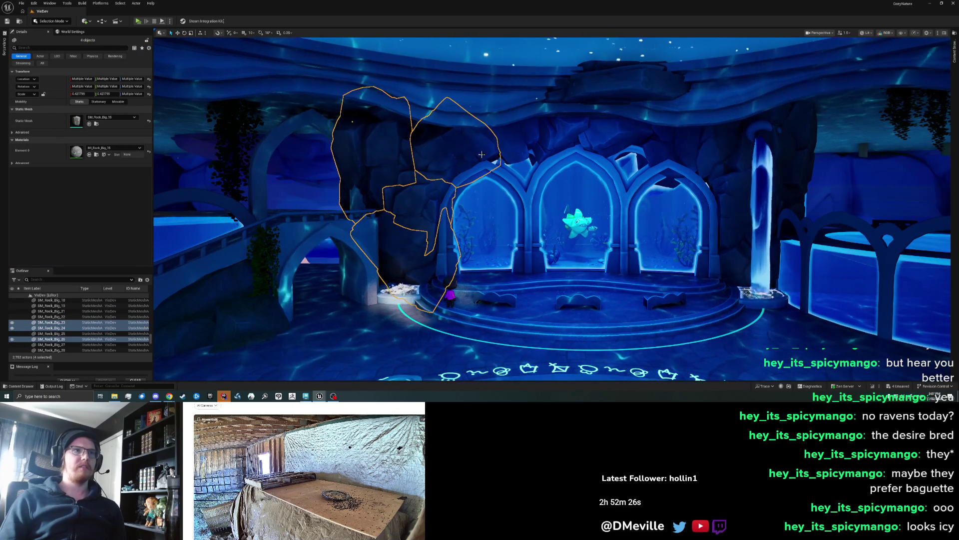
left_click(510, 115, "ctrl")
left_click(589, 125, "ctrl")
left_click(625, 110, "ctrl")
left_click(675, 150, "ctrl")
left_click(744, 118, "ctrl")
left_click(729, 263, "ctrl")
left_click(794, 107, "ctrl")
left_click(729, 285, "ctrl")
mouse_move(769, 131)
left_mouse_down()
mouse_move(754, 55)
mouse_move(721, 307)
left_mouse_up()
Undo both rock moves and add two more rocks to the selection
key("ctrl+z")
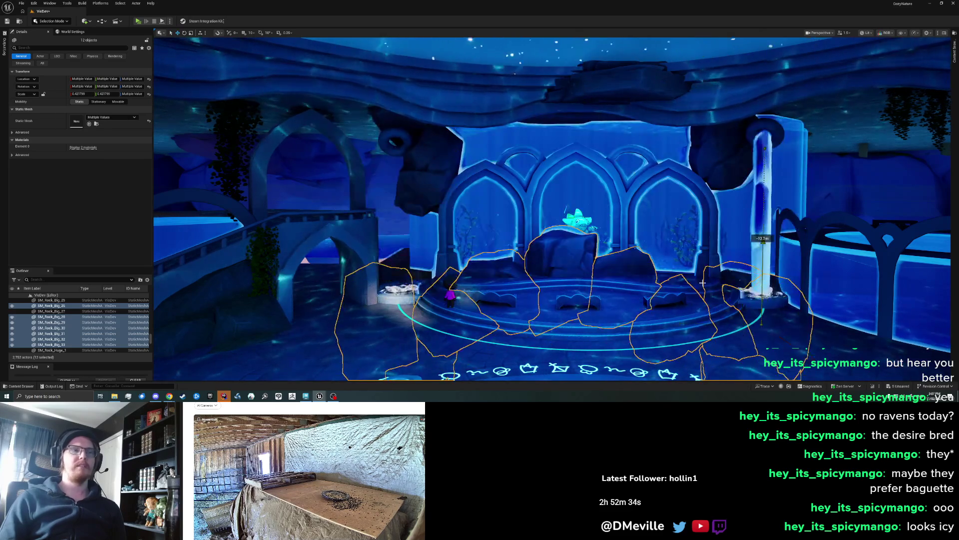
key("ctrl+z")
left_click(419, 177, "ctrl")
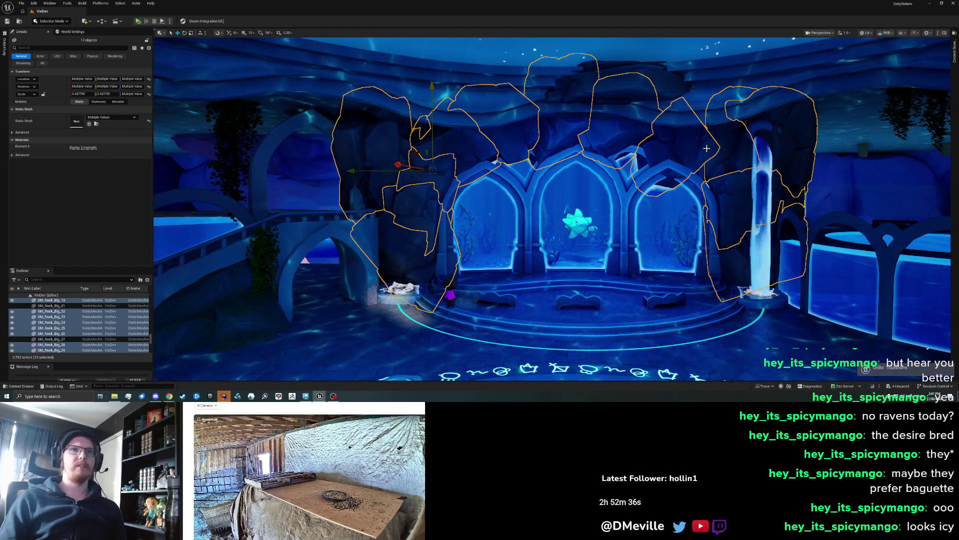
left_click(597, 162, "ctrl")
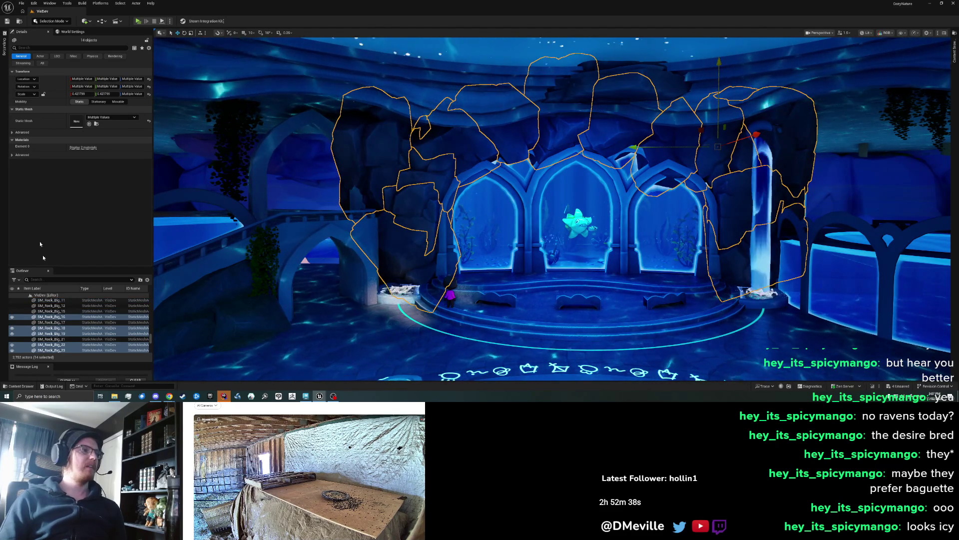
Export the selected rocks as an FBX named REF into EverglowIsland/AquariumCaves
right_click(395, 161)
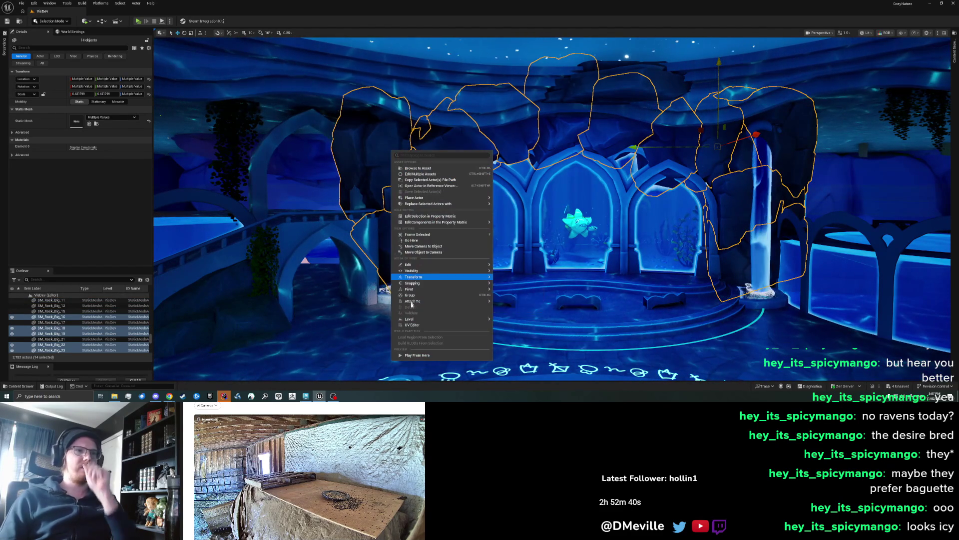
mouse_move(412, 283)
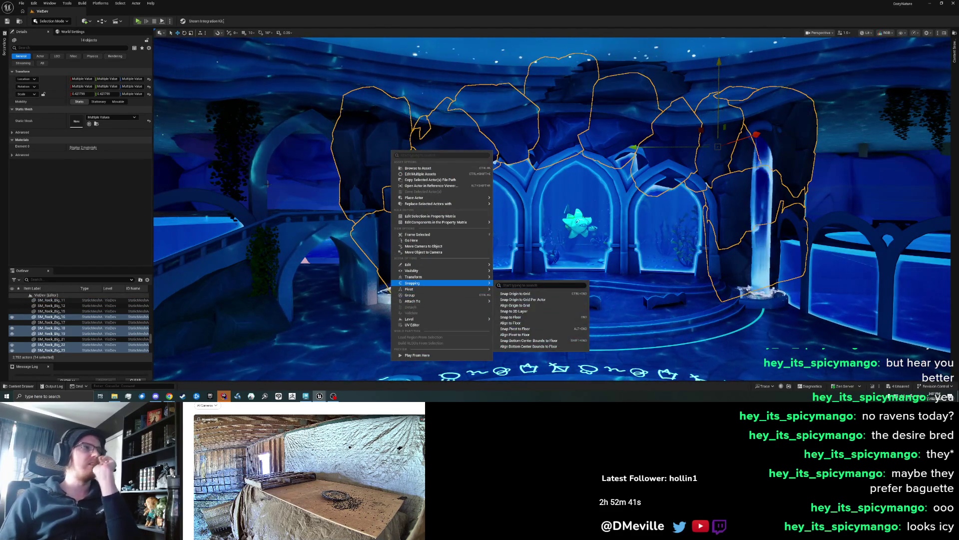
left_click(21, 3)
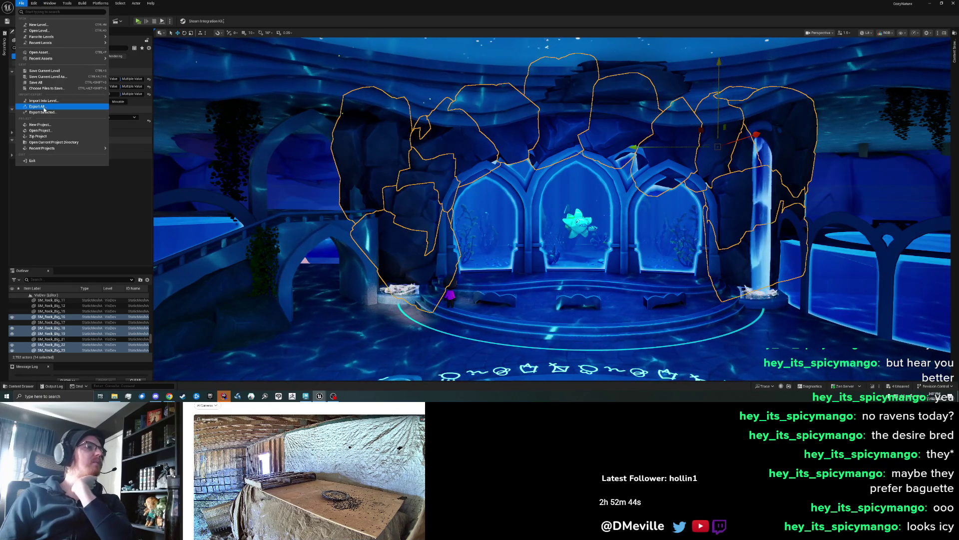
left_click(342, 186)
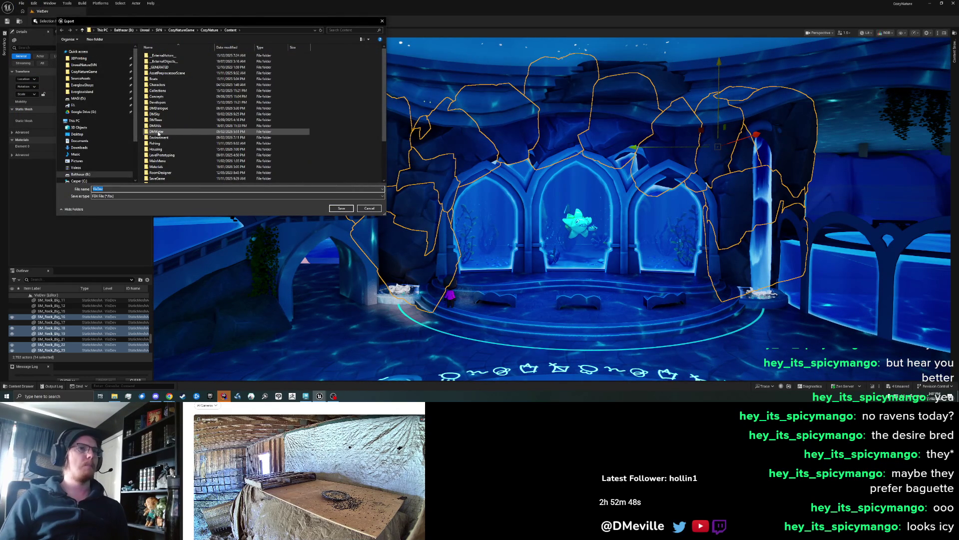
left_click(82, 92)
double_click(165, 68)
double_click(141, 189)
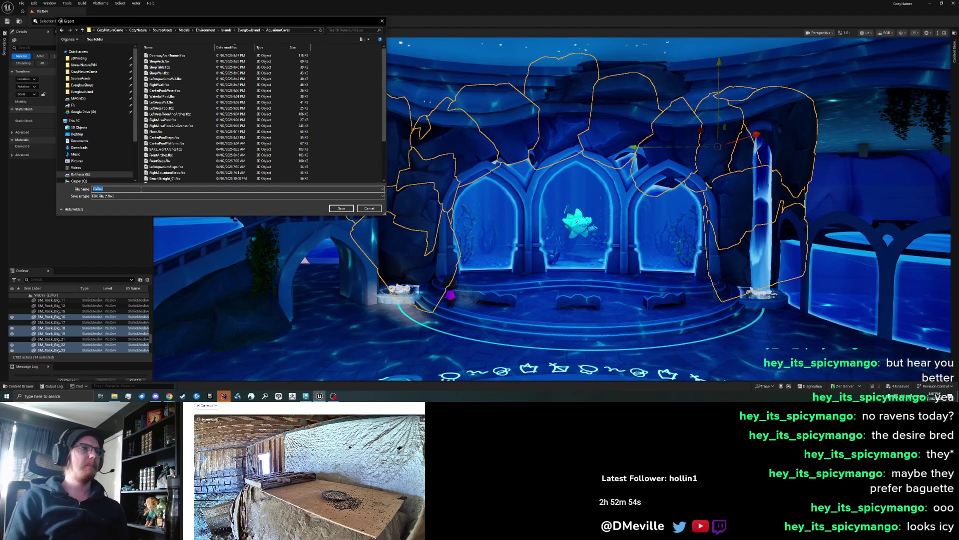
scroll(235, 153, "down", 3)
scroll(237, 155, "up", 3)
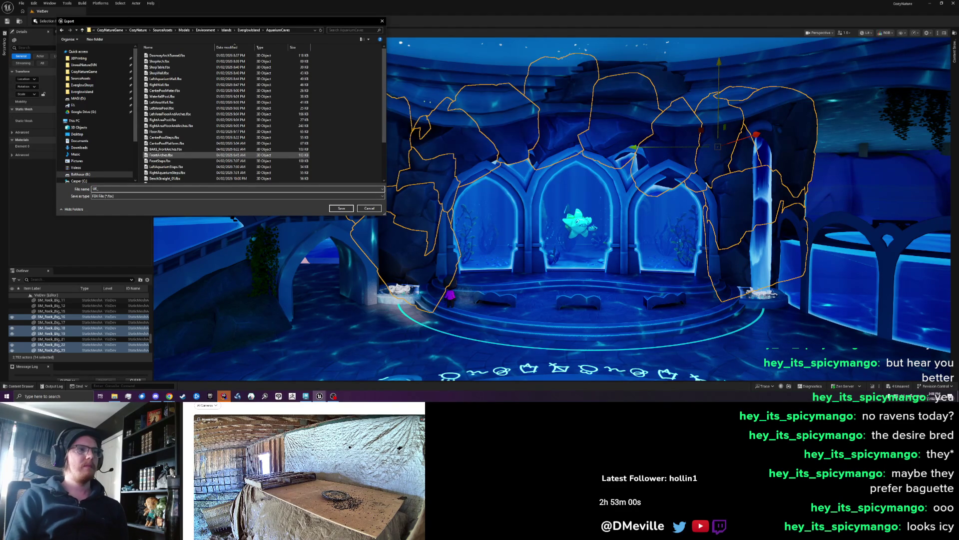
type("REF")
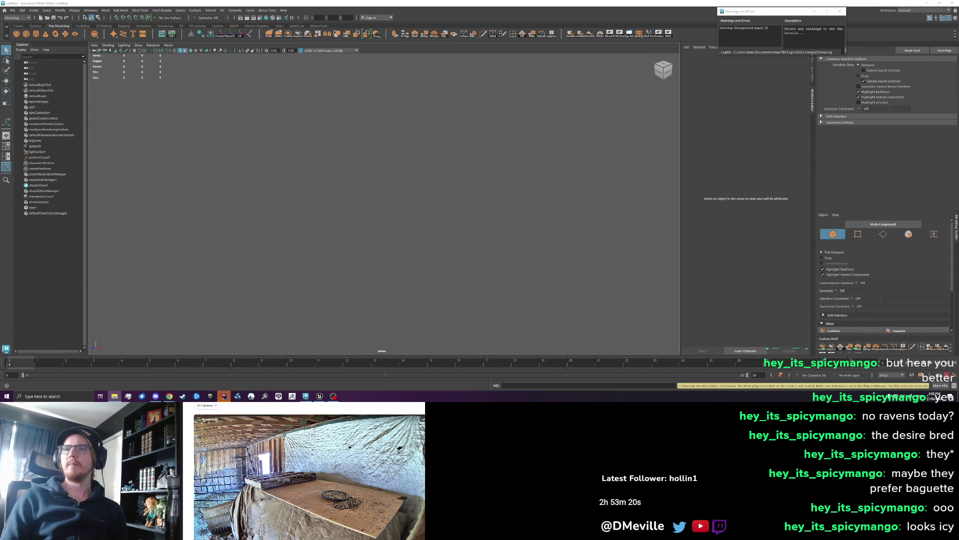
Import the rock wall FBX into the empty Maya scene, frame it and orbit around it
mouse_move(114, 396)
left_mouse_down()
mouse_move(769, 316)
mouse_move(383, 217)
left_mouse_up()
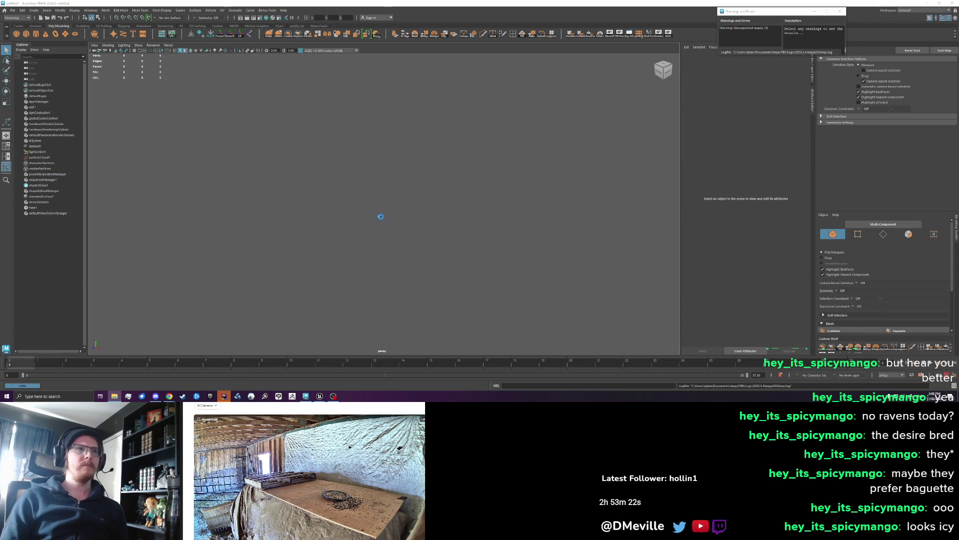
key("f")
mouse_move(464, 252)
left_mouse_down()
mouse_move(451, 236)
mouse_move(581, 203)
mouse_move(544, 228)
mouse_move(454, 214)
mouse_move(439, 246)
mouse_move(424, 231)
mouse_move(415, 250)
mouse_move(552, 246)
left_mouse_up()
left_click(423, 170)
left_click(418, 250)
left_click_drag(397, 249, 397, 246)
Expand the imported group in the Outliner and select all the SM_Rock_Big pieces
left_click_drag(222, 284, 550, 126)
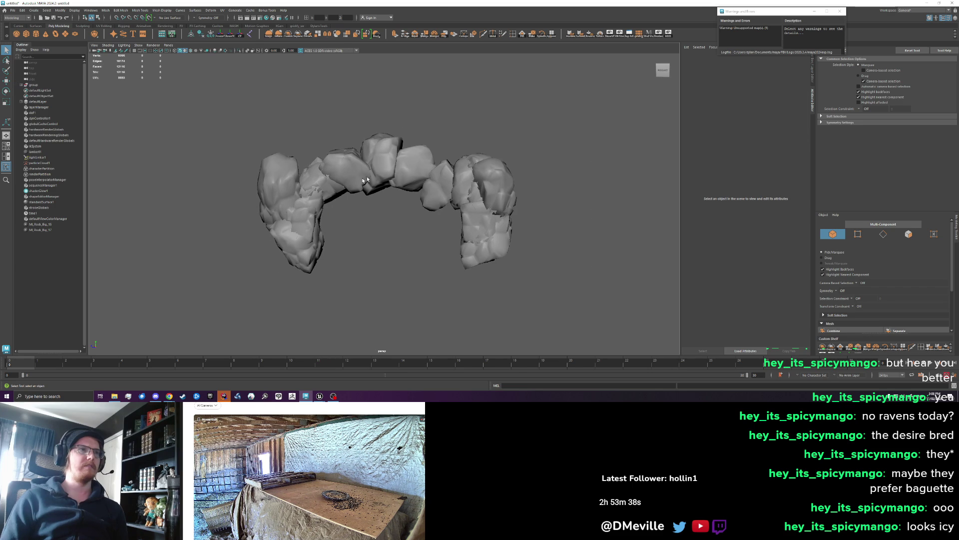
scroll(372, 194, "up", 5)
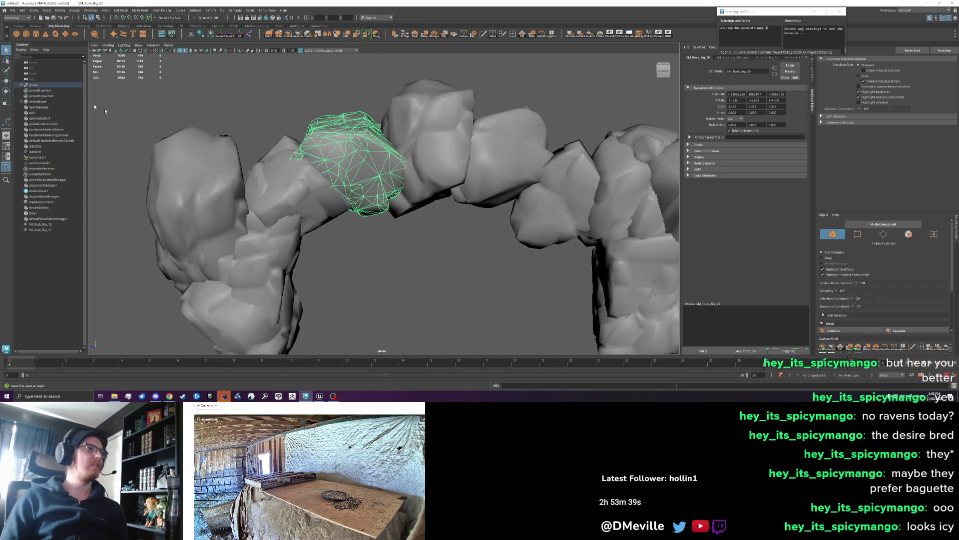
left_click(21, 85)
left_click(42, 91)
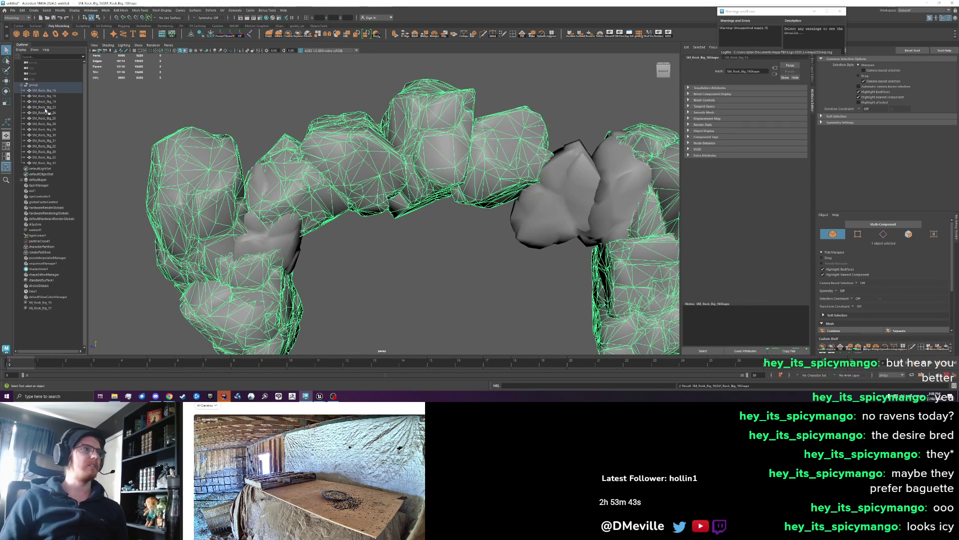
left_click(408, 274)
key("a")
mouse_move(222, 106)
left_mouse_down()
mouse_move(484, 175)
mouse_move(599, 336)
left_mouse_up()
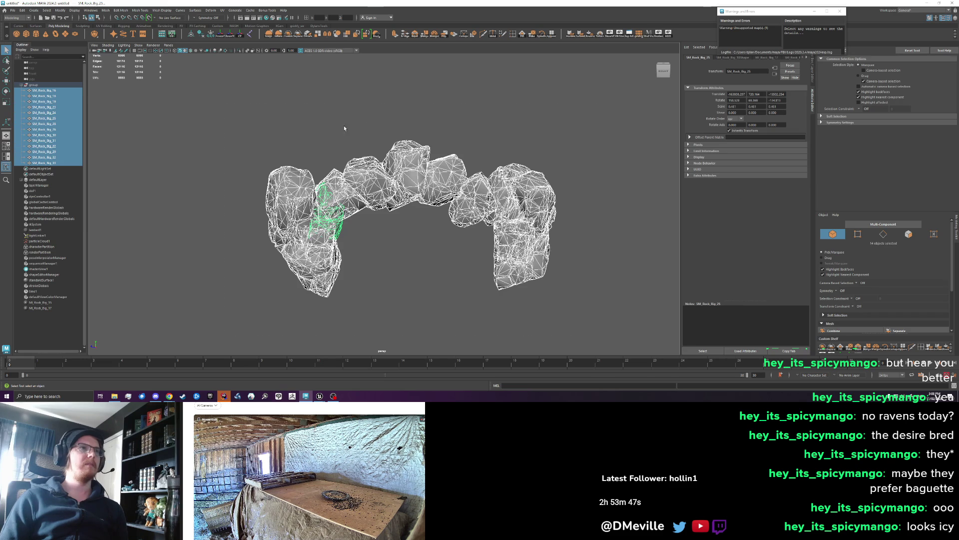
Combine the rocks into one mesh, center its pivot, zero its translate, then delete it
left_click(290, 35)
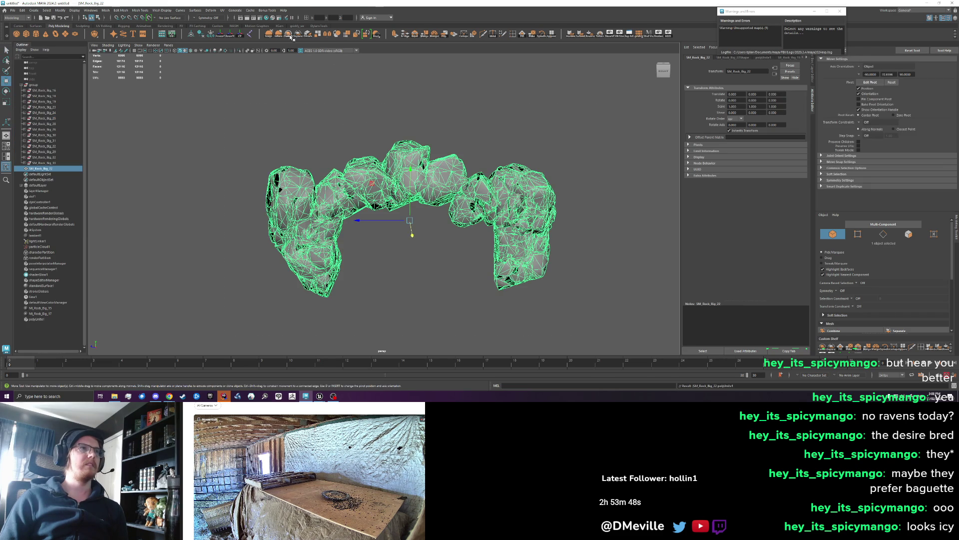
left_click(240, 38)
left_click(333, 17)
type("0")
key("Return")
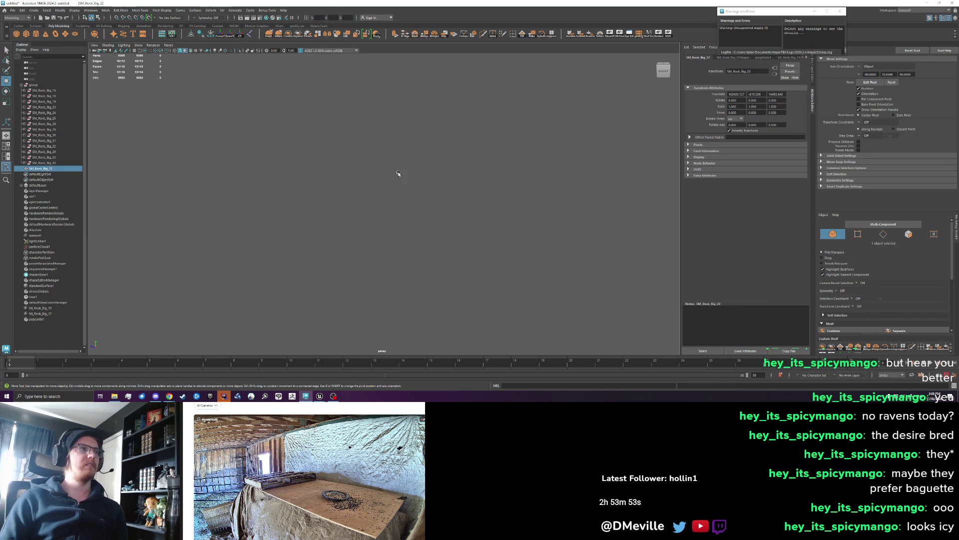
key("f")
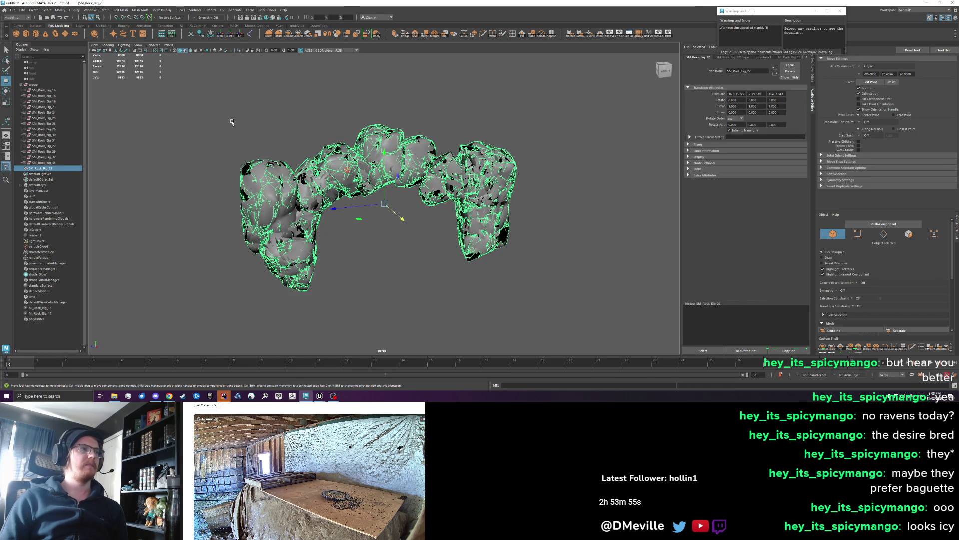
key("Delete")
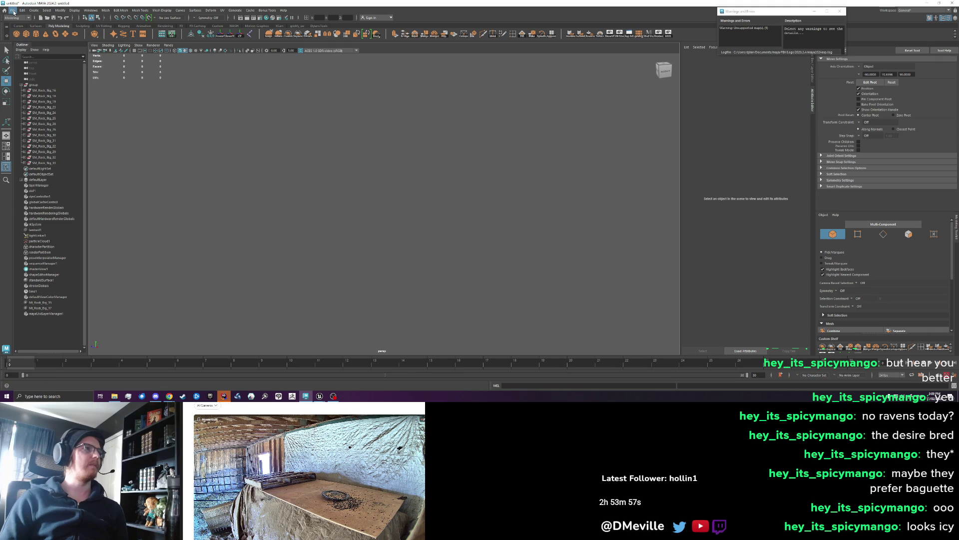
Open the recent Aquarium.mb scene without saving the current one
left_click(13, 11)
left_click(6, 12)
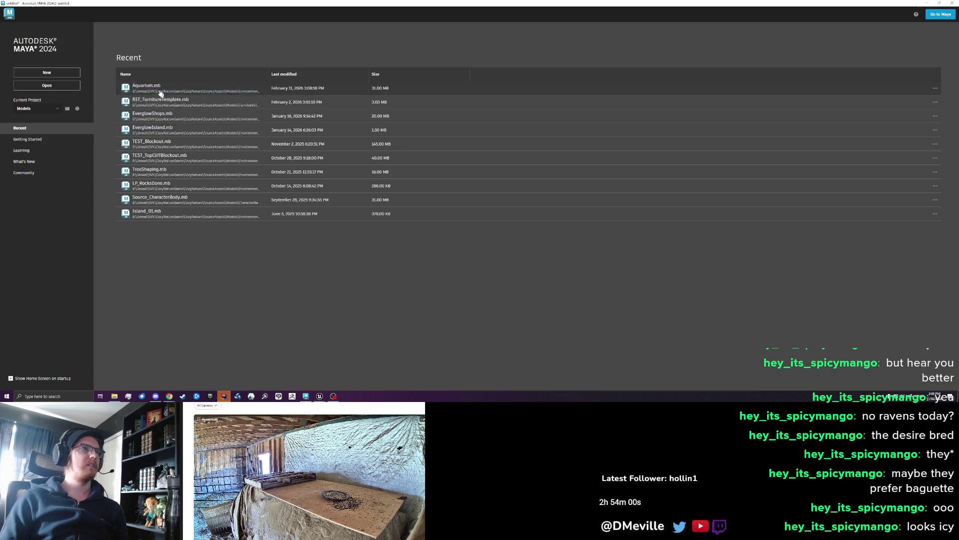
left_click(161, 95)
left_click(478, 199)
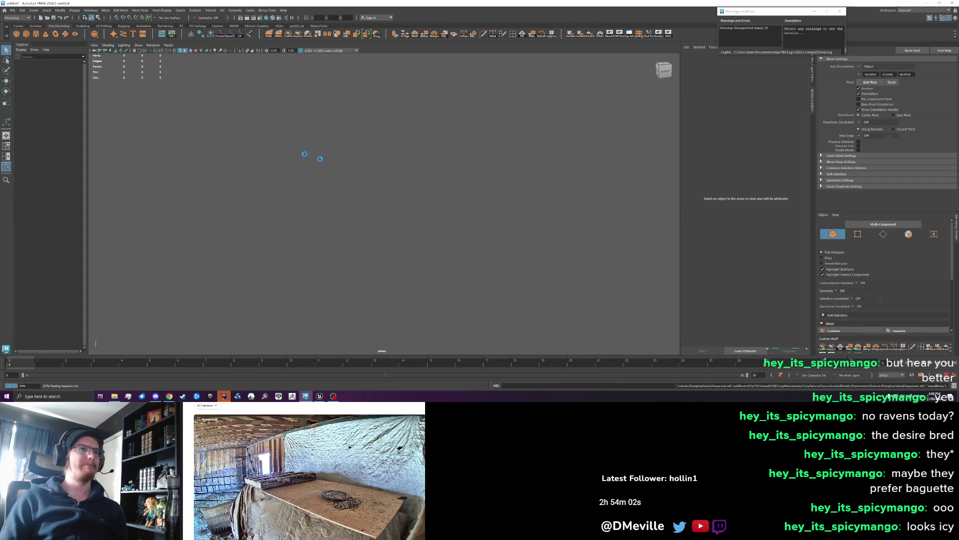
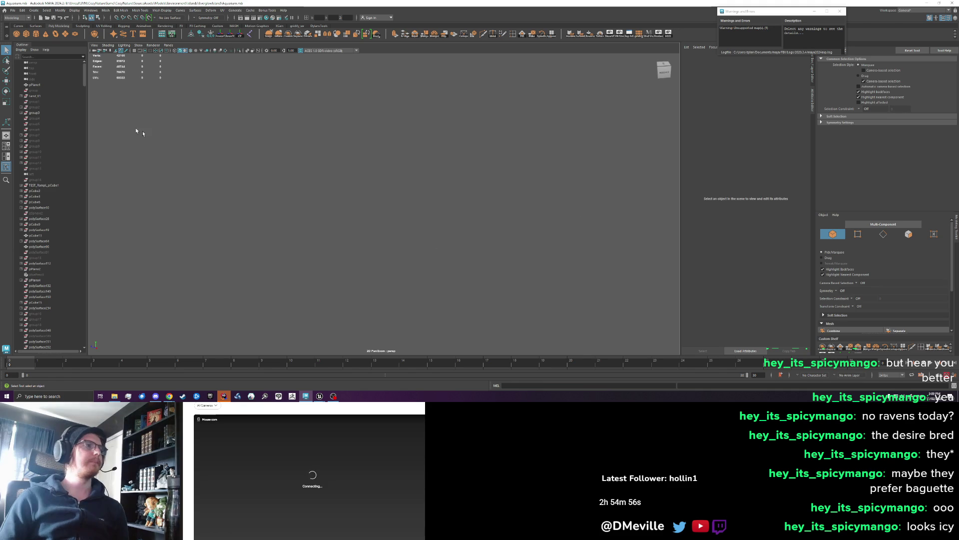
Browse pCube3 and group15 in the Outliner, then select and frame pCube108
left_click(198, 192)
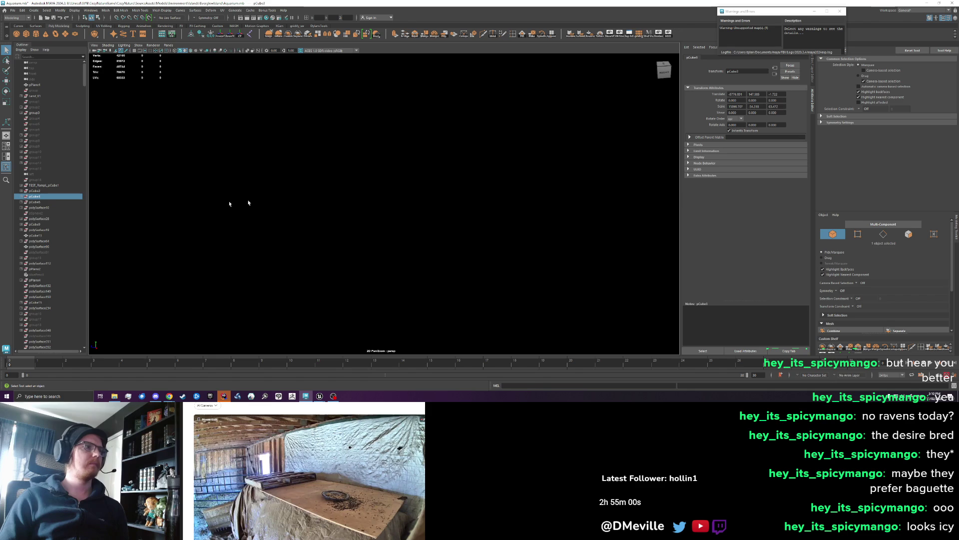
left_click(48, 256)
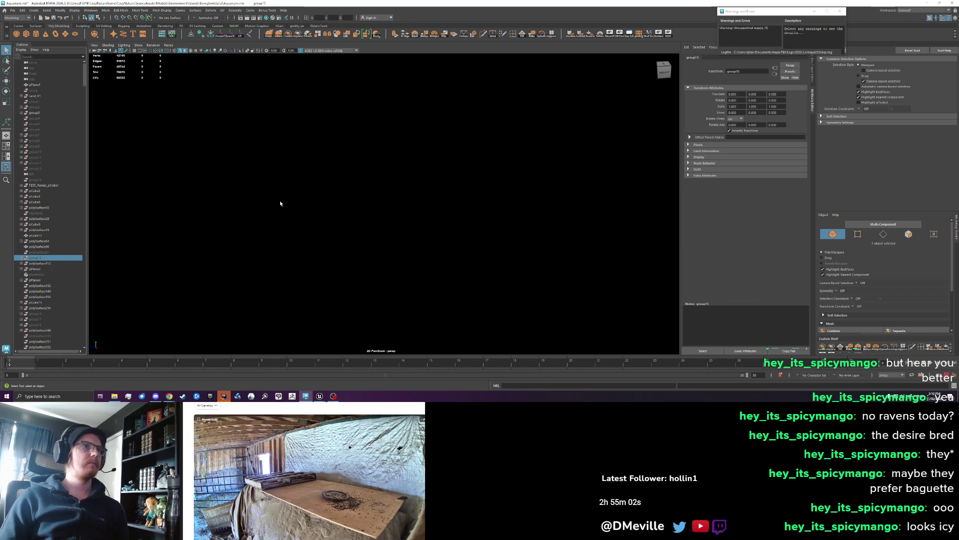
scroll(44, 310, "down", 10)
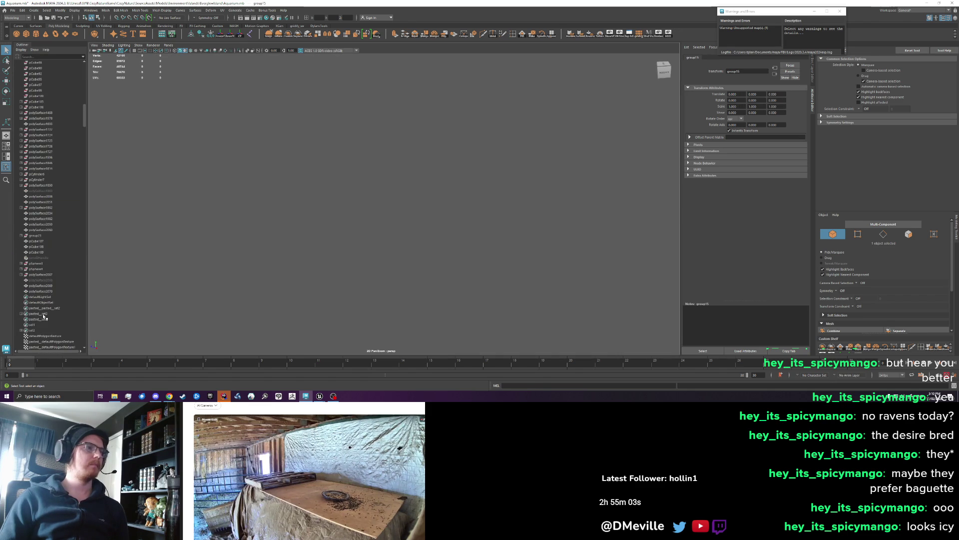
left_click(36, 247)
key("f")
scroll(339, 232, "down", 5)
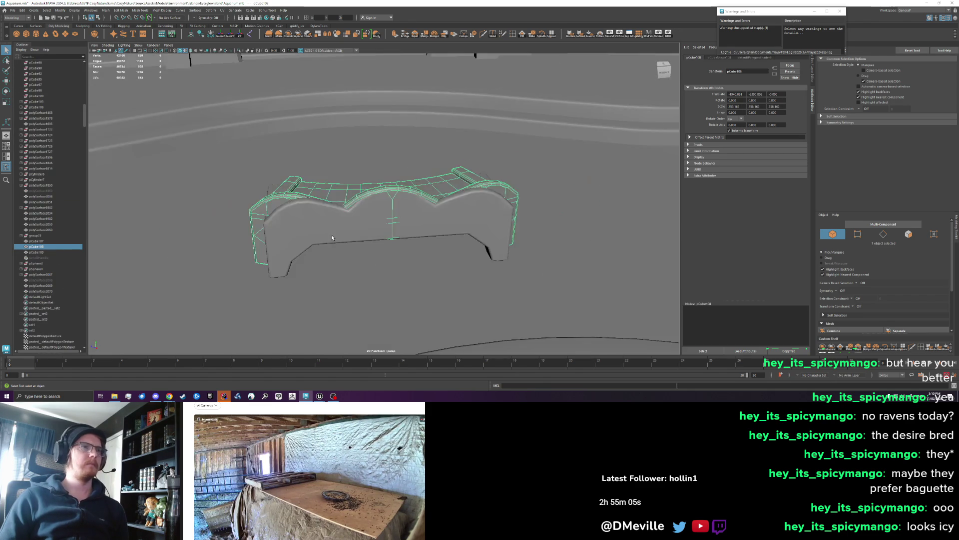
scroll(339, 232, "down", 5)
Zoom out over the whole aquarium layout, select group3 and expand group24
mouse_move(339, 232)
left_mouse_down()
mouse_move(557, 236)
mouse_move(540, 158)
left_mouse_up()
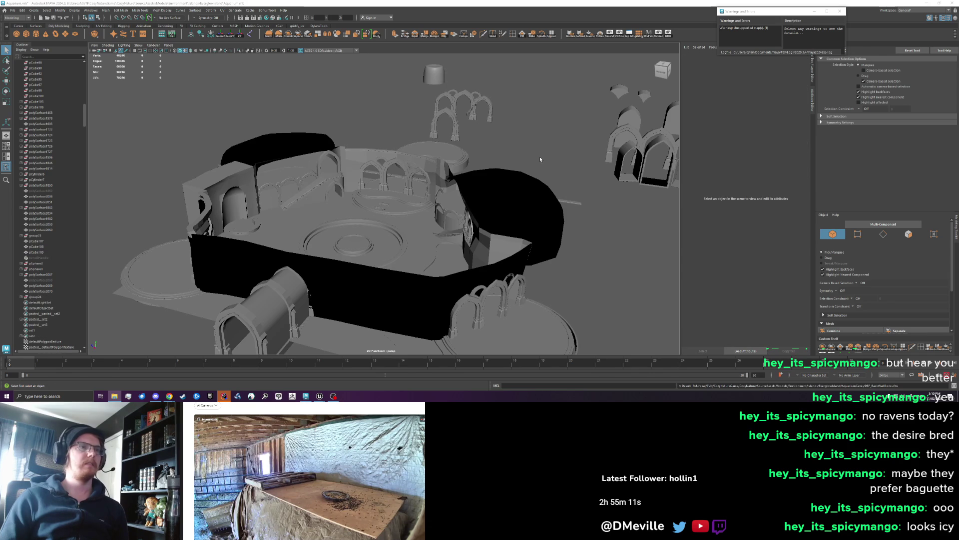
scroll(539, 157, "down", 2)
scroll(40, 185, "down", 15)
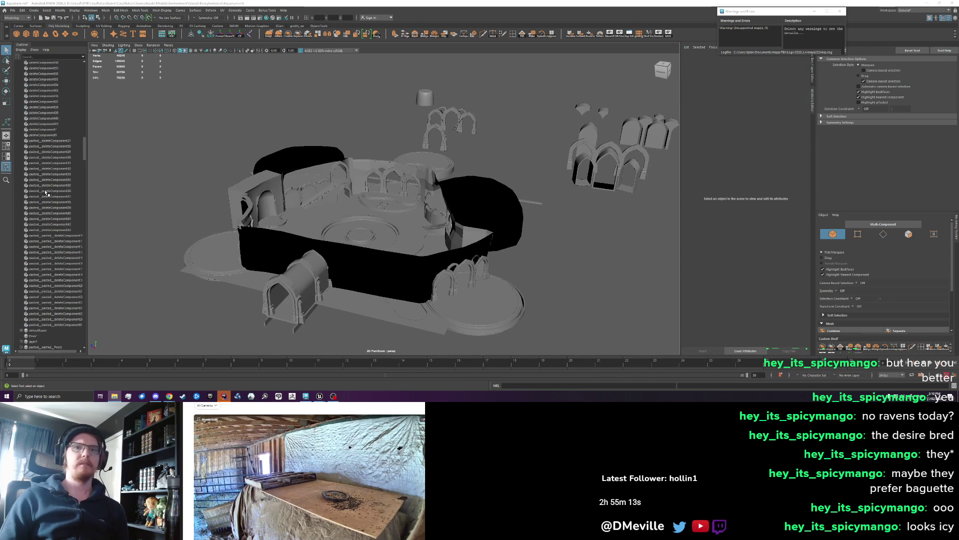
mouse_move(85, 211)
left_mouse_down()
mouse_move(86, 270)
mouse_move(103, 63)
left_mouse_up()
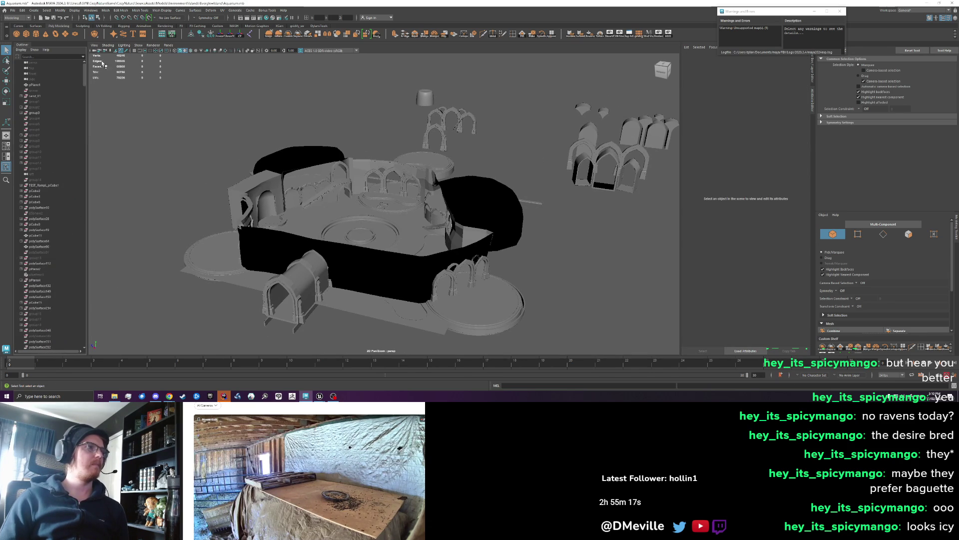
left_click(35, 113)
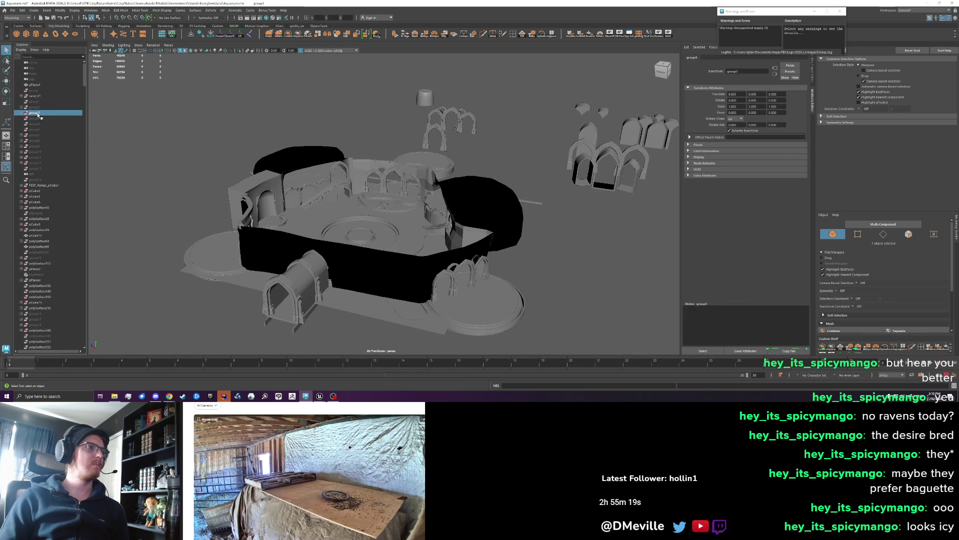
scroll(56, 226, "down", 15)
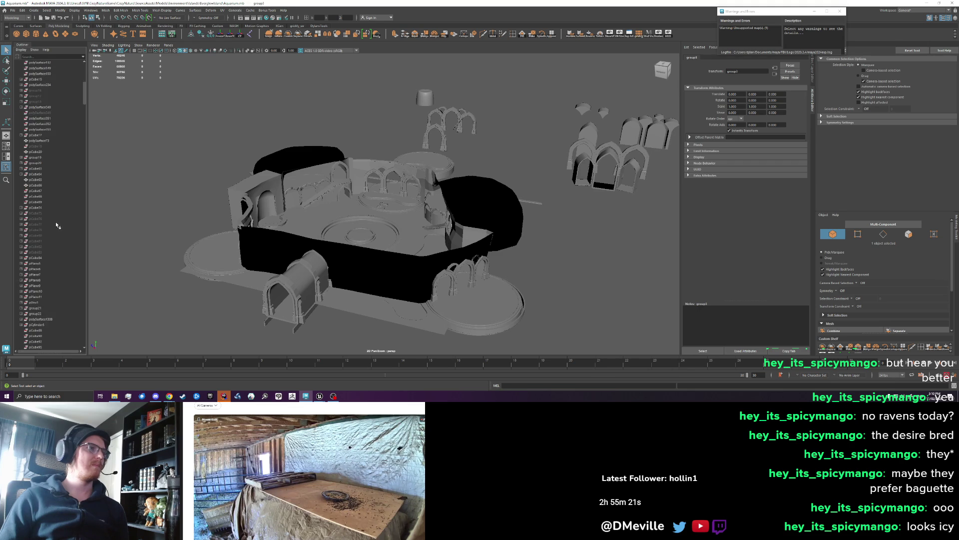
scroll(56, 226, "down", 10)
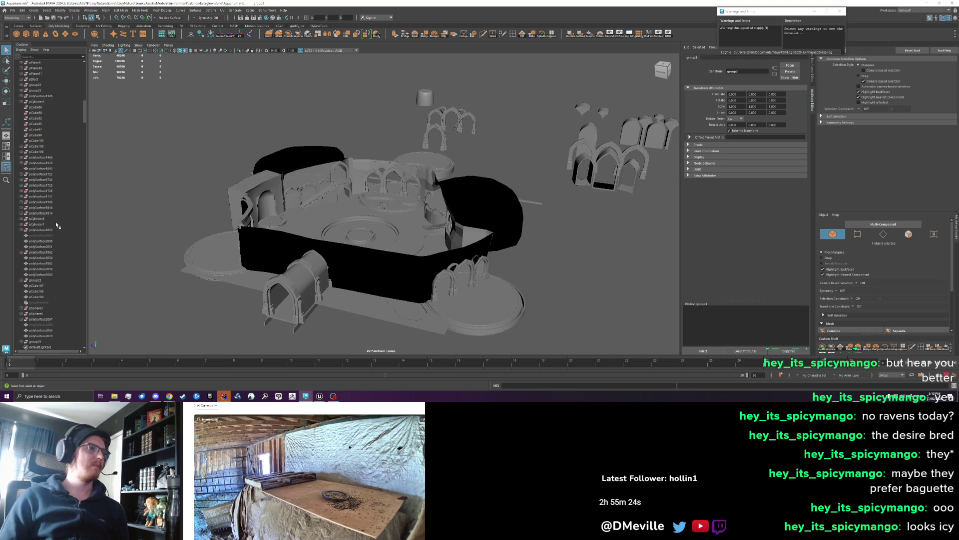
scroll(61, 307, "down", 5)
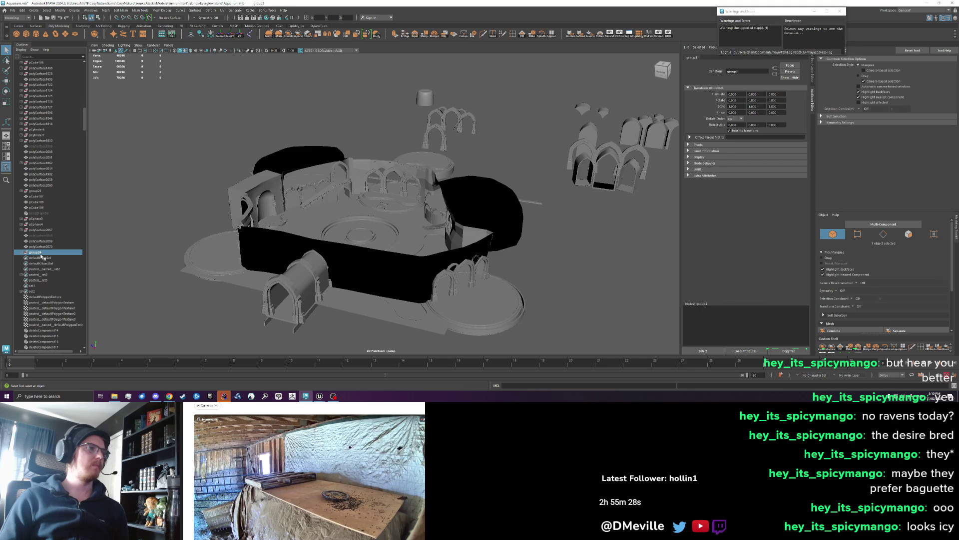
left_click(21, 252)
Frame the SM_Rock_Big_16 rock and select its parent group24 to view the rock arc
left_click(45, 258)
key("f")
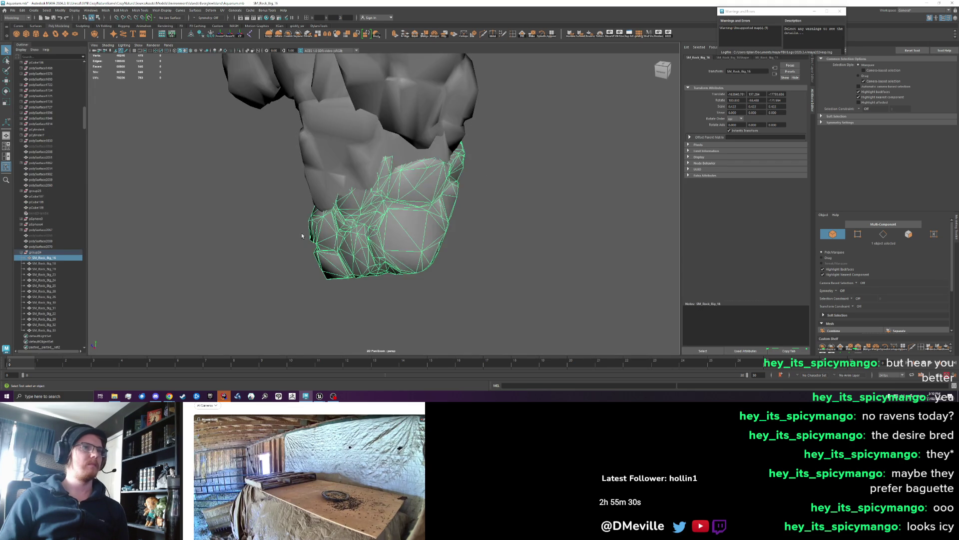
scroll(302, 235, "down", 5)
key("Up")
scroll(274, 234, "down", 5)
left_click_drag(274, 199, 414, 174)
scroll(271, 159, "down", 2)
scroll(271, 158, "up", 3)
Combine the group24 rocks into a single SM_Rock_Big_16 mesh, ready to move
left_click(289, 35)
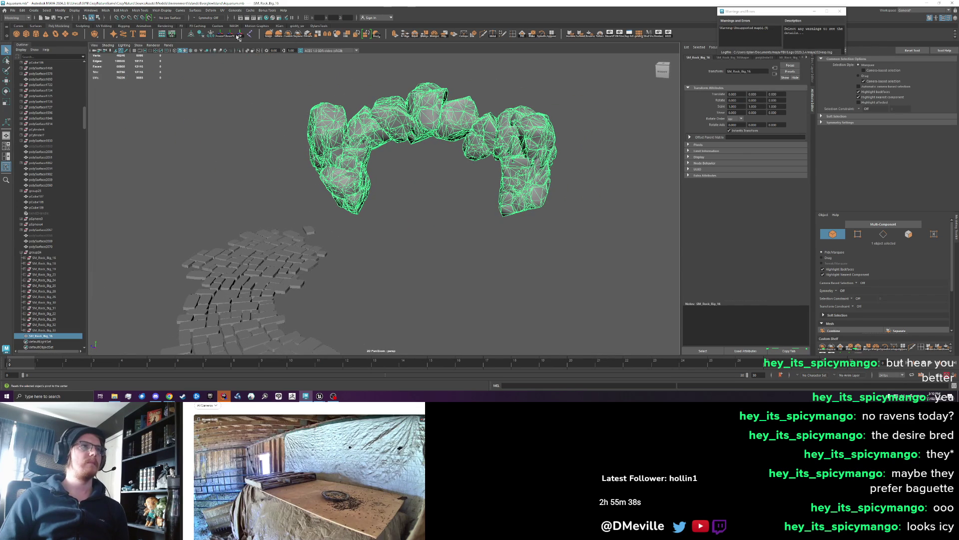
left_click(367, 35)
key("f")
mouse_move(400, 178)
left_mouse_down()
mouse_move(386, 179)
mouse_move(353, 308)
mouse_move(382, 245)
mouse_move(420, 247)
mouse_move(419, 231)
mouse_move(368, 183)
left_mouse_up()
key("w")
scroll(422, 247, "up", 3)
Raise the combined rock arch on Y over the archway tops and check the fit from several angles
left_click_drag(394, 213, 414, 257)
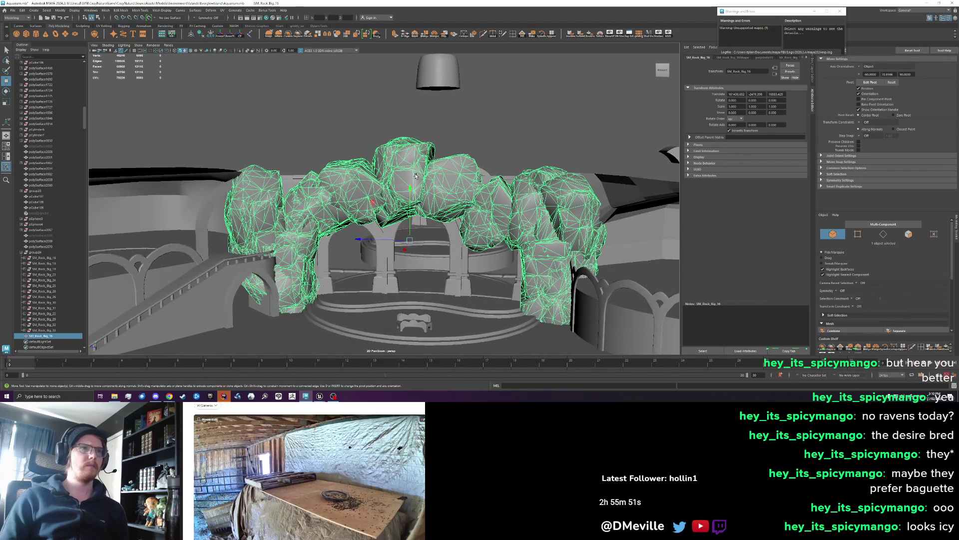
left_click_drag(416, 176, 411, 150)
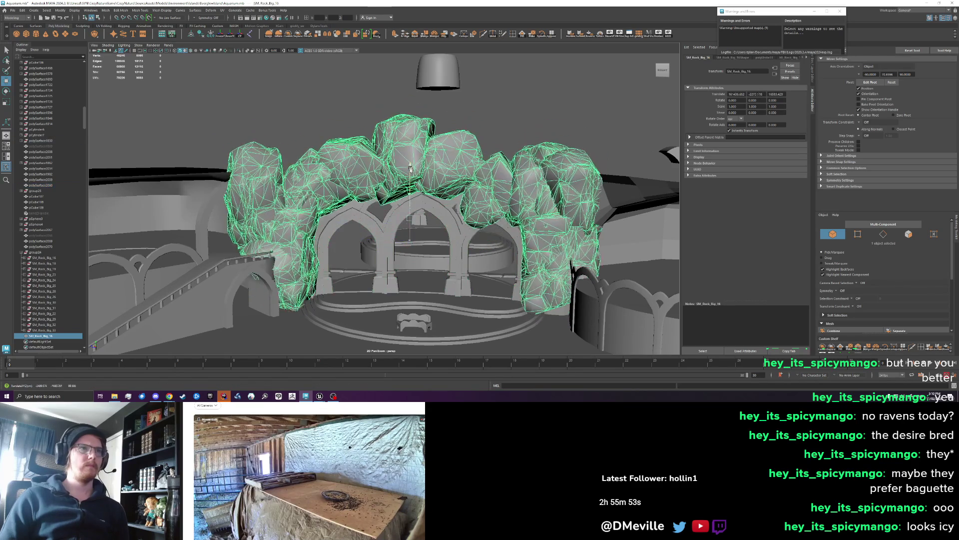
left_click_drag(429, 231, 474, 179)
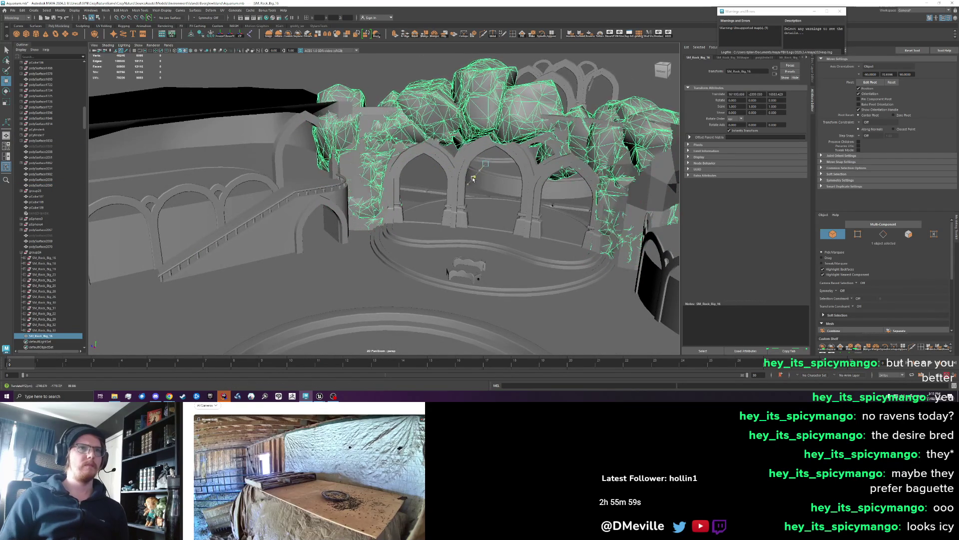
left_click_drag(441, 196, 420, 179)
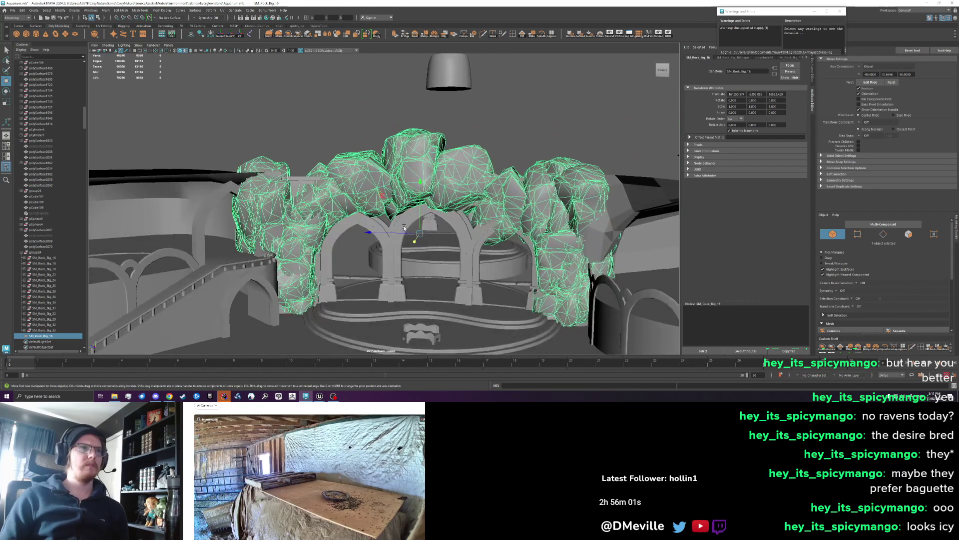
scroll(400, 161, "up", 5)
scroll(401, 161, "down", 3)
mouse_move(401, 161)
left_mouse_down()
mouse_move(317, 231)
mouse_move(405, 238)
mouse_move(271, 227)
mouse_move(411, 229)
mouse_move(274, 231)
left_mouse_up()
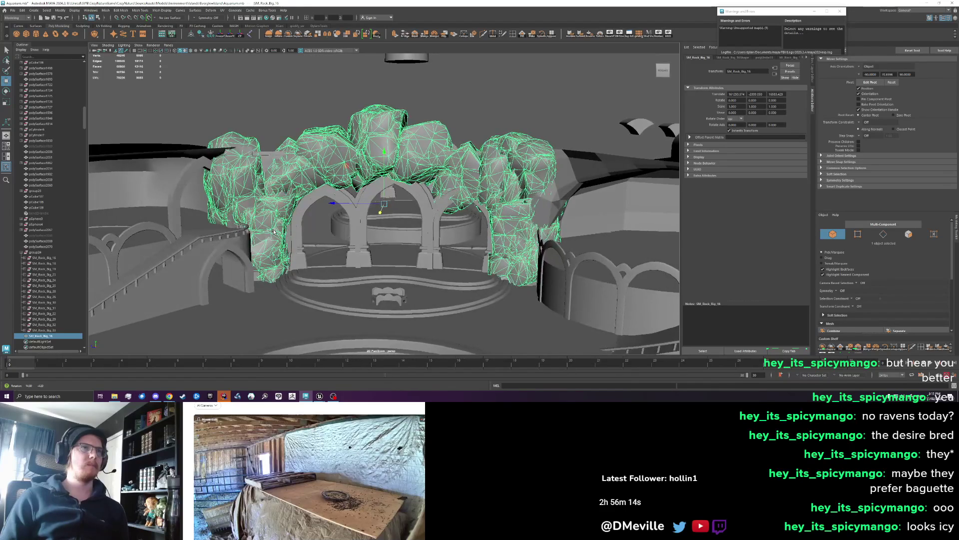
scroll(495, 116, "up", 3)
left_click_drag(507, 95, 367, 169)
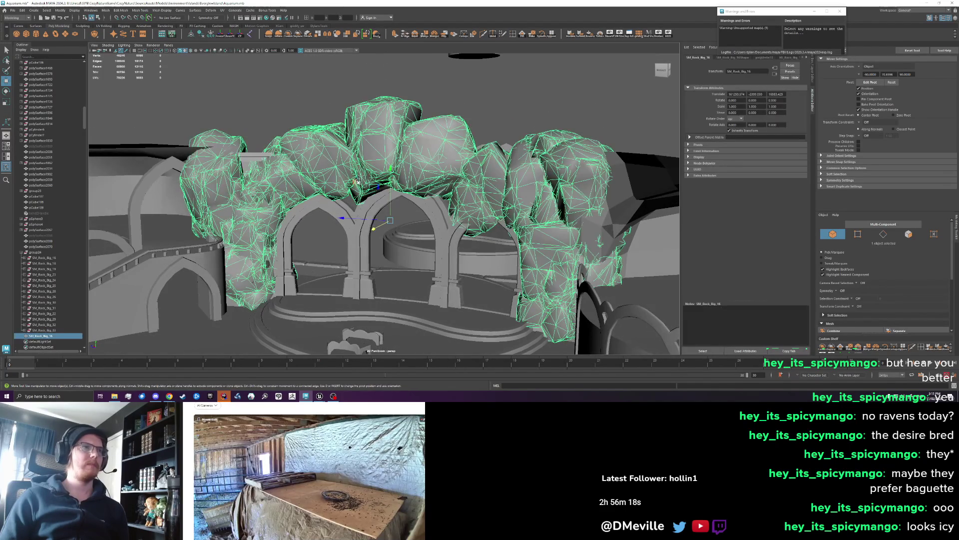
left_click_drag(321, 192, 325, 186)
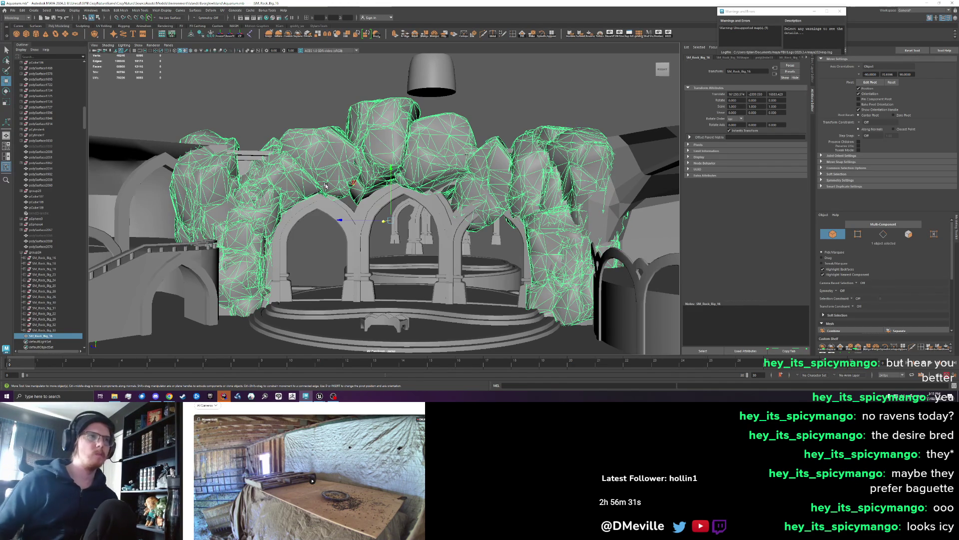
left_click(295, 154)
scroll(396, 184, "up", 5)
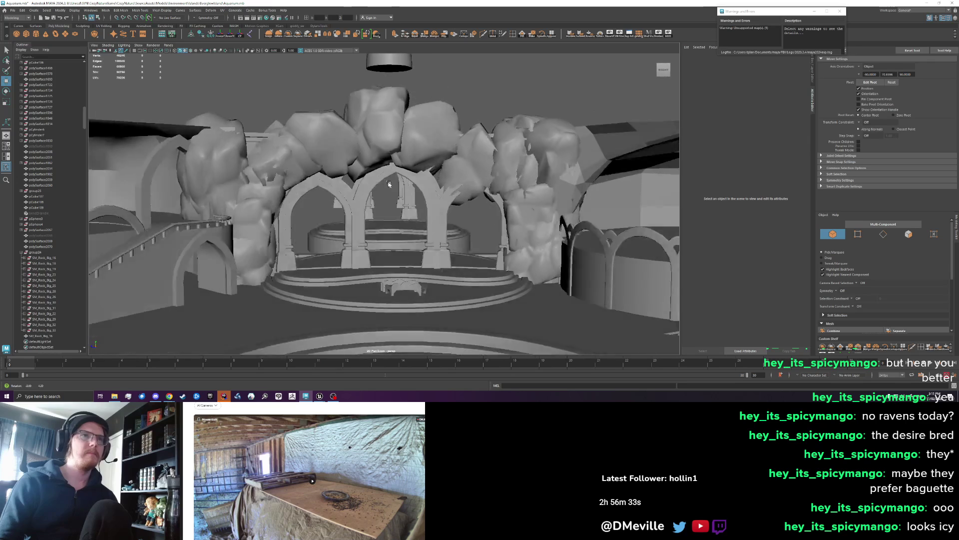
Delete a grown patch of faces from the rock above the middle arch
mouse_move(396, 185)
left_mouse_down()
mouse_move(381, 160)
mouse_move(320, 156)
left_mouse_up()
left_click(382, 160)
right_click(320, 156)
scroll(321, 174, "up", 3)
left_click(293, 143)
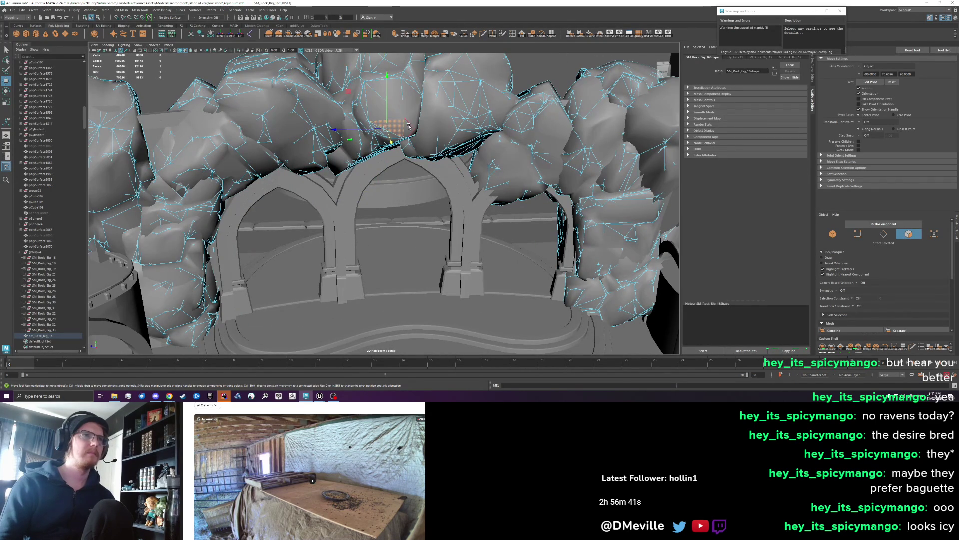
key("shift+period")
key("shift+period")
key("shift+period")
key("ctrl+z")
key("ctrl+z")
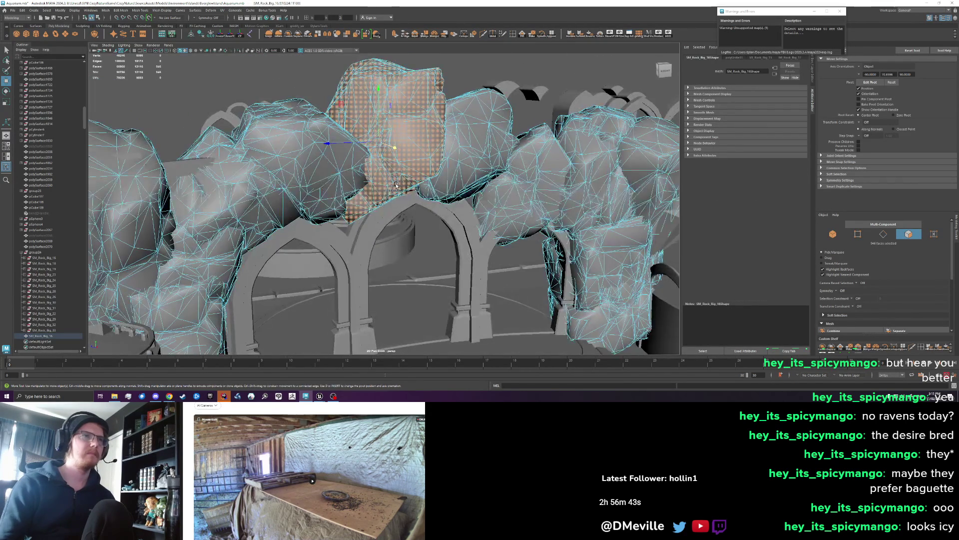
scroll(413, 172, "up", 5)
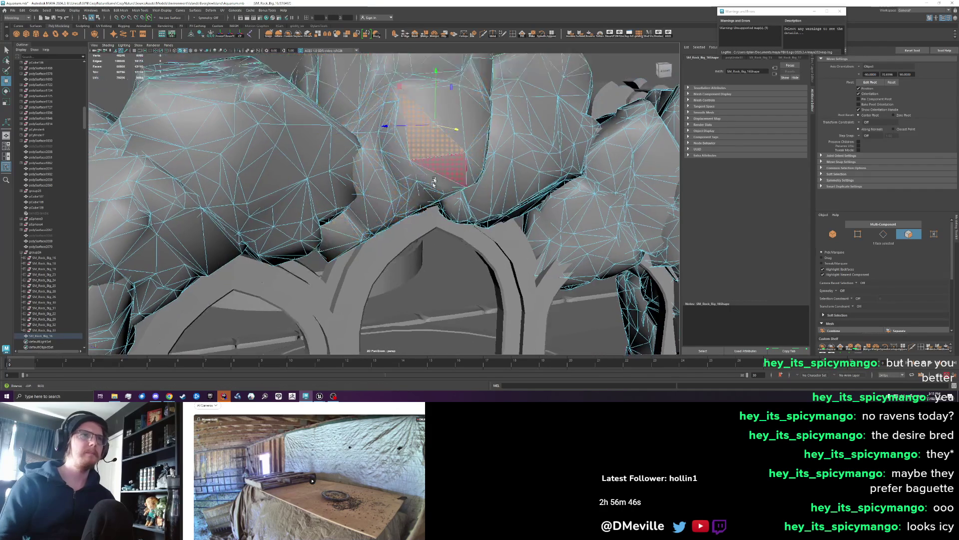
key("Delete")
scroll(432, 206, "down", 4)
Back in object mode, freeze the SM_Rock_Big_16 transformations and reselect the rock
right_click(367, 150)
left_click(388, 136)
left_click(467, 80)
mouse_move(467, 80)
left_mouse_down()
mouse_move(470, 186)
mouse_move(415, 189)
left_mouse_up()
left_click(413, 190)
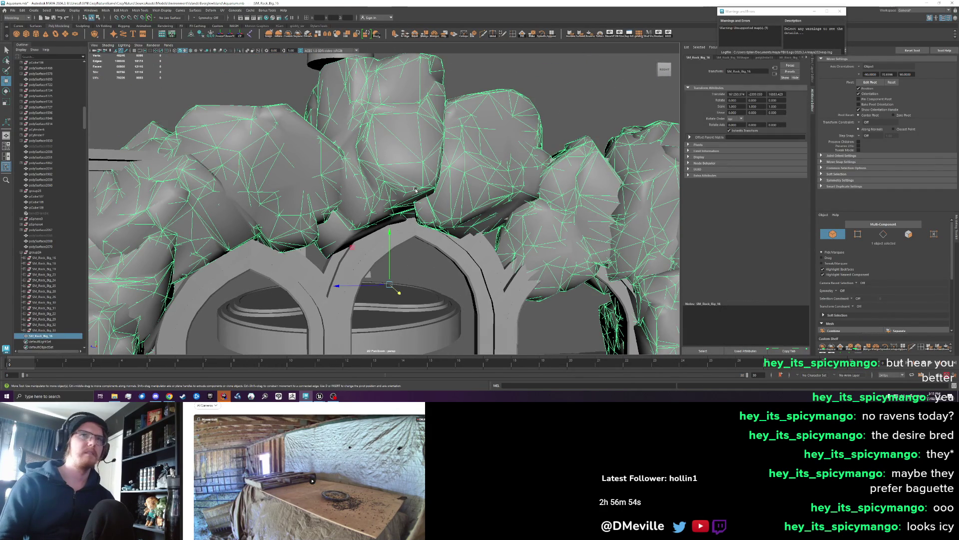
left_click(221, 34)
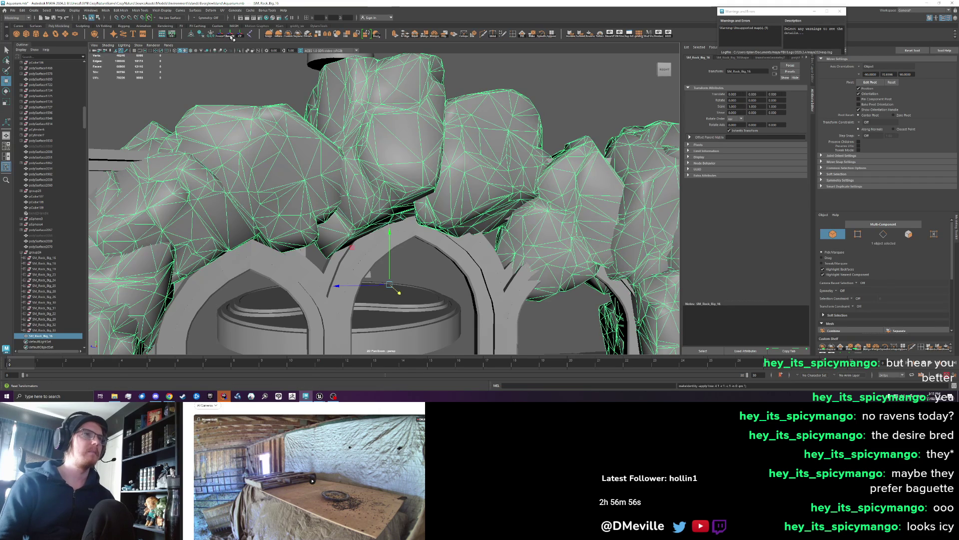
left_click(258, 87)
mouse_move(258, 87)
left_mouse_down()
mouse_move(385, 141)
mouse_move(395, 185)
mouse_move(210, 118)
left_mouse_up()
left_click(209, 120)
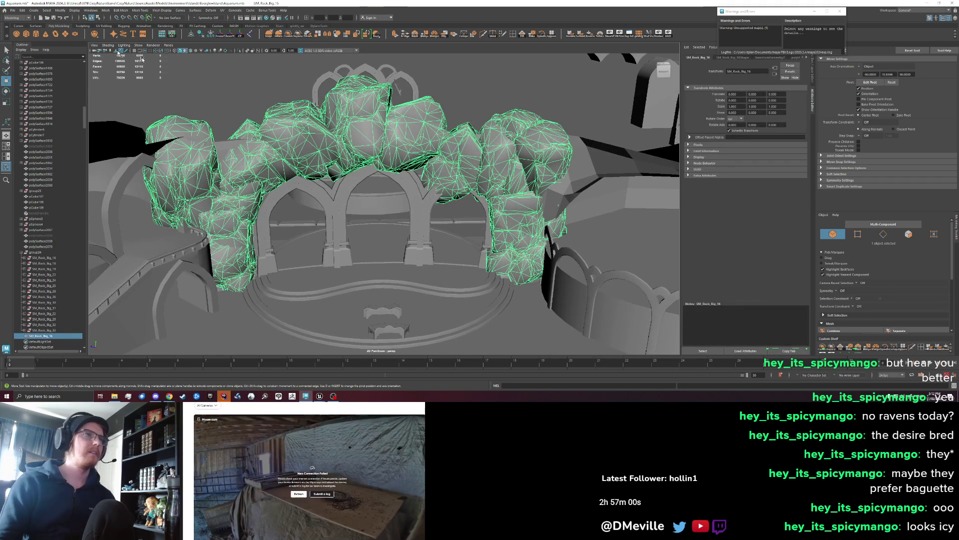
Export the selected rock via File > Export Selection and compare it in the Unreal level
left_click(13, 10)
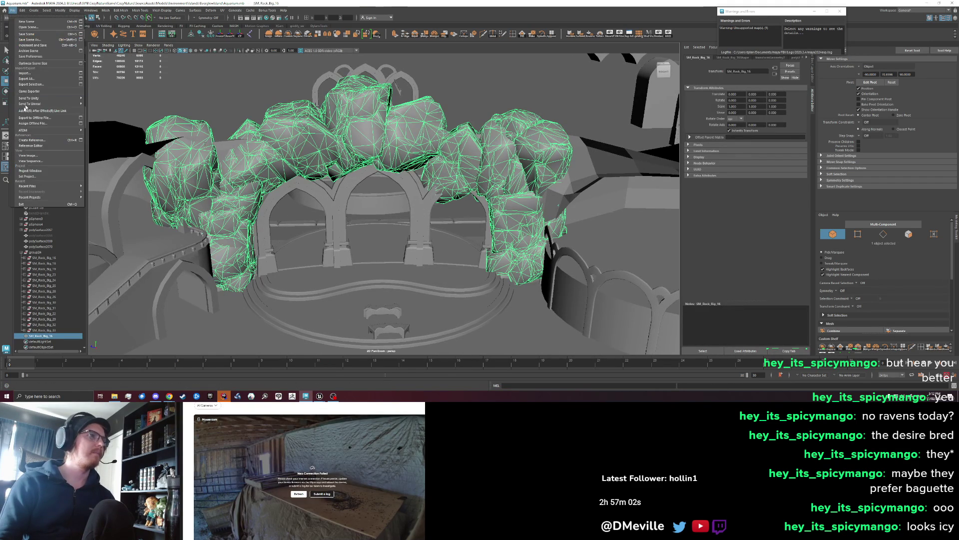
left_click(38, 85)
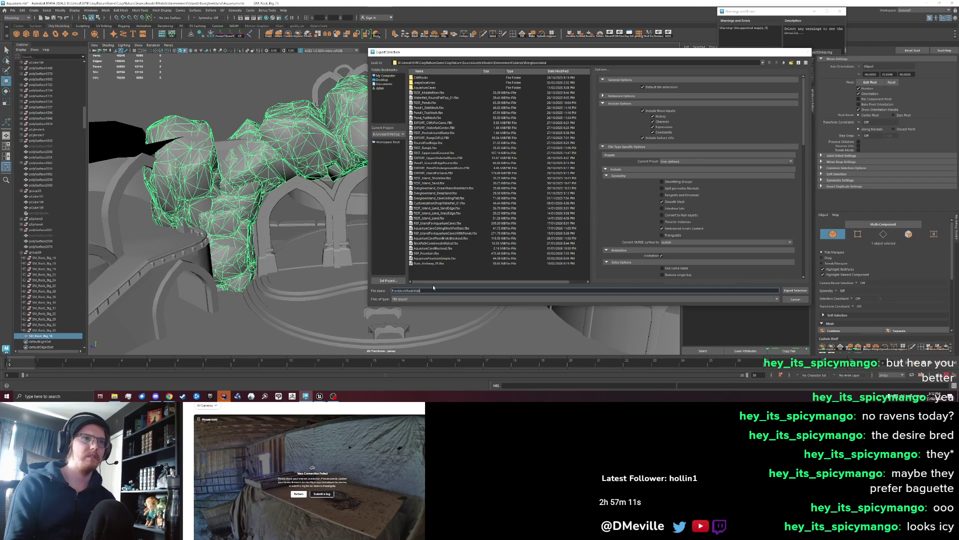
key("Return")
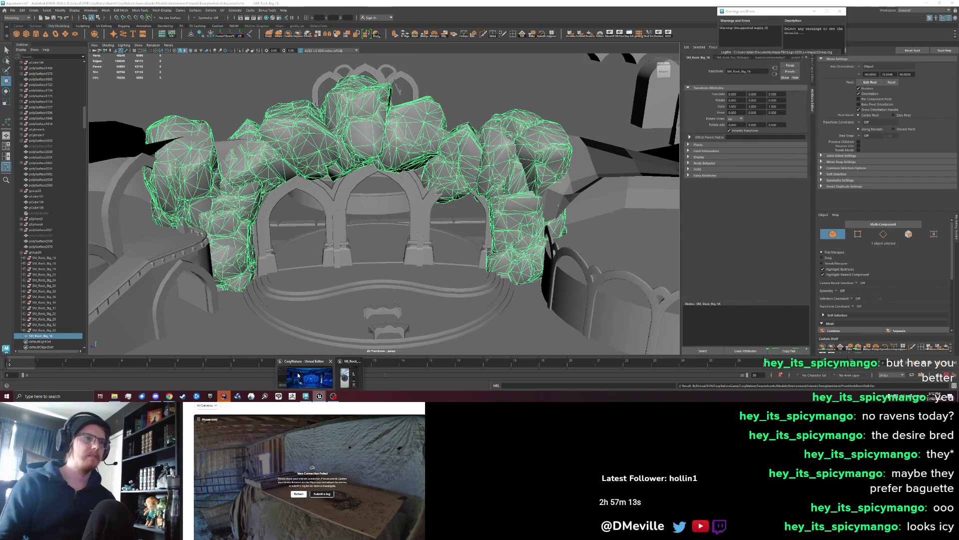
left_click(319, 396)
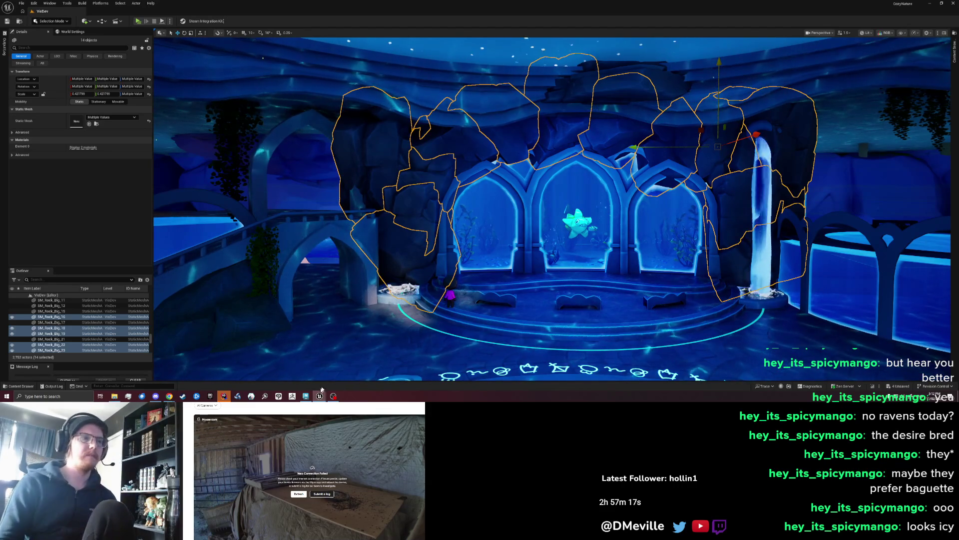
Back in Maya, reopen Export Selection for the rock meshes, then return to Unreal
left_click(306, 395)
left_click(13, 11)
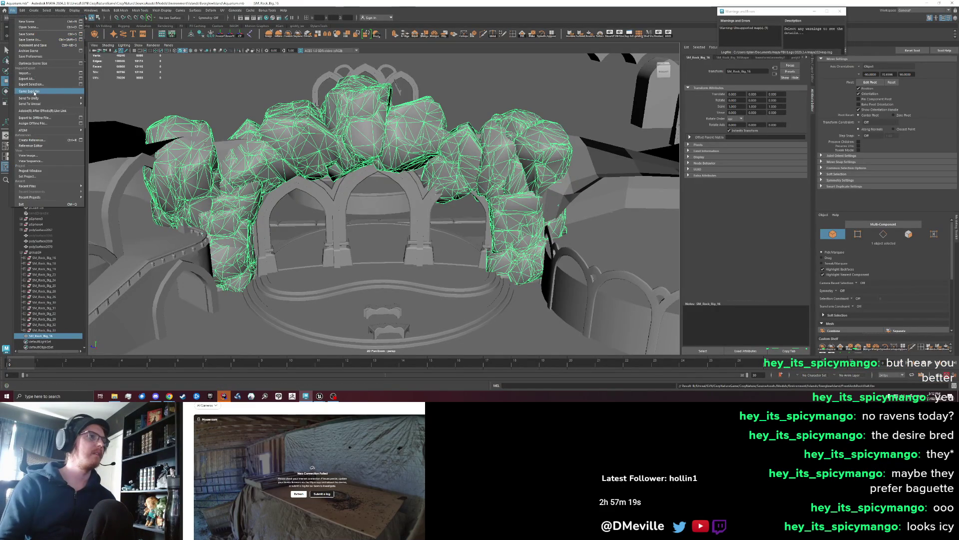
left_click(36, 84)
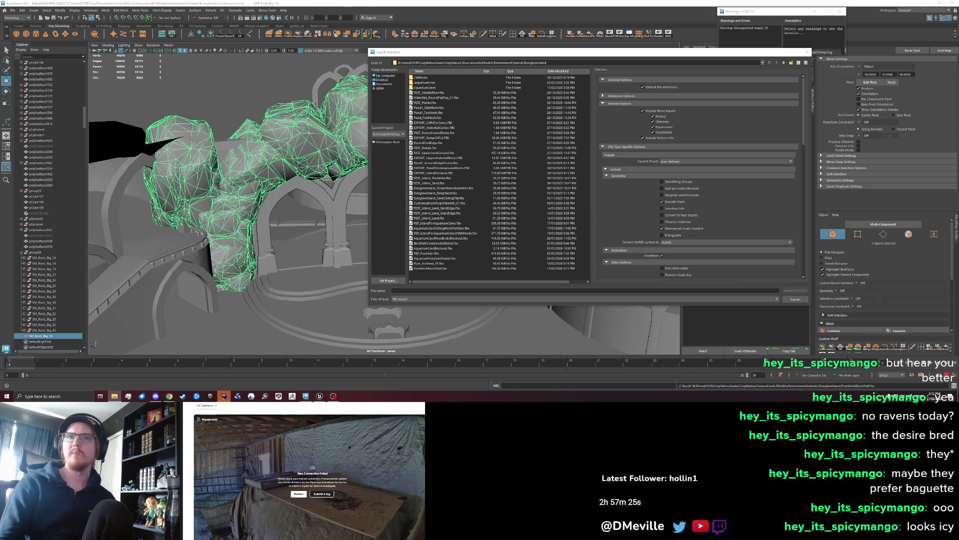
left_click(319, 396)
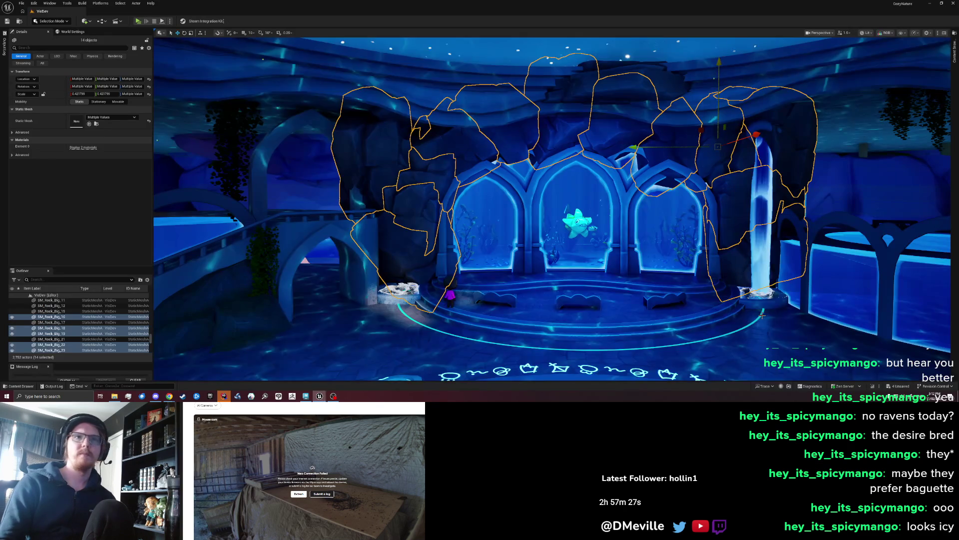
Import the exported rock wall FBX through the Content Browser
left_click(437, 241)
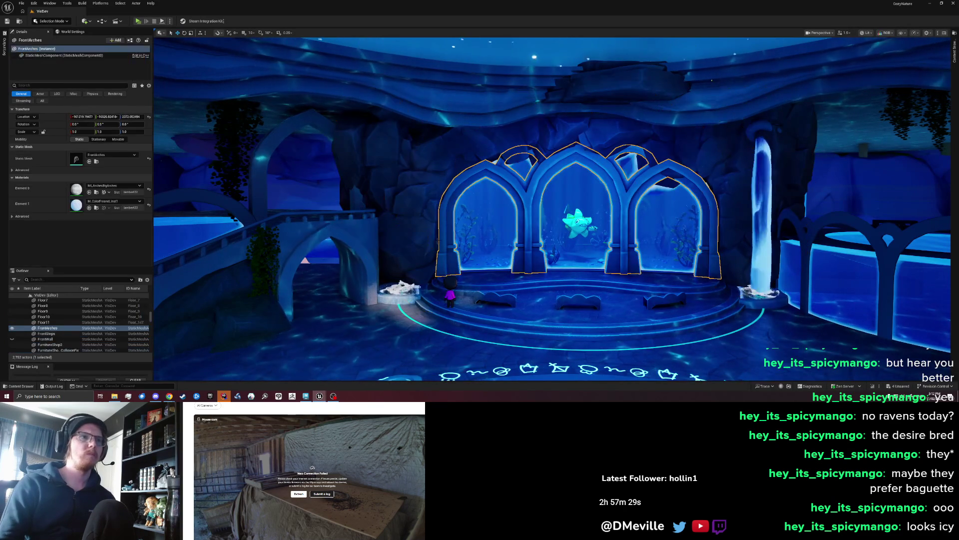
key("ctrl+b")
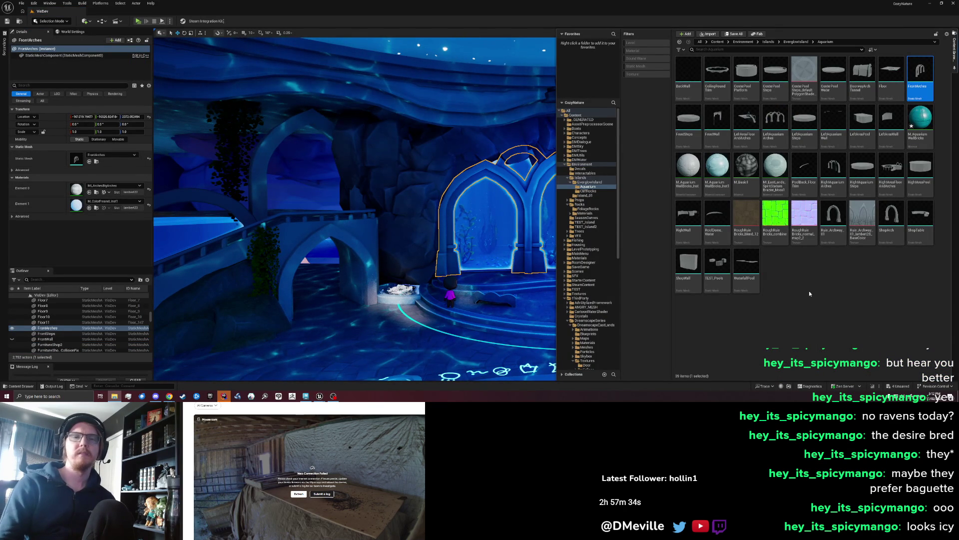
left_click(544, 284)
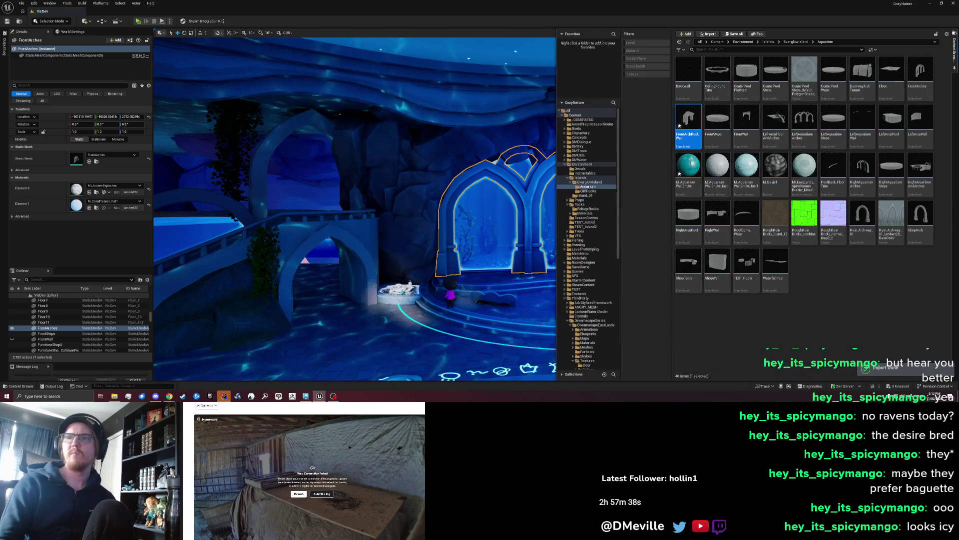
Place FrontArchRockWall in the level and slide it over the three aquarium arches
mouse_move(676, 139)
left_mouse_down()
mouse_move(624, 210)
mouse_move(497, 280)
mouse_move(502, 268)
left_mouse_up()
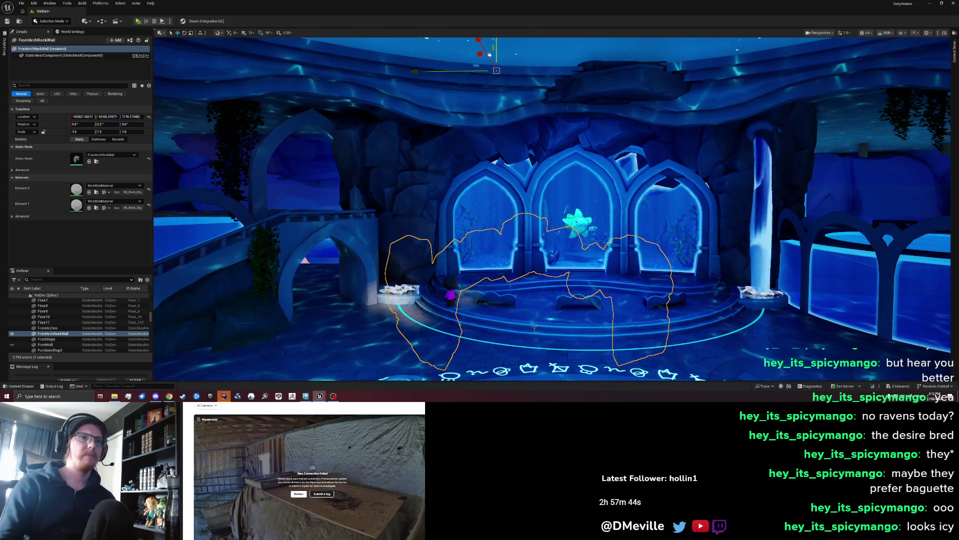
mouse_move(476, 66)
left_mouse_down()
mouse_move(508, 80)
mouse_move(531, 73)
left_mouse_up()
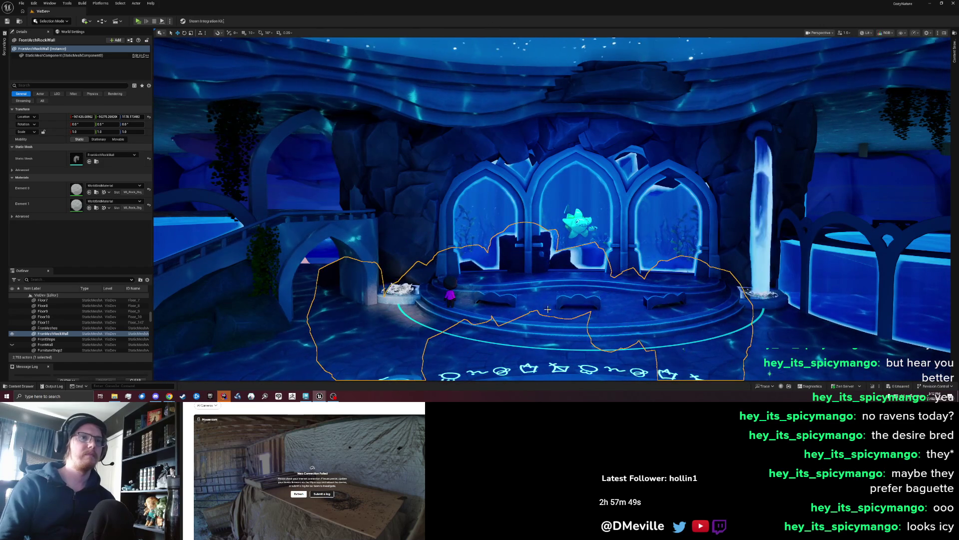
left_click(46, 338)
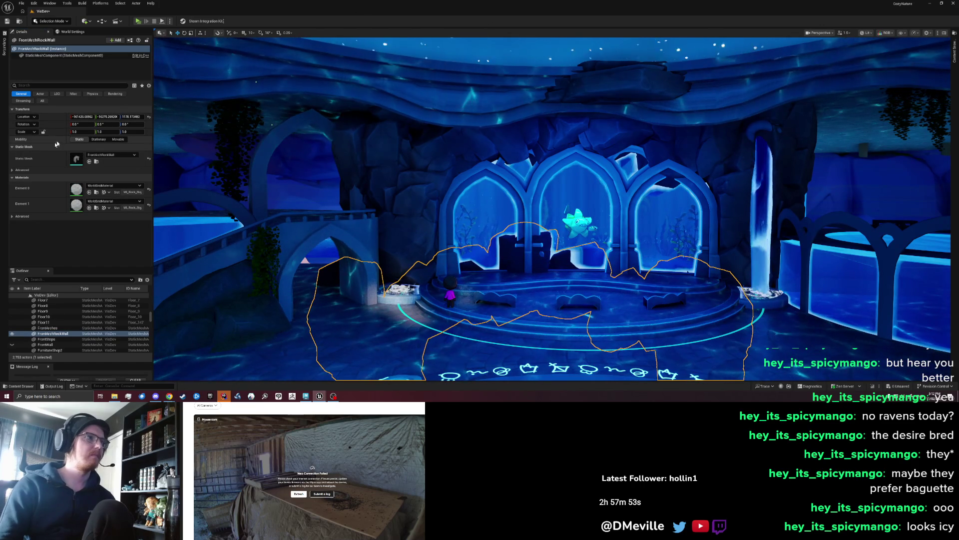
left_click(394, 290)
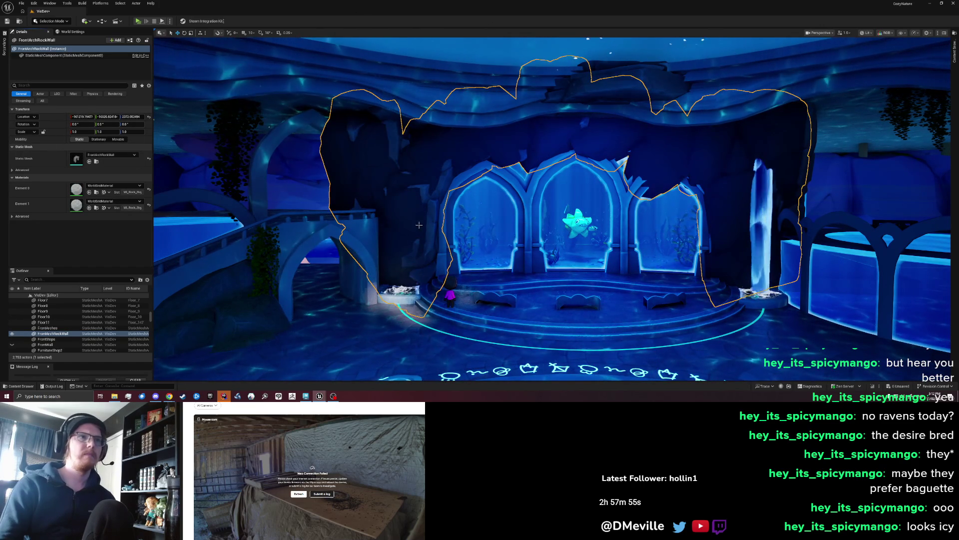
scroll(549, 210, "up", 3)
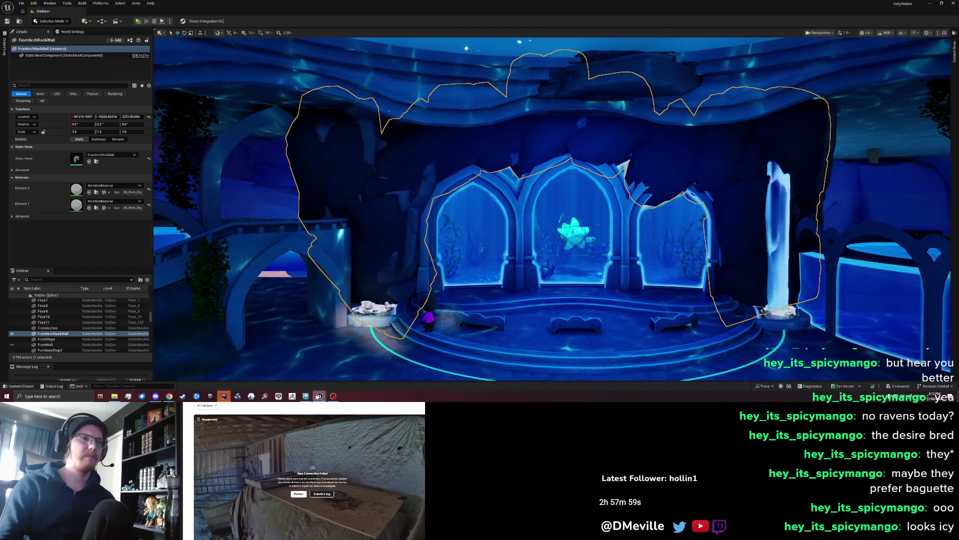
left_click(306, 396)
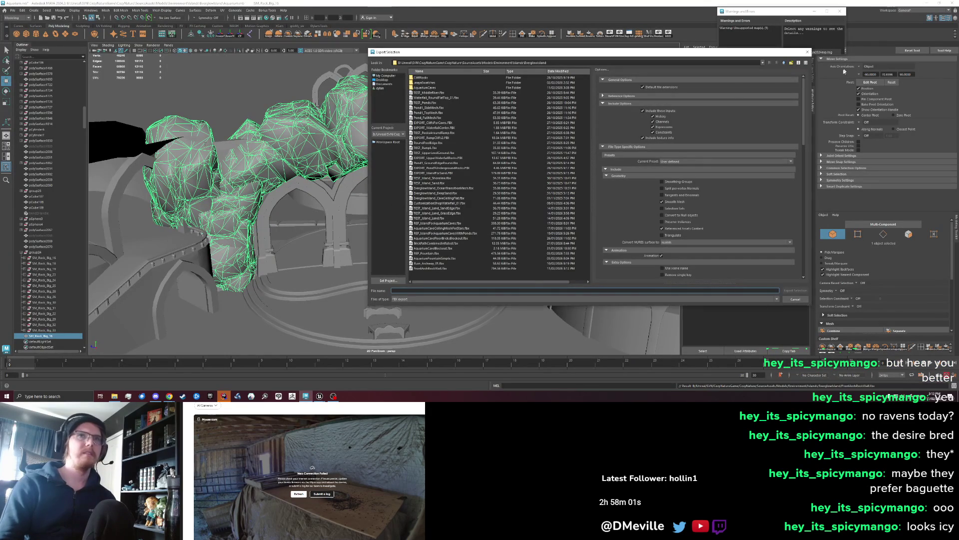
Cancel the export dialog and tumble the view to inspect SM_Rock_Big_16 over the three archways
left_click(806, 52)
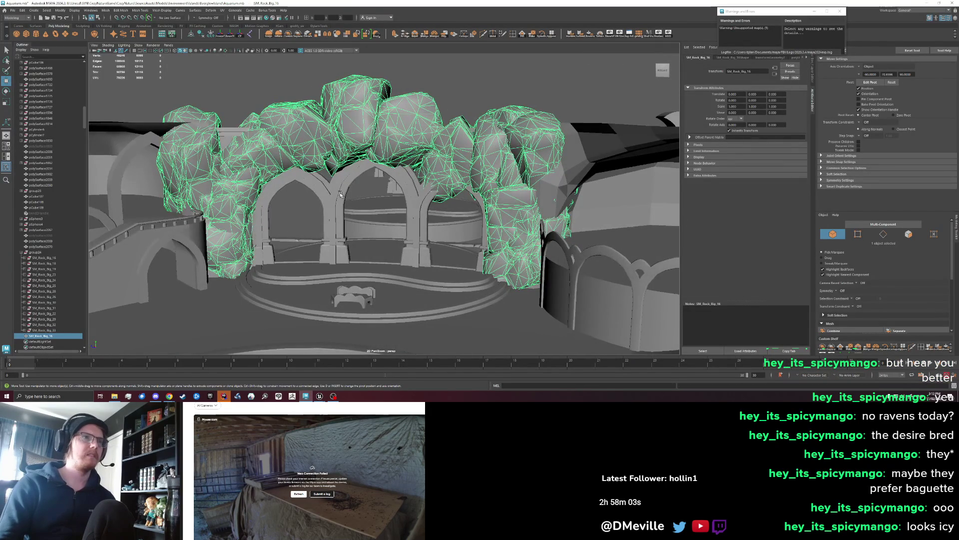
scroll(309, 186, "down", 3)
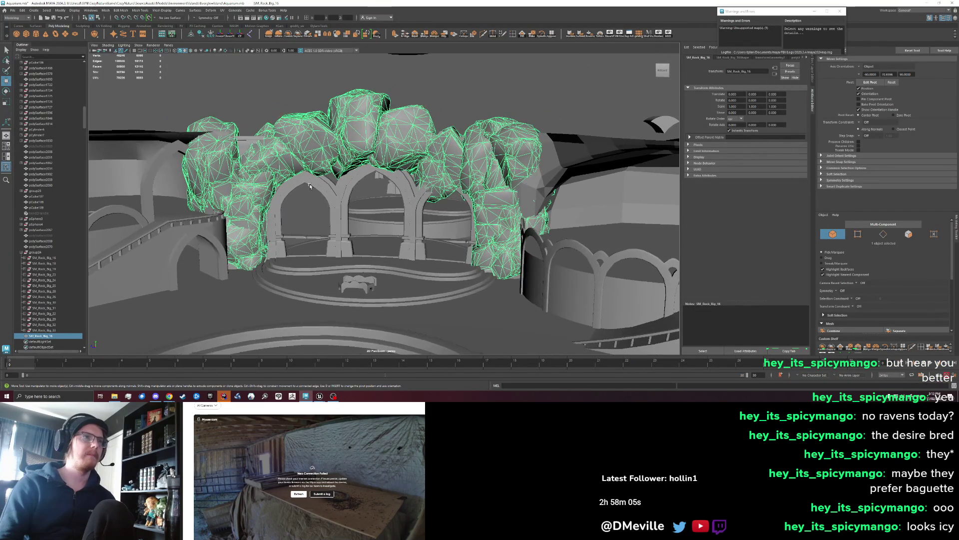
left_click_drag(309, 186, 310, 146)
left_click_drag(331, 180, 342, 206)
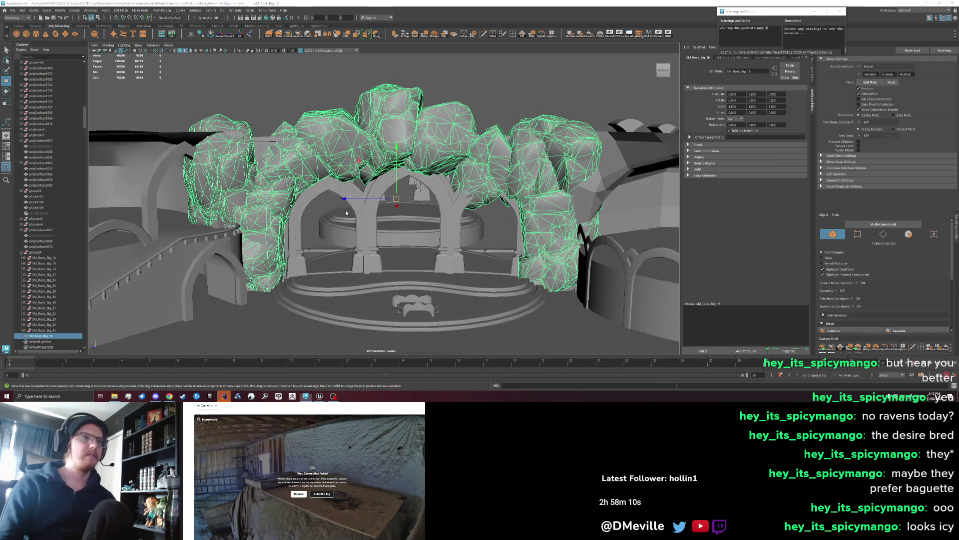
key("alt+Tab")
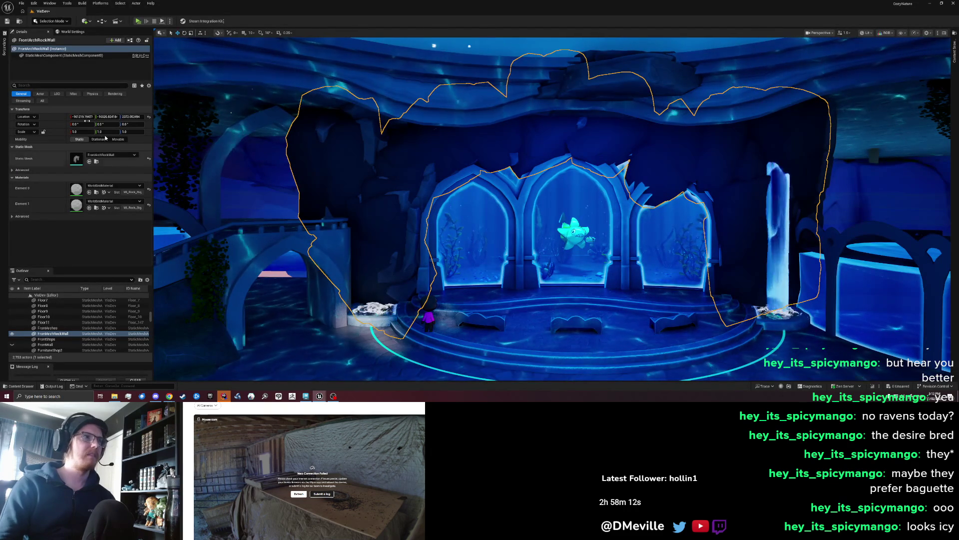
Nudge FrontArchRockWall along X and Y around the arches, undoing overshooting moves
left_click_drag(478, 223, 435, 230)
key("ctrl+z")
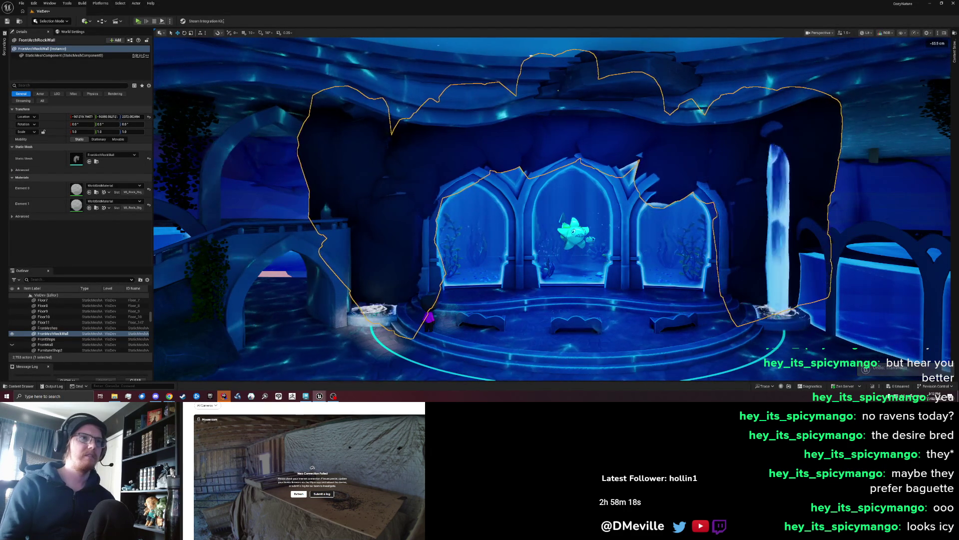
left_click_drag(480, 225, 471, 223)
mouse_move(667, 261)
left_mouse_down()
mouse_move(610, 195)
mouse_move(594, 195)
left_mouse_up()
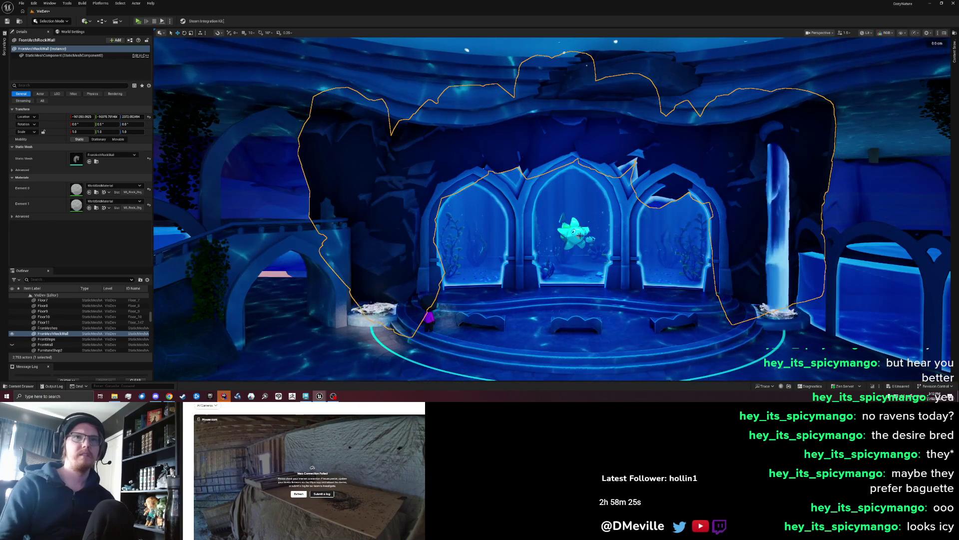
left_click_drag(445, 235, 504, 237)
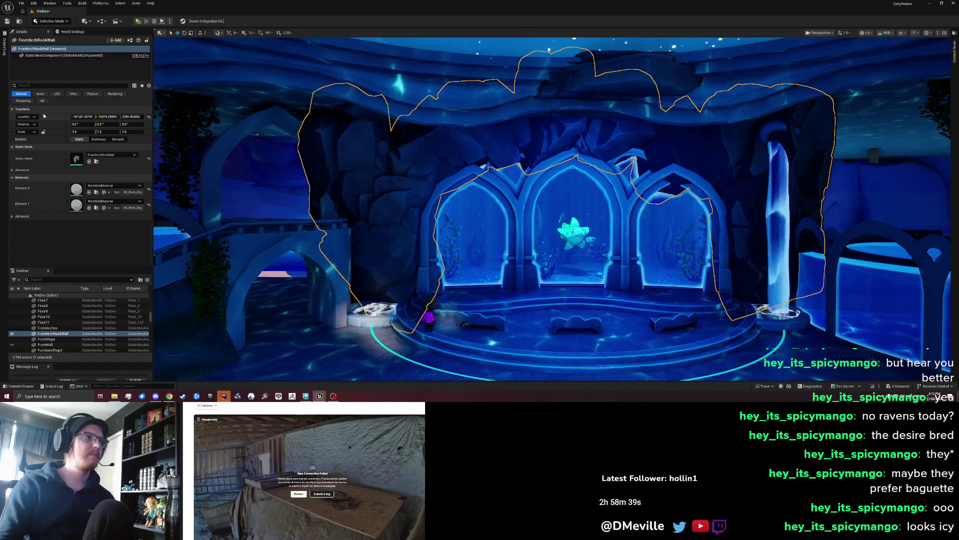
key("ctrl+z")
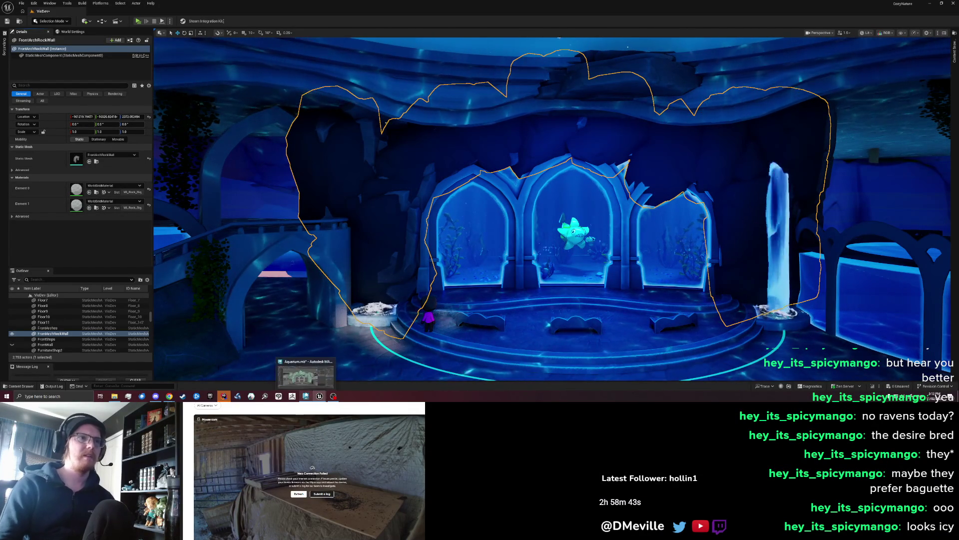
Adjust the rock mesh slightly along Y and Z in Maya
left_click(305, 396)
left_click_drag(395, 149, 397, 145)
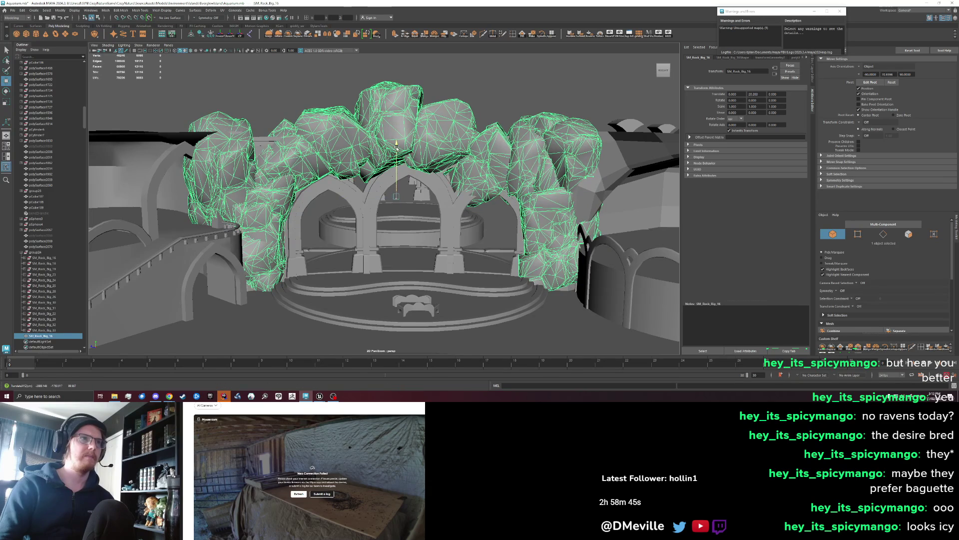
left_click_drag(354, 199, 356, 199)
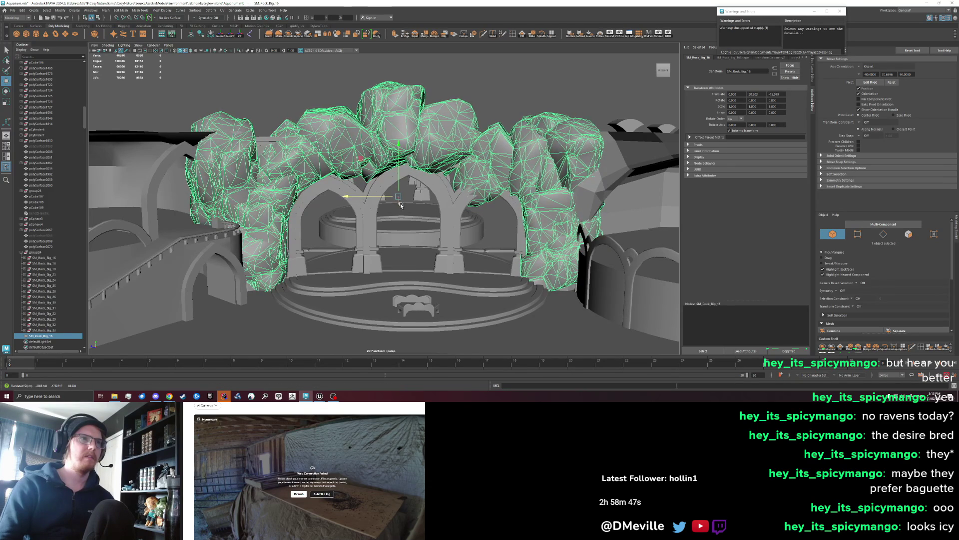
right_click(325, 175)
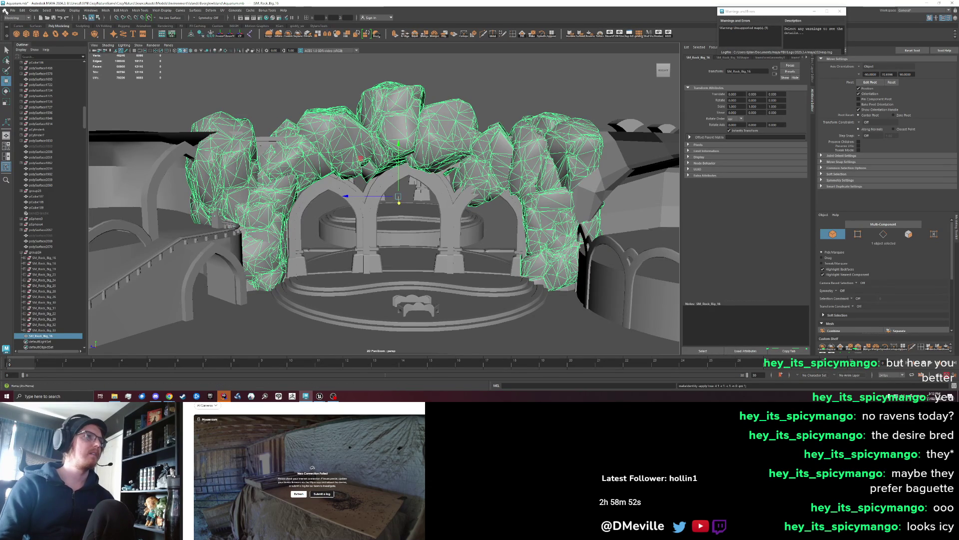
Re-export the selected rock wall over FrontArchRockWall.fbx and return to Unreal
left_click(12, 10)
left_click(33, 84)
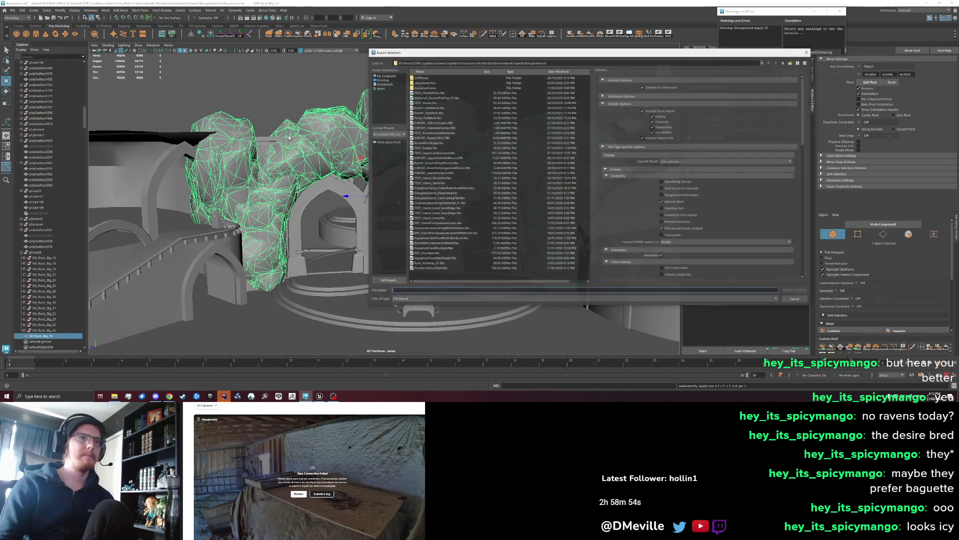
left_click(423, 269)
left_click(793, 291)
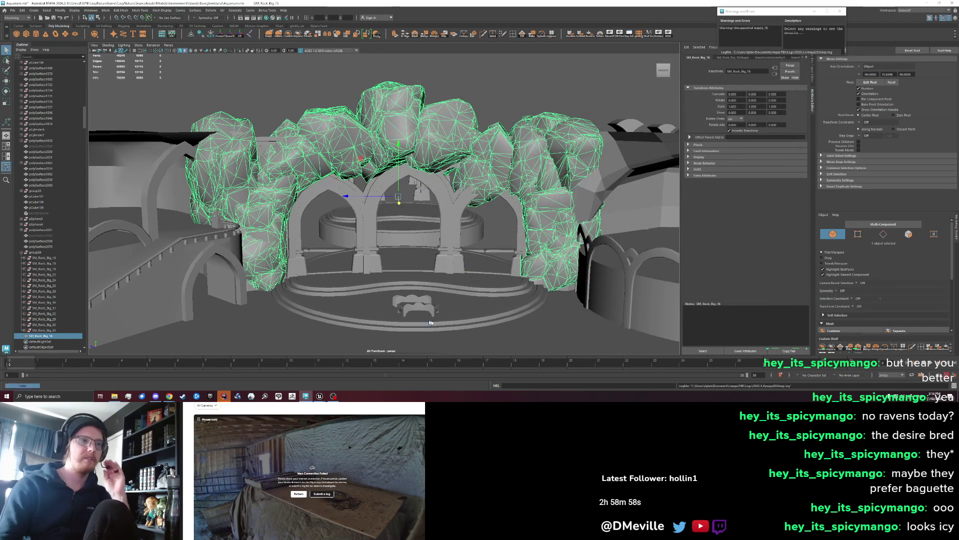
left_click(320, 396)
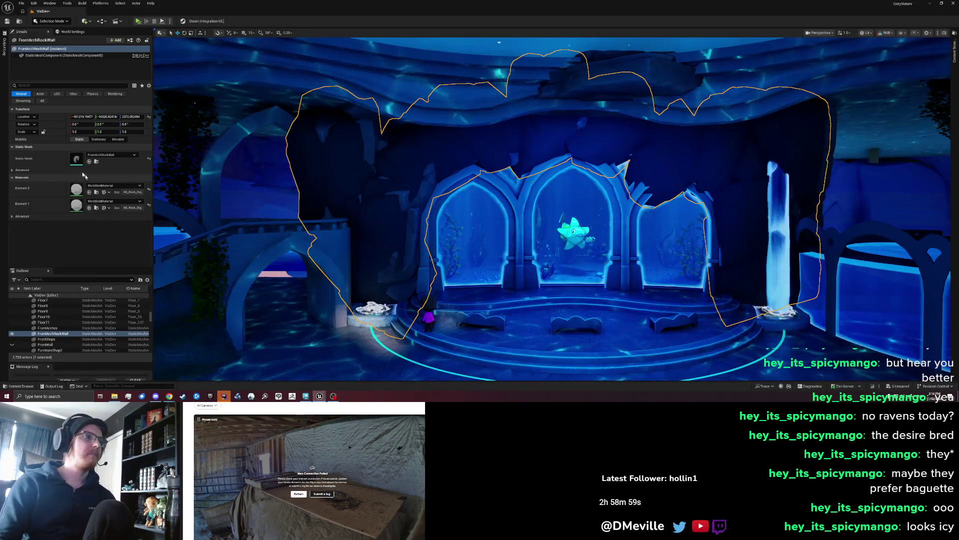
Open FrontArchRockWall in the Static Mesh Editor, reimport it from the updated FBX, then return to Maya
double_click(76, 159)
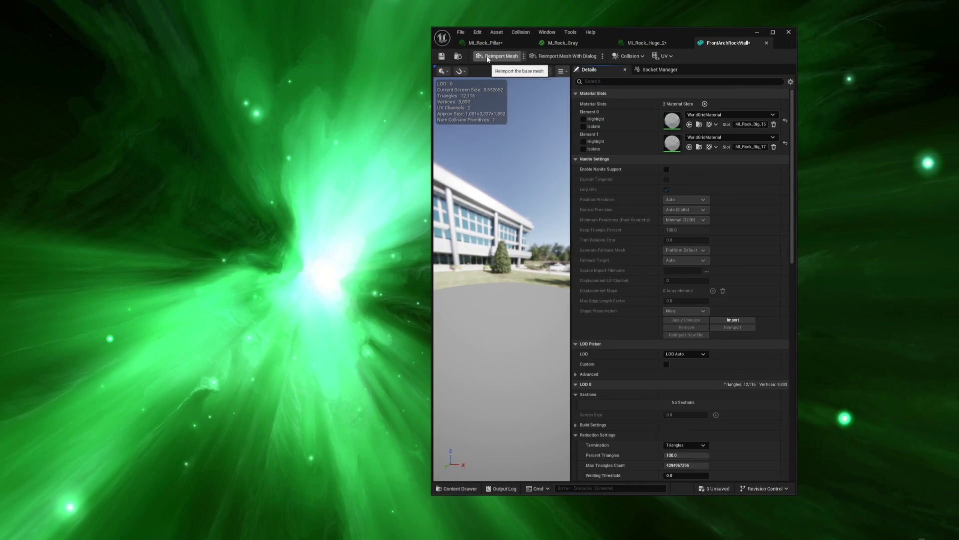
left_click(487, 57)
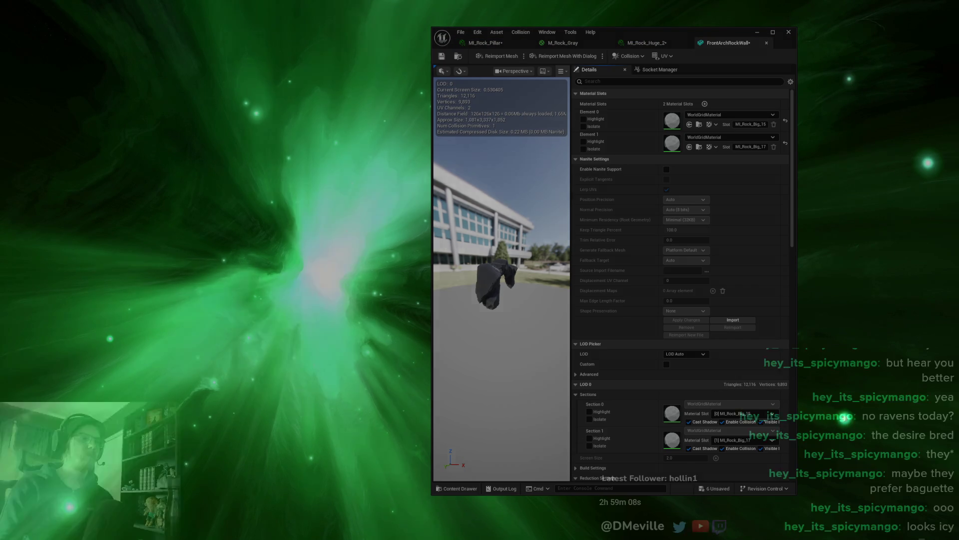
left_click(306, 396)
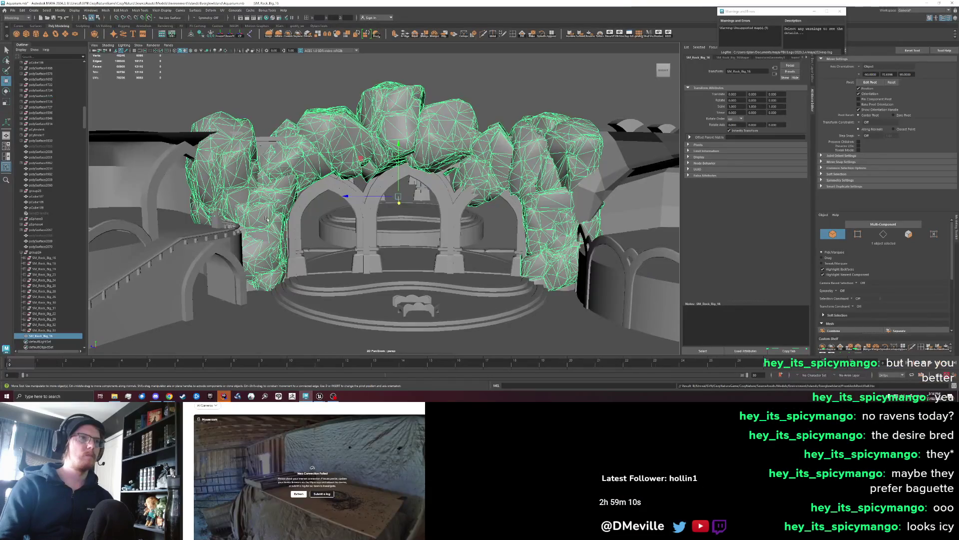
Nudge the rock cluster along Z and start exporting the selection to FrontArchRockWall.fbx
left_click_drag(346, 194, 350, 195)
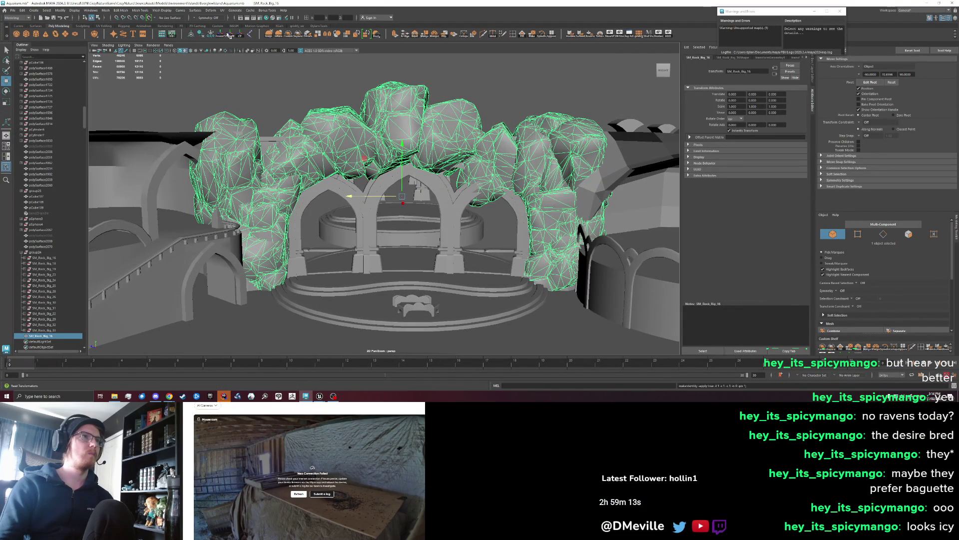
left_click(13, 10)
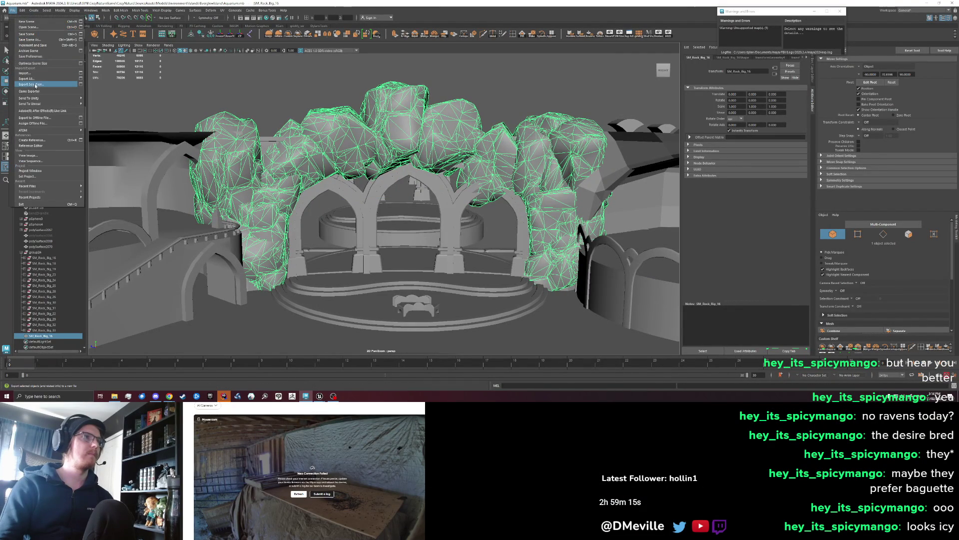
left_click(35, 85)
left_click(437, 269)
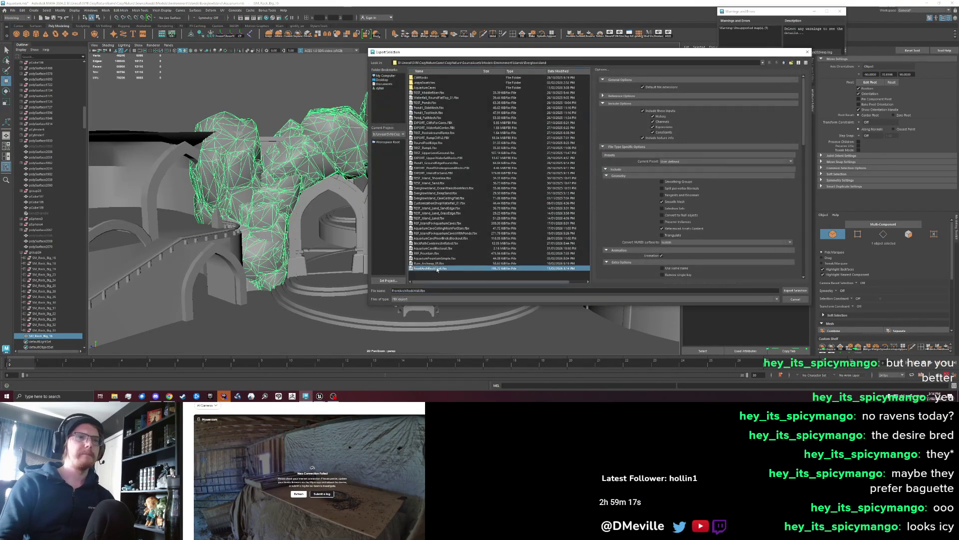
Overwrite FrontArchRockWall.fbx and reimport the updated mesh in Unreal
left_click(785, 297)
left_click(577, 188)
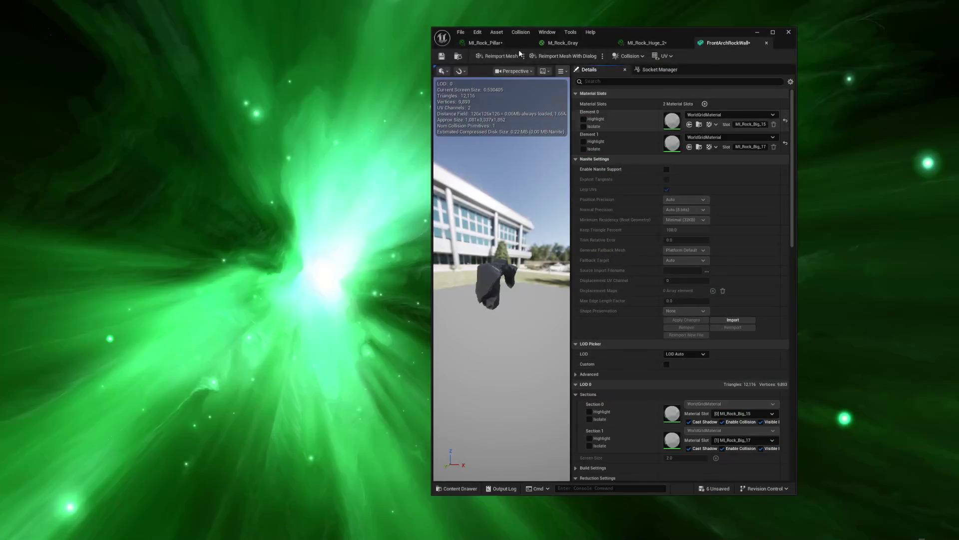
left_click(520, 54)
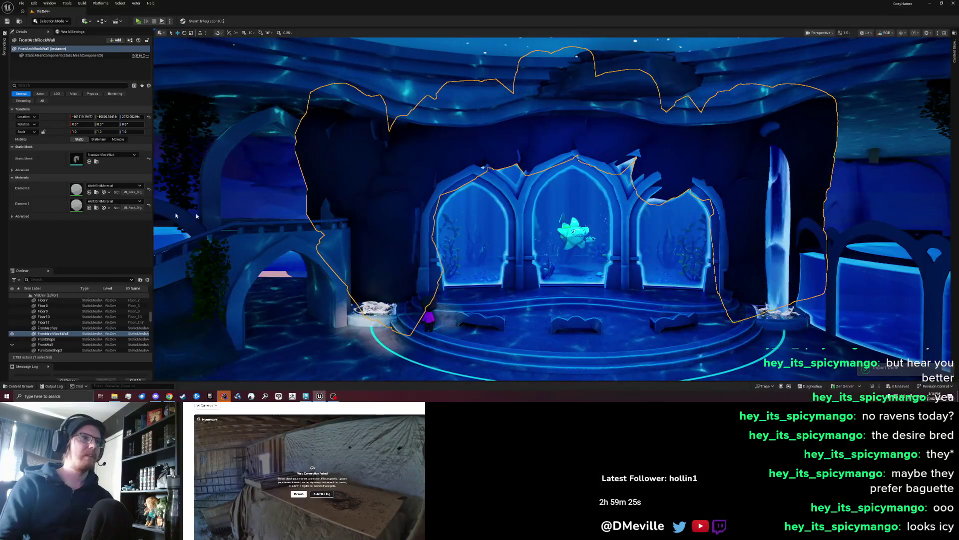
Hide FrontArchRockWall and start selecting the SM_Rock_Big rocks around the left arches
left_click(12, 333)
left_click(385, 239)
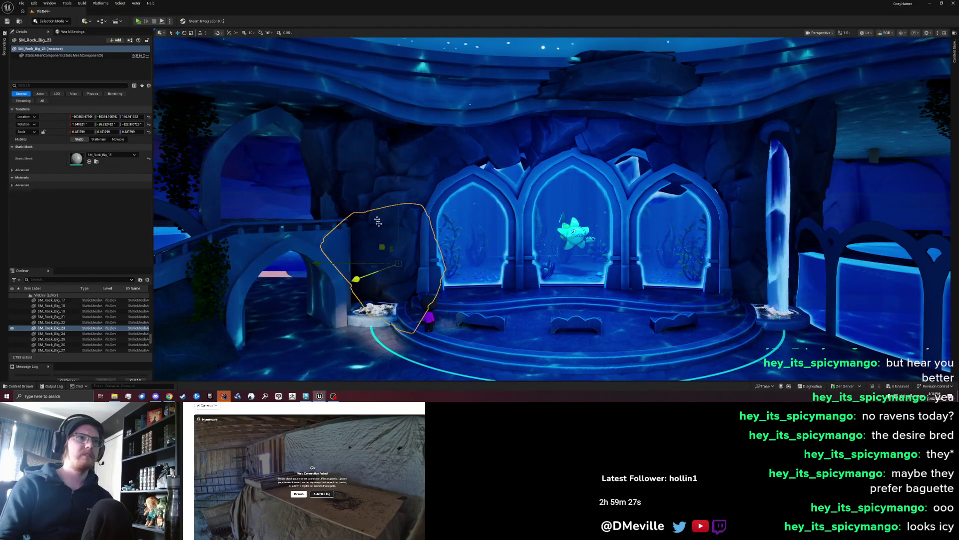
left_click(398, 177, "ctrl")
left_click(350, 150, "ctrl")
left_click(470, 154, "ctrl")
left_click(487, 115, "ctrl")
left_click(555, 85, "ctrl")
Add the rocks above the right arches and behind the waterfall to the selection
left_click(620, 105, "ctrl")
left_click(684, 150, "ctrl")
left_click(754, 150, "ctrl")
left_click(751, 220, "ctrl")
left_click(714, 192, "ctrl")
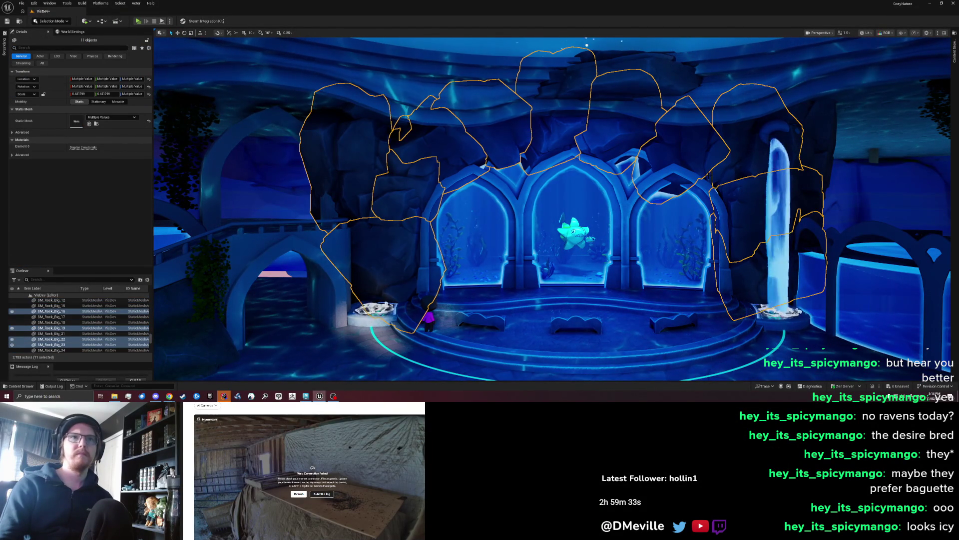
left_click(707, 172, "ctrl")
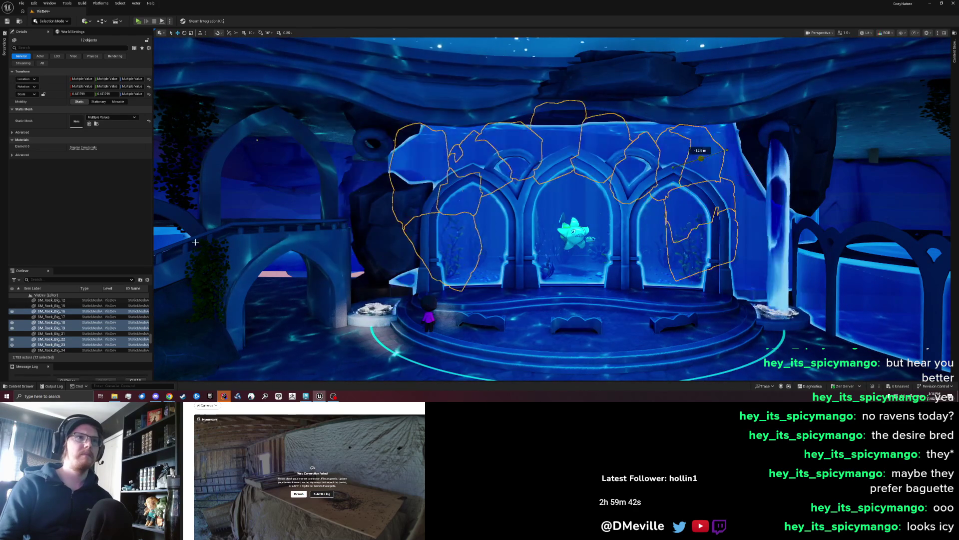
Undo the accidental scaling, add one more rock, frame the group, then clear the selection
key("ctrl+z")
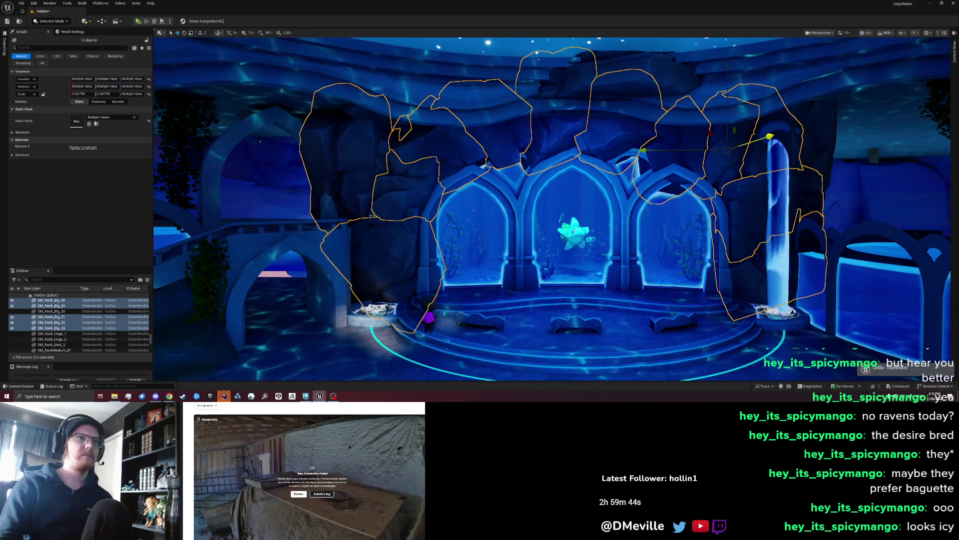
left_click(372, 218, "ctrl")
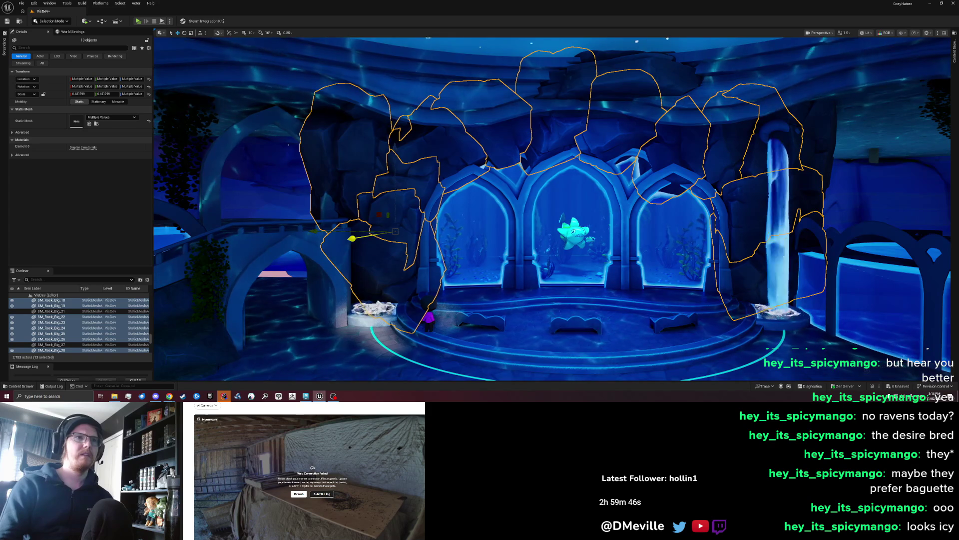
key("f")
key("f")
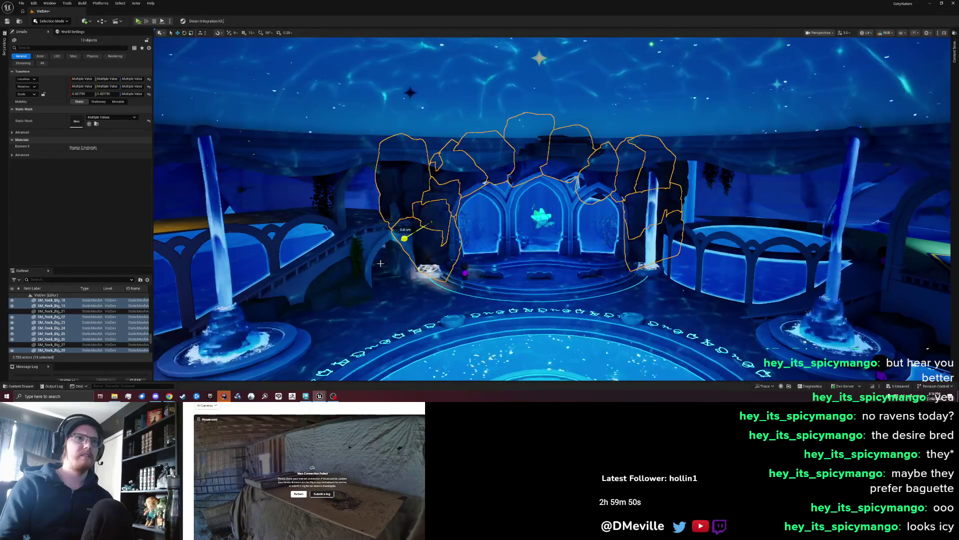
key("Escape")
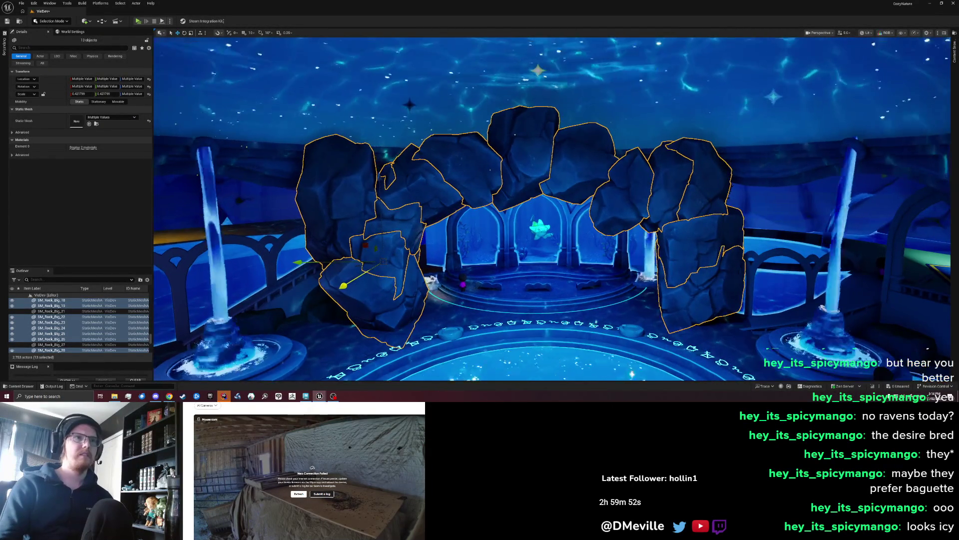
Filter the Outliner for 'front' and make FrontArchRockWall visible again
scroll(554, 254, "up", 5)
scroll(552, 210, "down", 5)
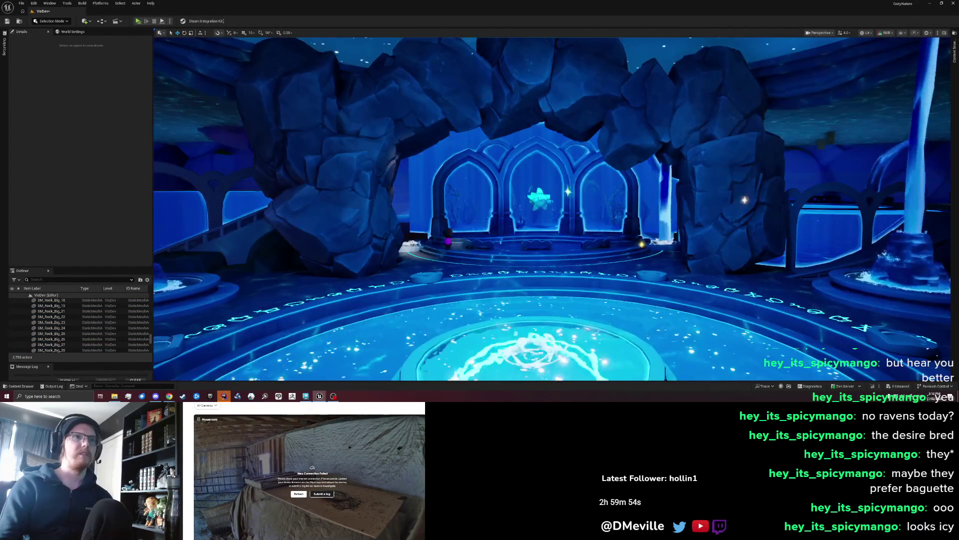
scroll(231, 161, "down", 5)
scroll(230, 161, "up", 5)
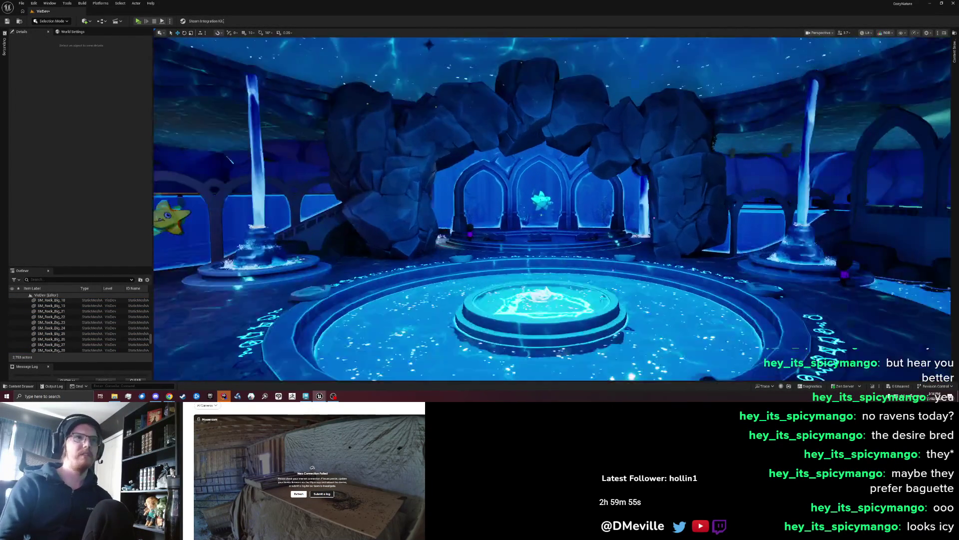
scroll(552, 210, "down", 5)
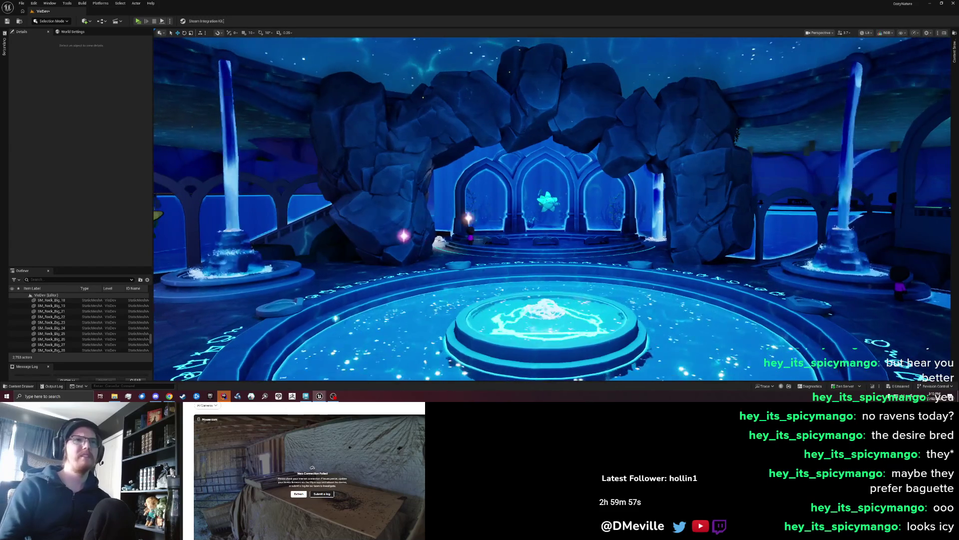
scroll(552, 210, "down", 2)
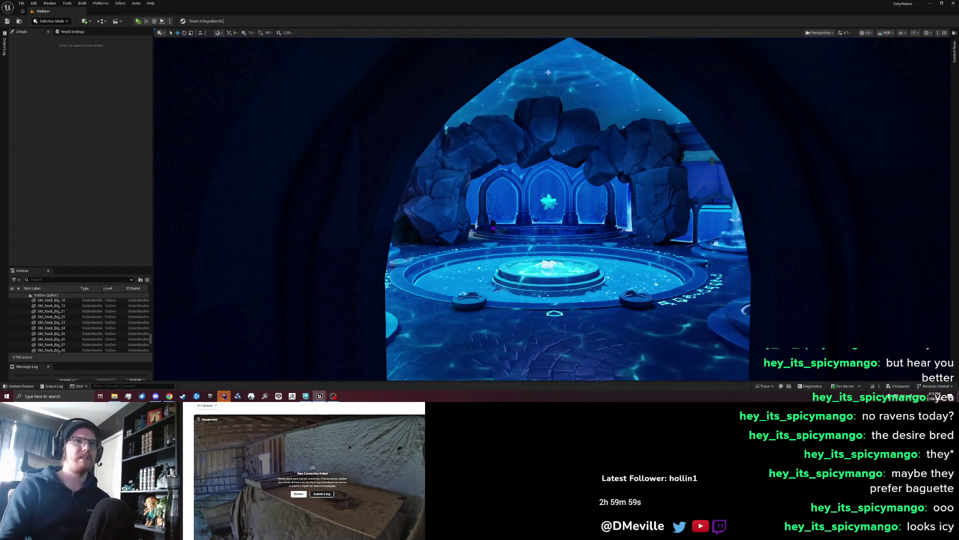
scroll(552, 210, "down", 2)
scroll(552, 210, "up", 10)
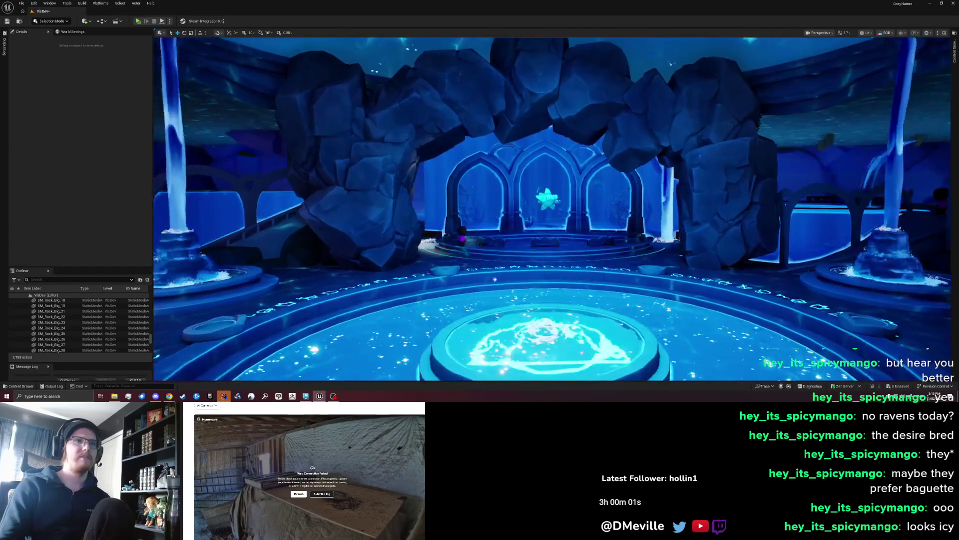
scroll(552, 210, "up", 6)
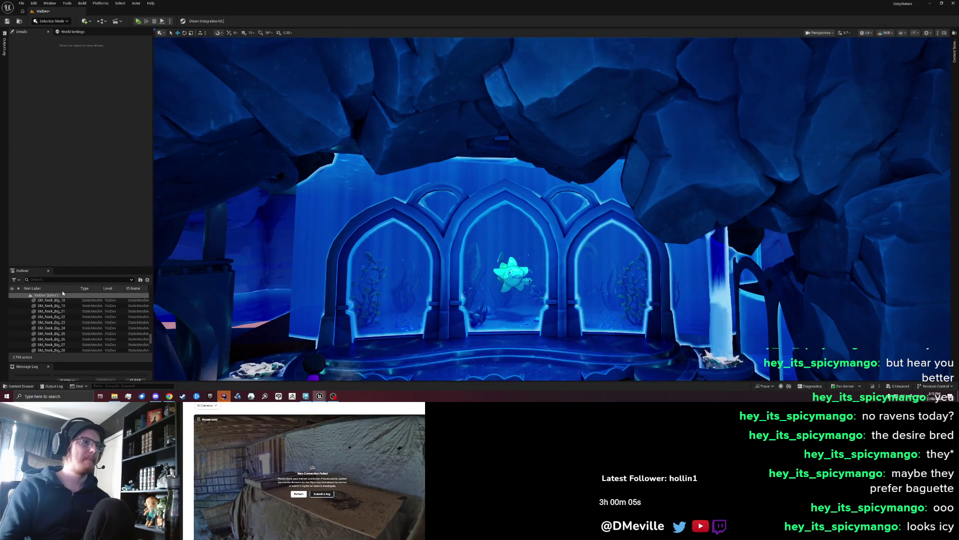
type("front")
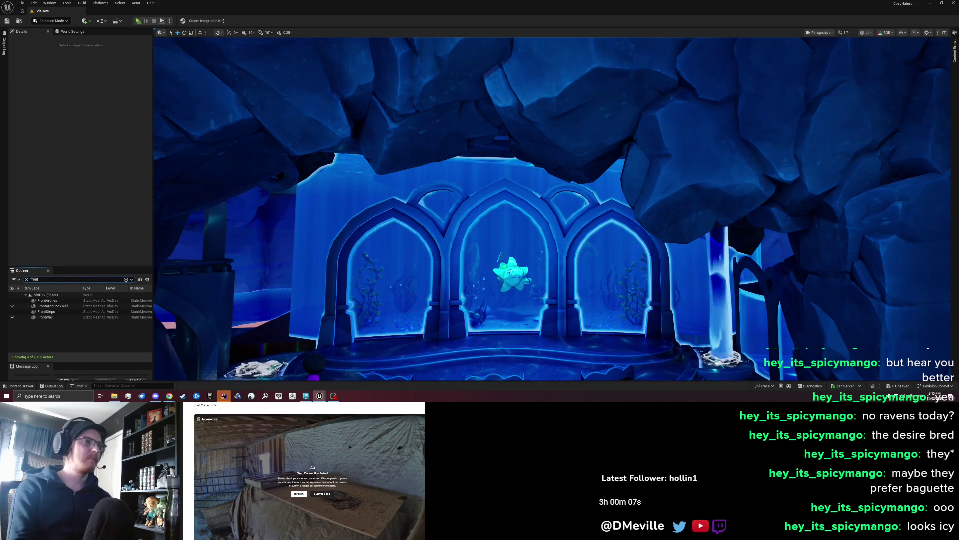
left_click(12, 305)
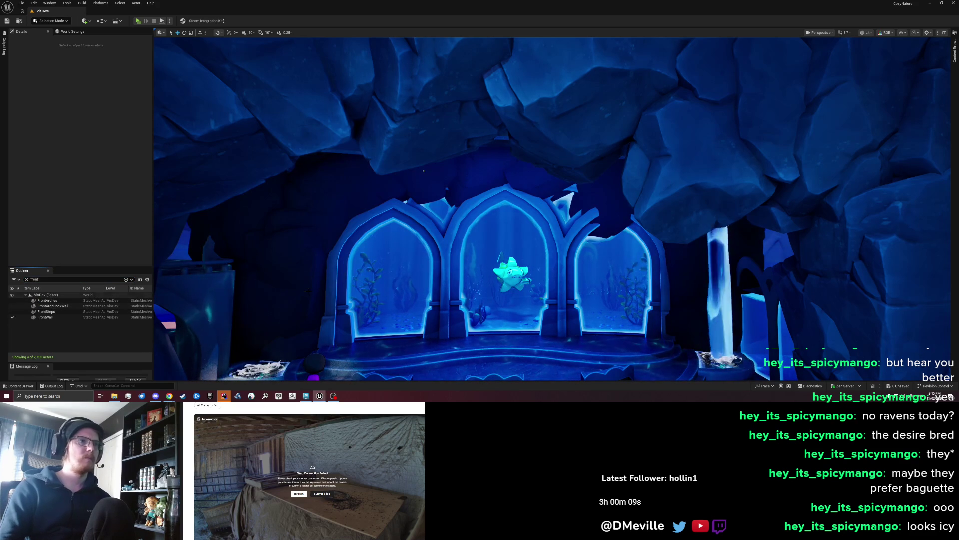
Assign ML_Rock_Big_16 to Elements 0 and 1 of FrontArchRockWall
left_click(298, 246)
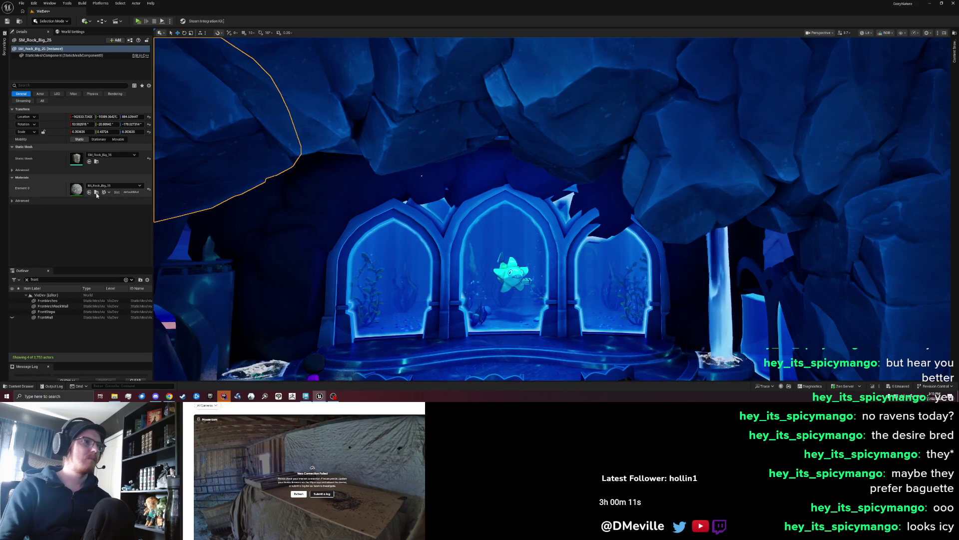
left_click(53, 306)
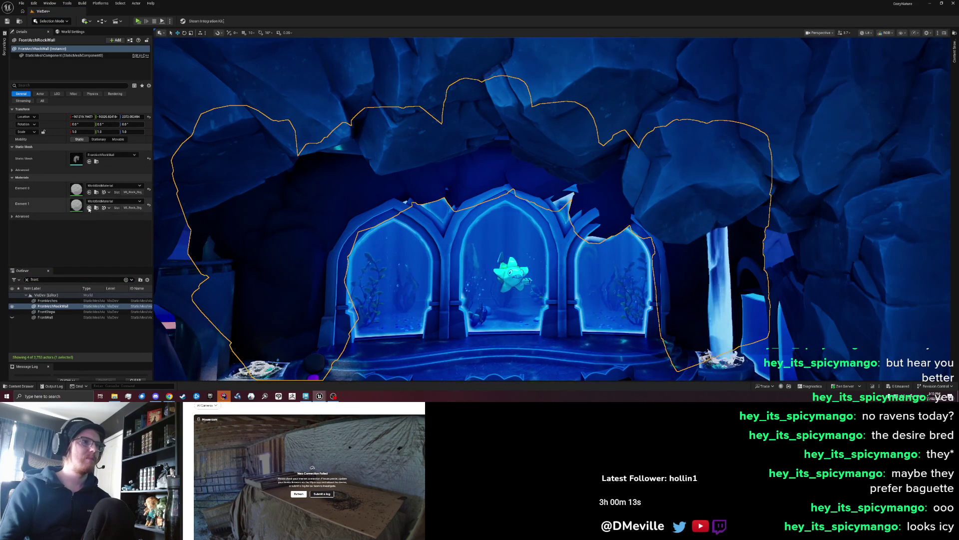
left_click(89, 208)
left_click(89, 193)
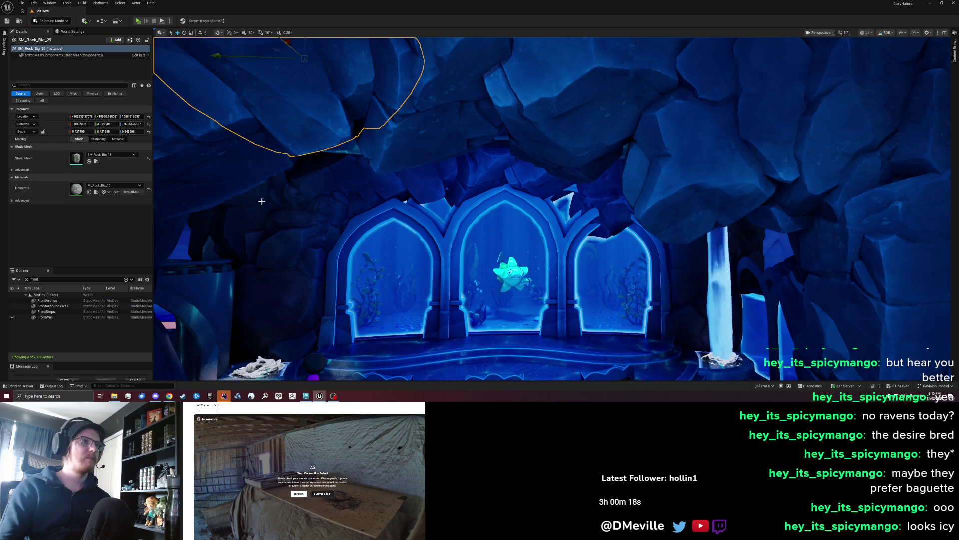
Inspect the surrounding rocks SM_Rock_Big_23, 24, 26, 22 and 18 to compare materials
left_click(448, 99)
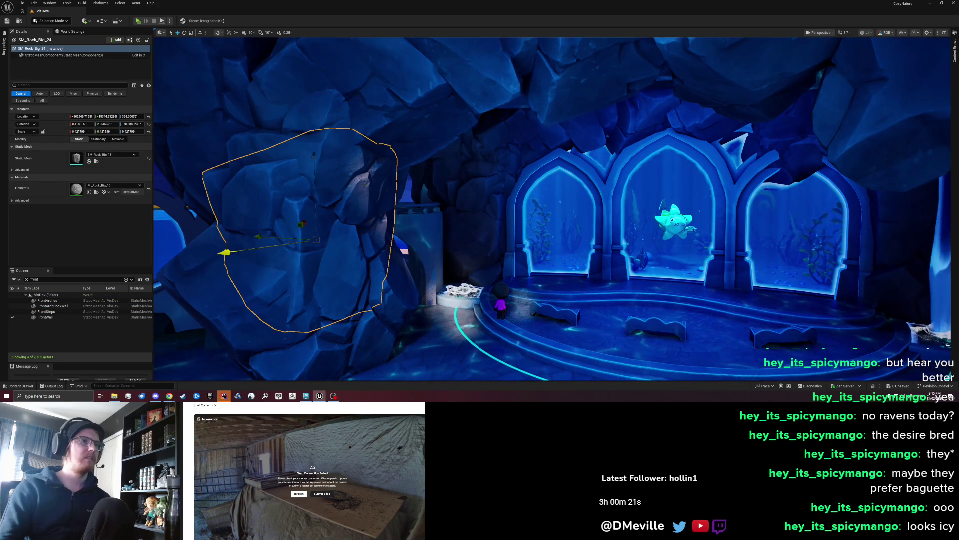
left_click(240, 215)
left_click(312, 159)
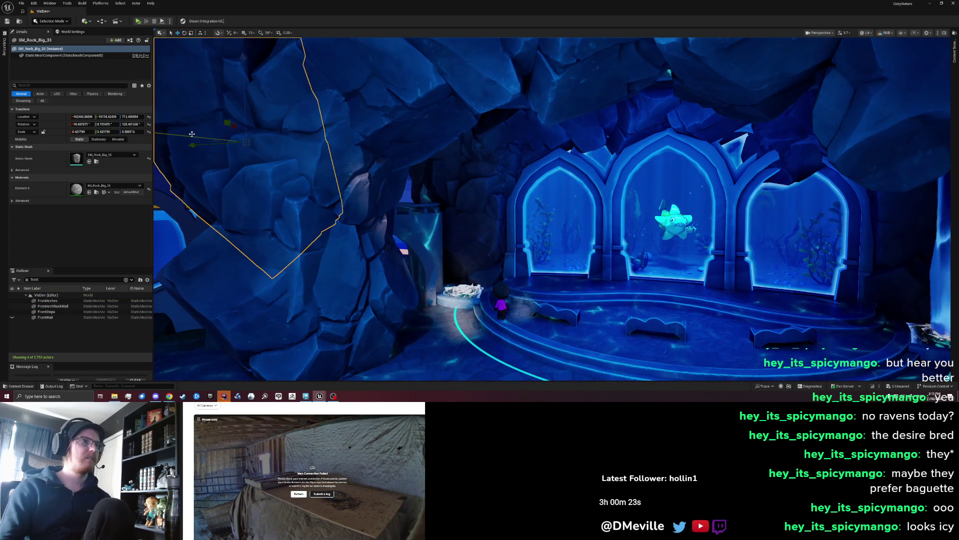
left_click(300, 200)
left_click(440, 94)
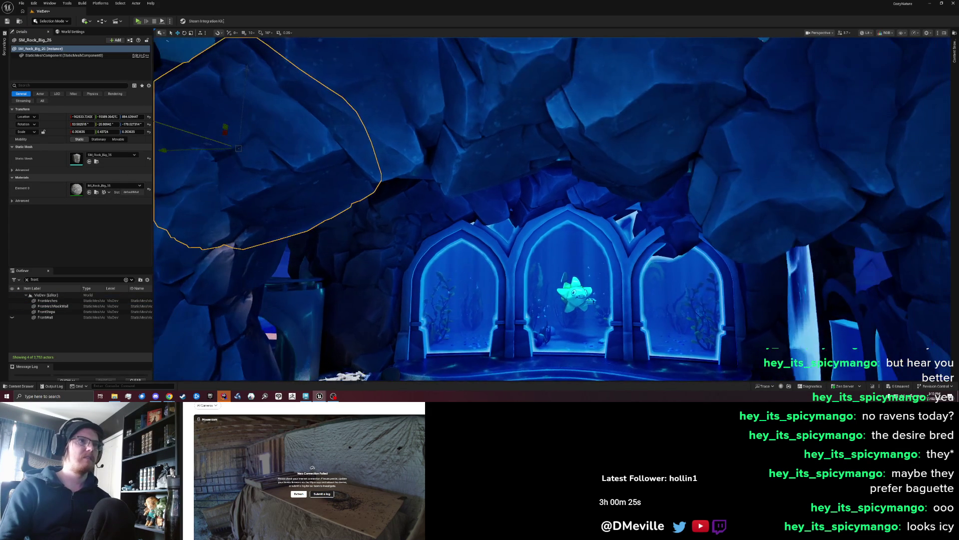
left_click(494, 125)
left_click(645, 133)
left_click(615, 142)
left_click(625, 155)
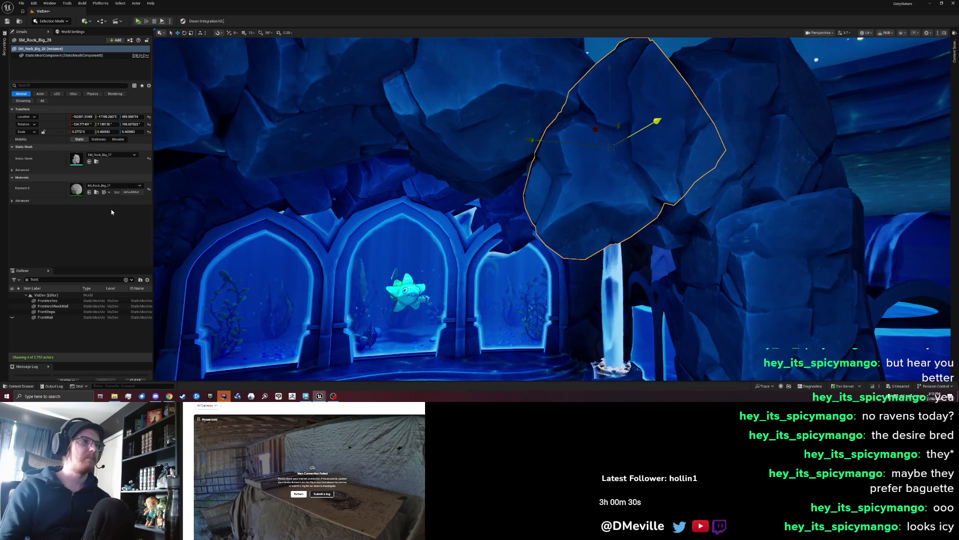
Give FrontArchRockWall's Element 0 the ML_Rock_Big_17 material and frame the wall
left_click(52, 306)
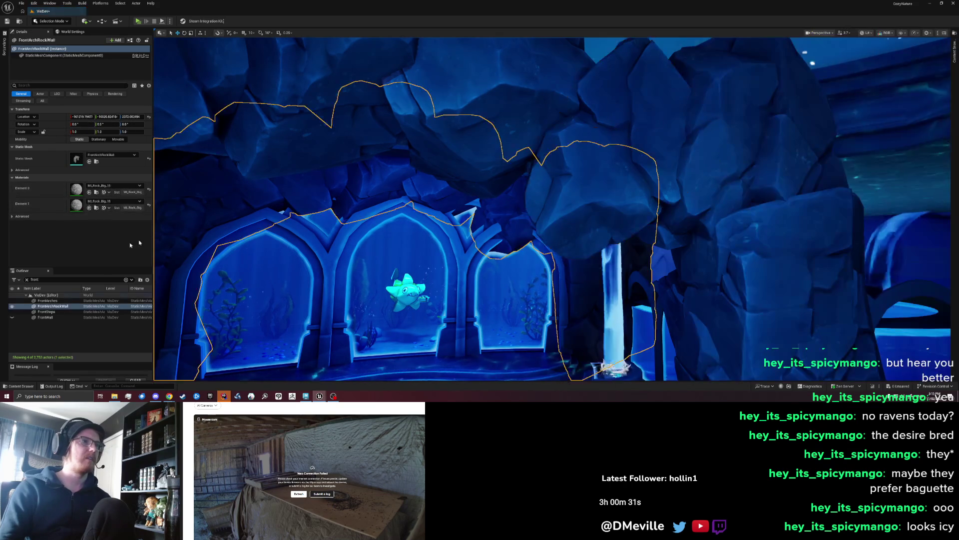
left_click(89, 192)
left_click_drag(175, 239, 175, 239)
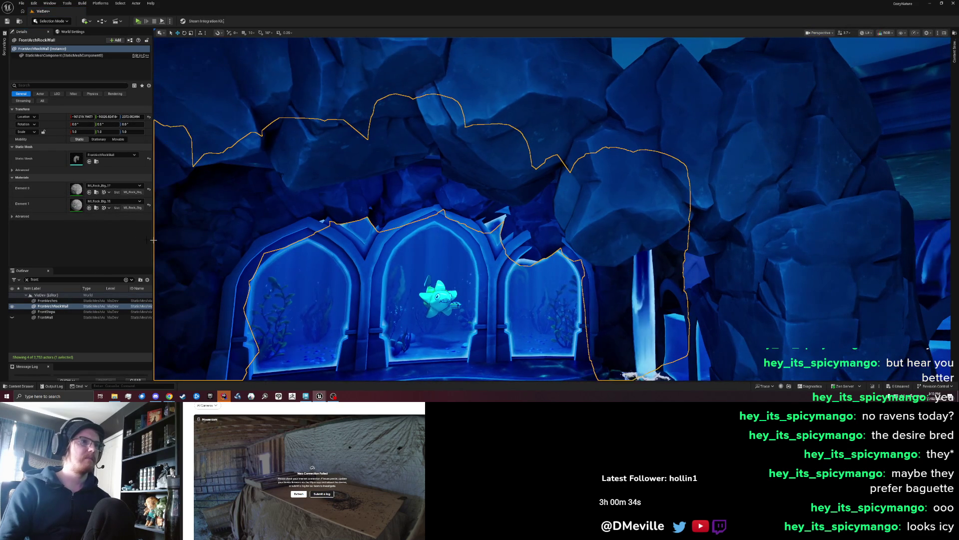
key("f")
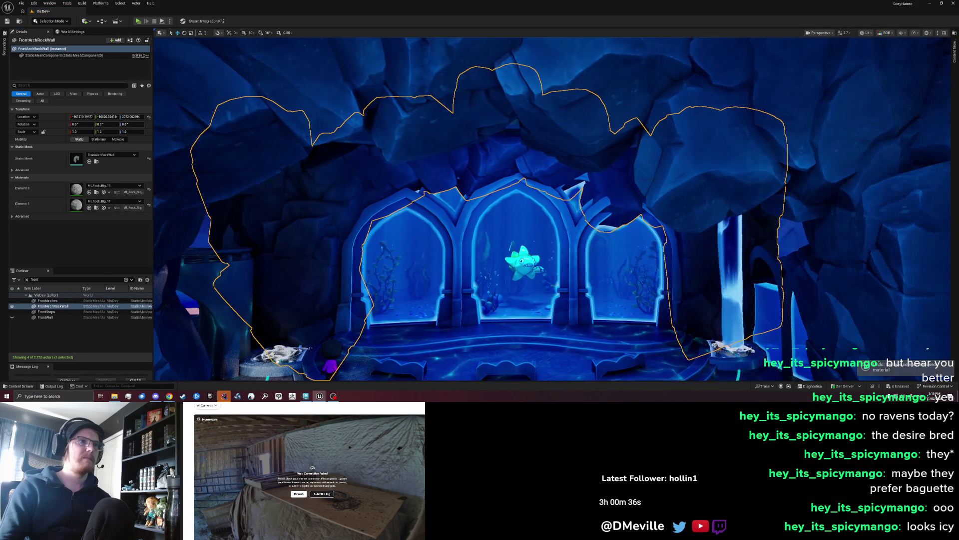
scroll(266, 185, "down", 5)
left_click(272, 200)
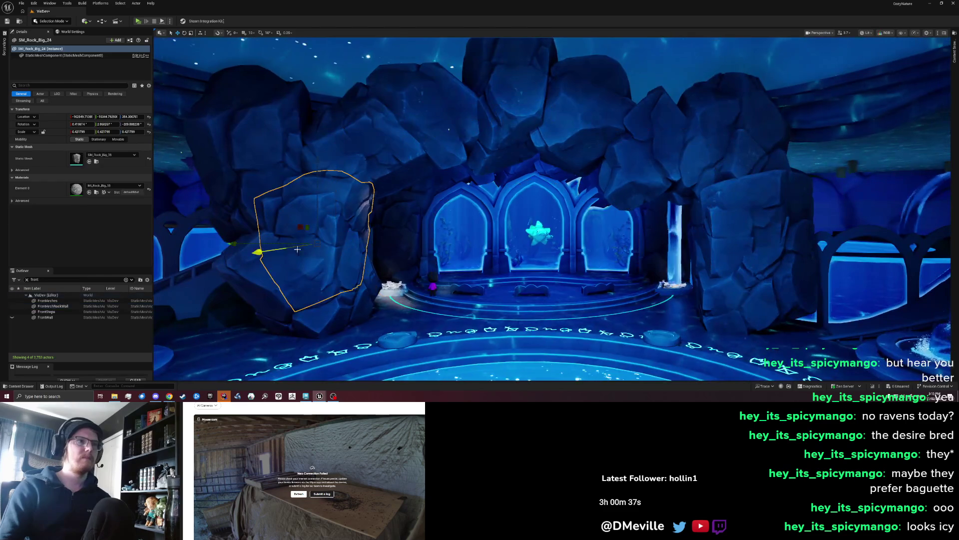
left_click(240, 130, "ctrl")
left_click(300, 295, "ctrl")
left_click(380, 120, "ctrl")
left_click(510, 100, "ctrl")
left_click(584, 115, "ctrl")
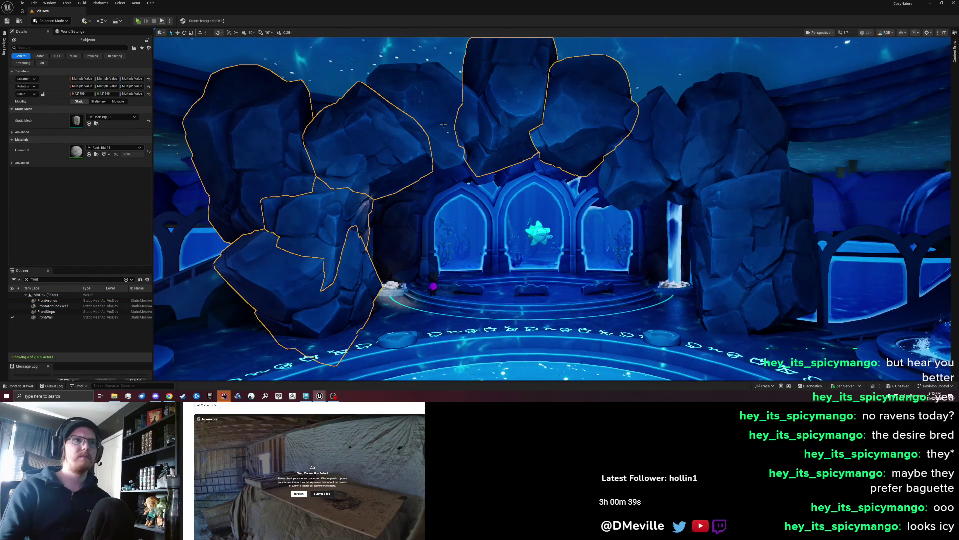
left_click(696, 140, "ctrl")
left_click(649, 150, "ctrl")
left_click(739, 120, "ctrl")
left_click(749, 250, "ctrl")
left_click(800, 269, "ctrl")
scroll(587, 225, "down", 15)
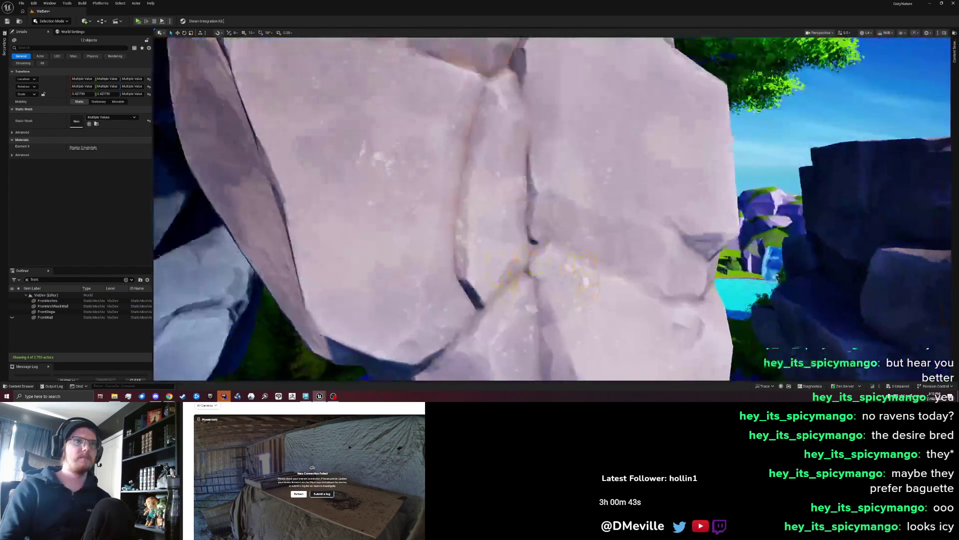
scroll(560, 287, "down", 10)
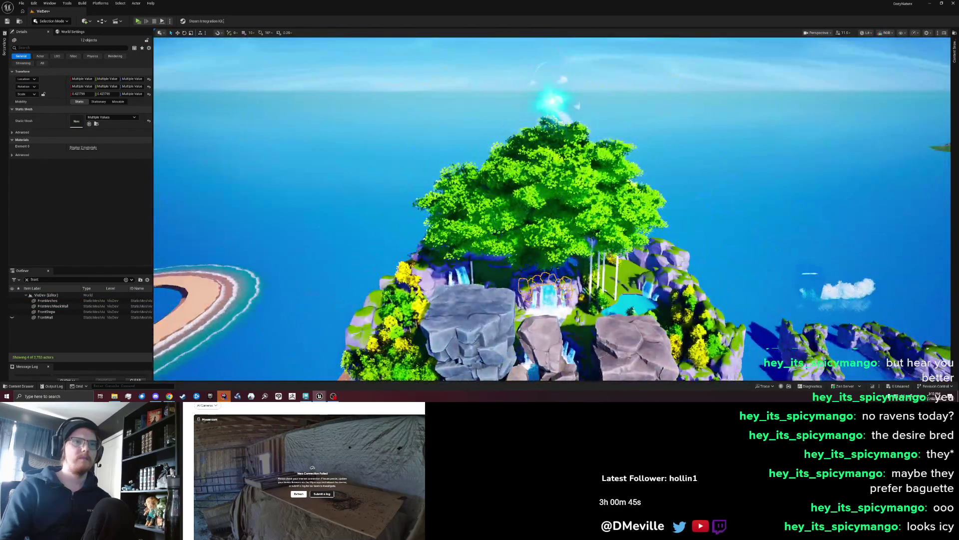
left_click_drag(560, 235, 559, 263)
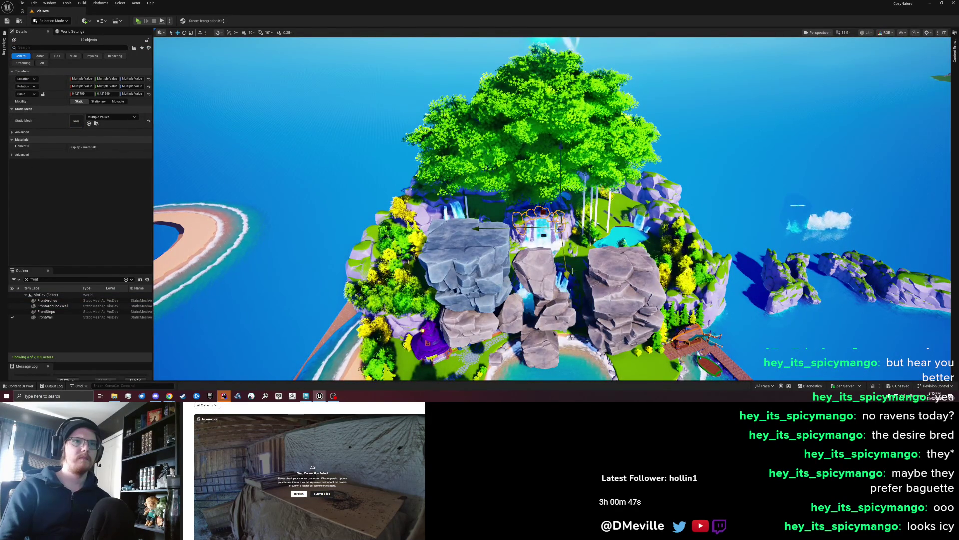
scroll(610, 369, "down", 5)
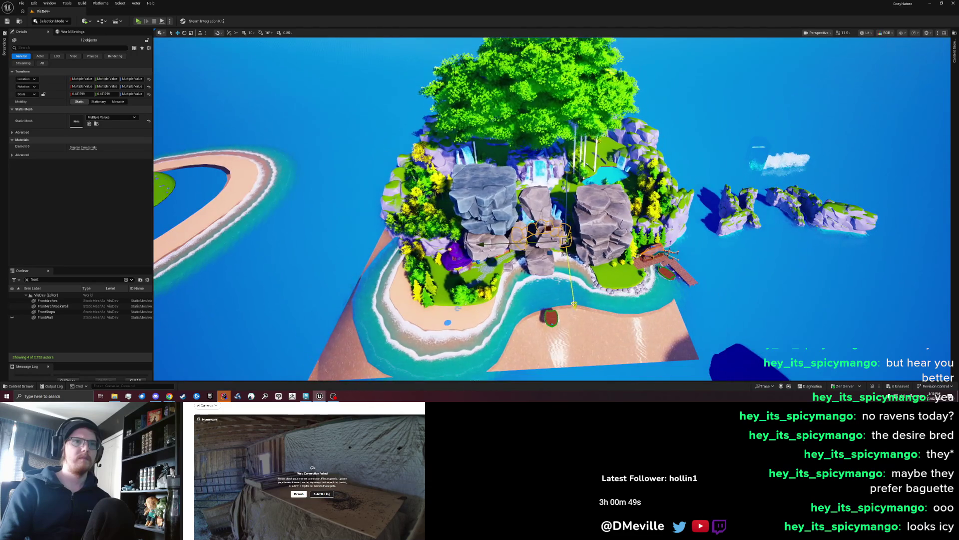
left_click_drag(542, 226, 542, 226)
key("Escape")
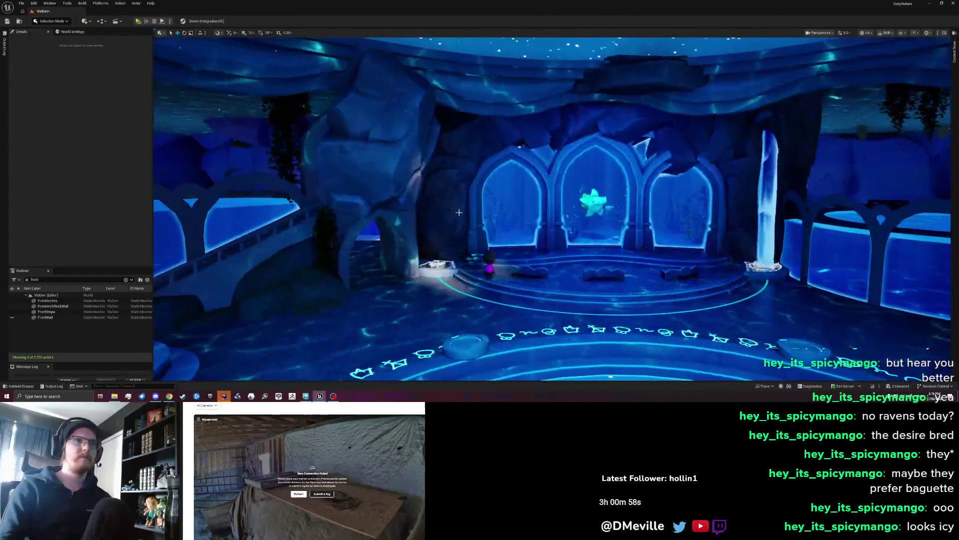
Delete the loose rock left of the arches and fly toward the archways
left_click(380, 167)
key("Delete")
left_click_drag(381, 166, 381, 166)
left_click_drag(456, 169, 457, 168)
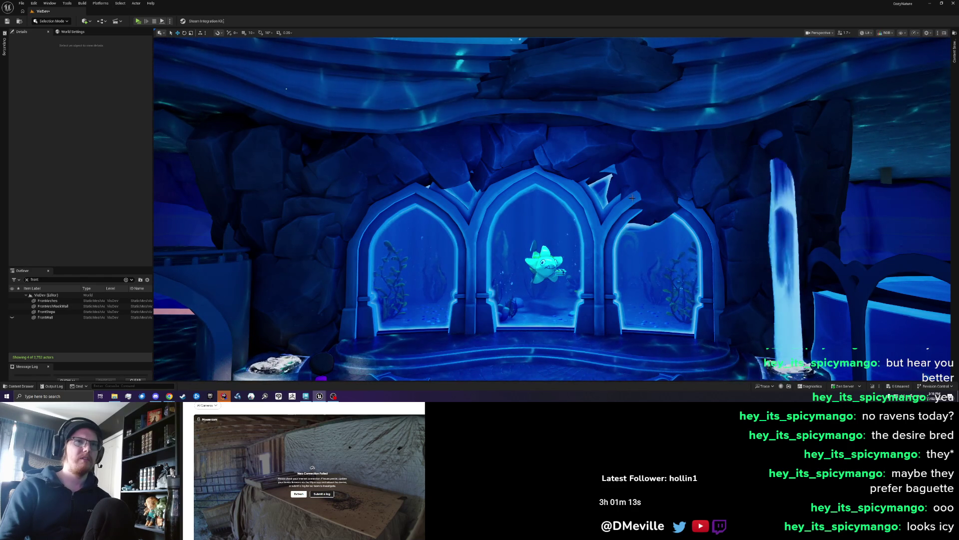
Fly through the central arch and turn right to inspect the rock wall around the arches
mouse_move(563, 244)
left_mouse_down()
mouse_move(585, 207)
mouse_move(559, 216)
mouse_move(395, 159)
left_mouse_up()
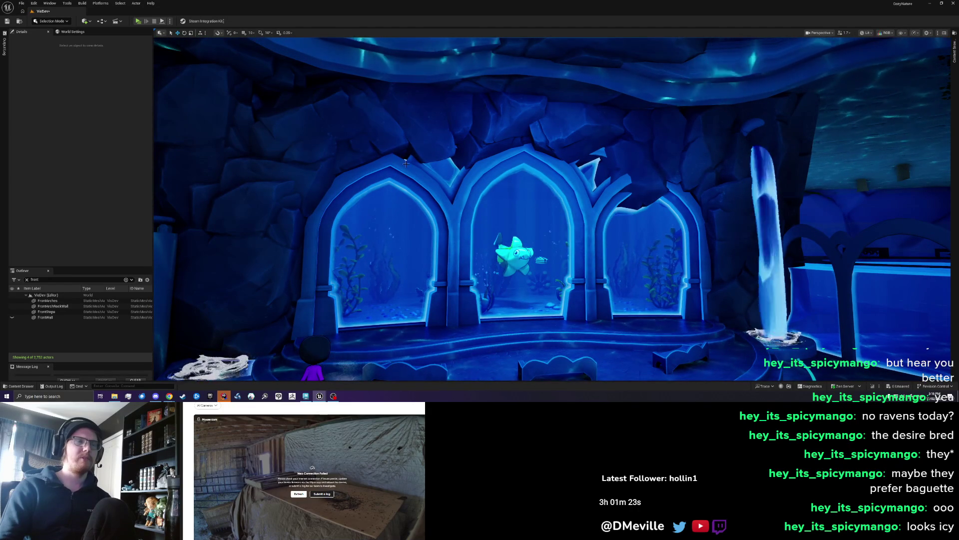
left_click_drag(438, 157, 621, 174)
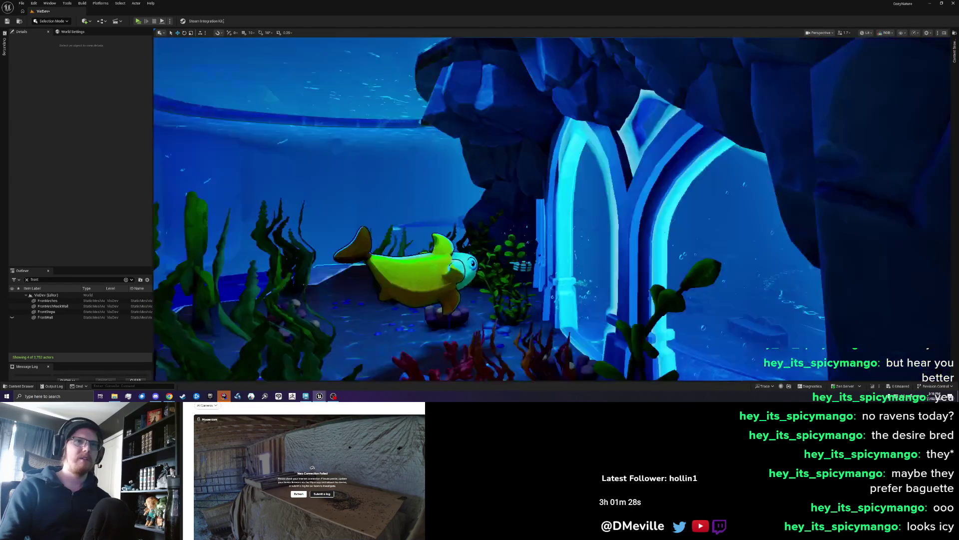
left_click_drag(622, 174, 715, 179)
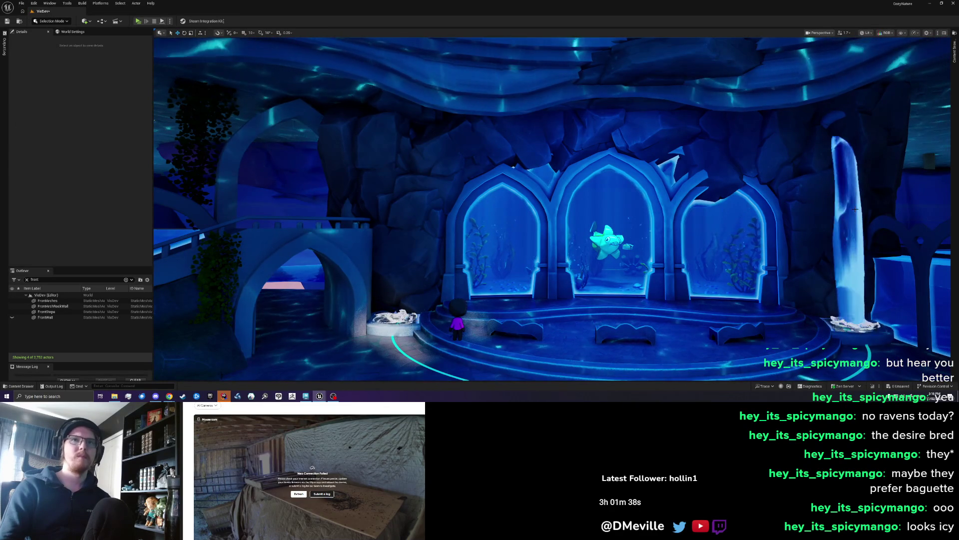
Clear the Outliner search filter so every actor lists, deselect the waterfall, and return to Maya
left_click(856, 209)
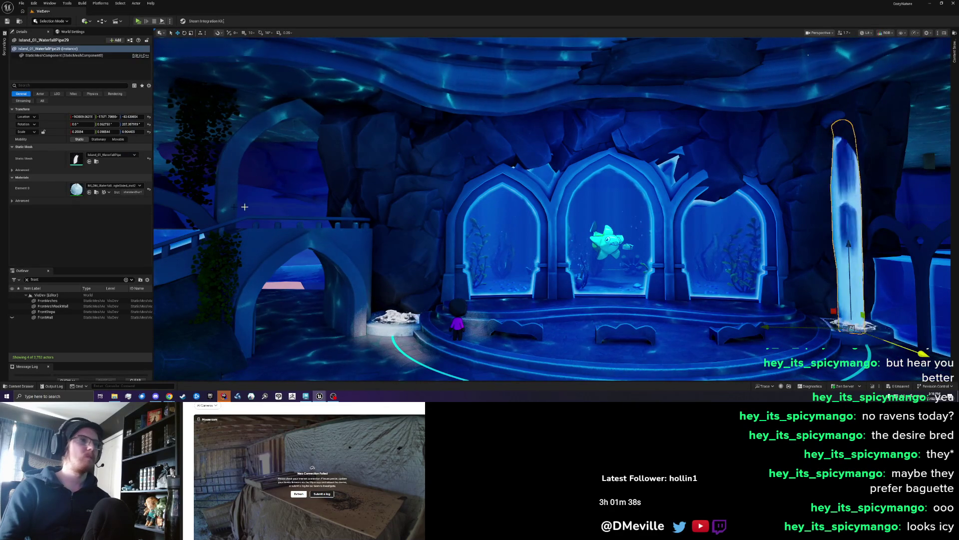
left_click(26, 279)
scroll(27, 322, "down", 10)
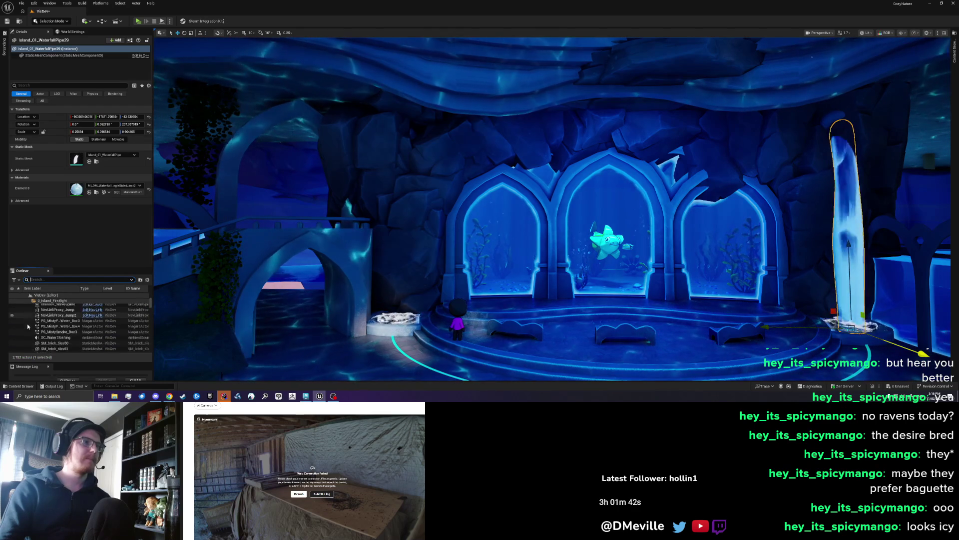
scroll(27, 323, "up", 10)
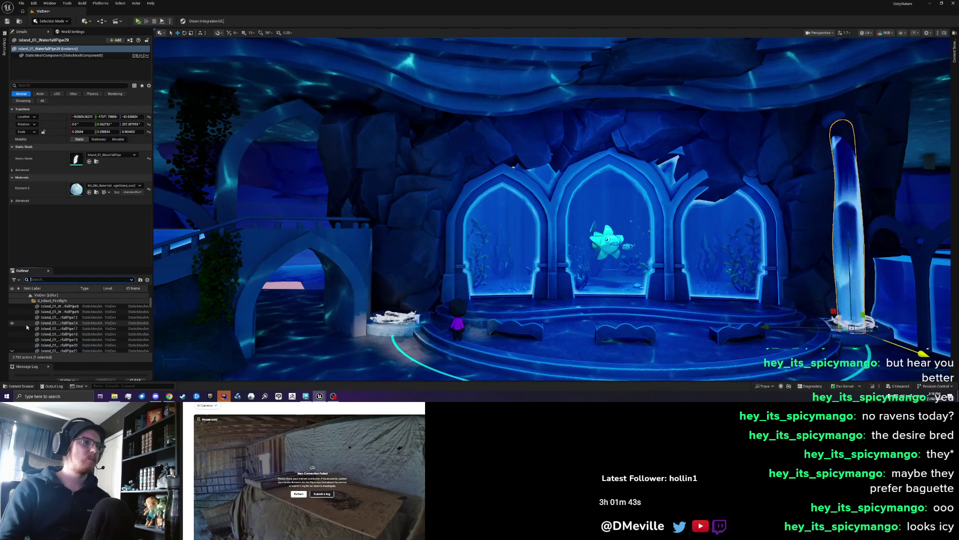
scroll(376, 294, "down", 6)
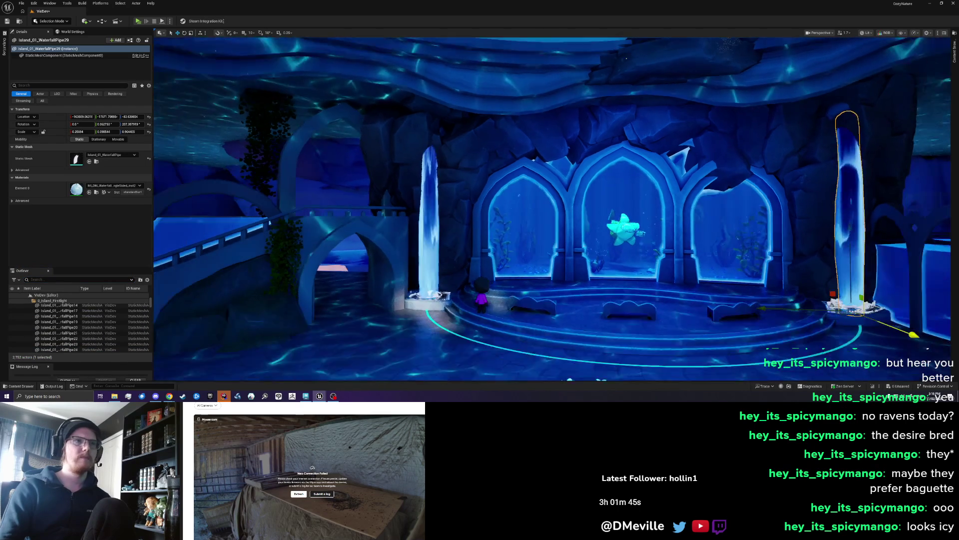
key("Escape")
scroll(552, 210, "up", 1)
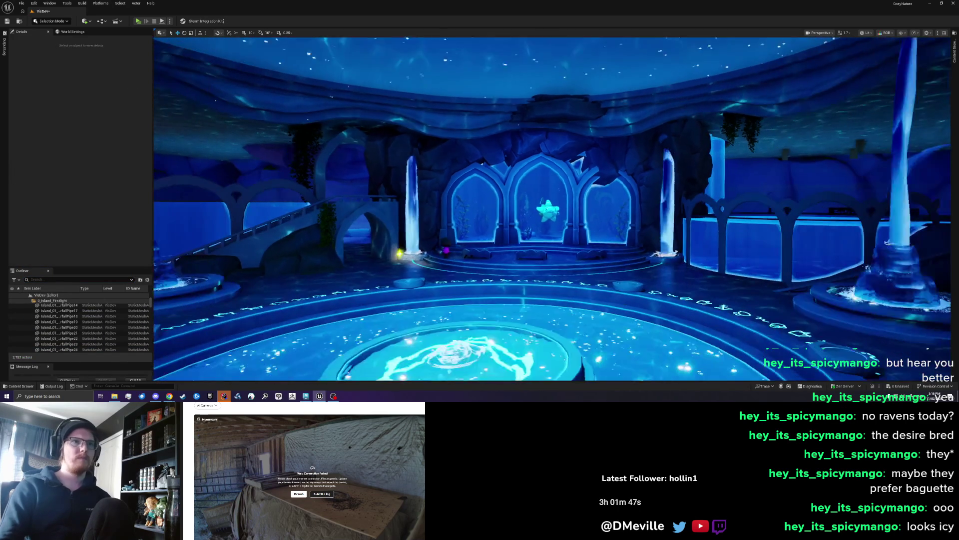
scroll(429, 277, "up", 2)
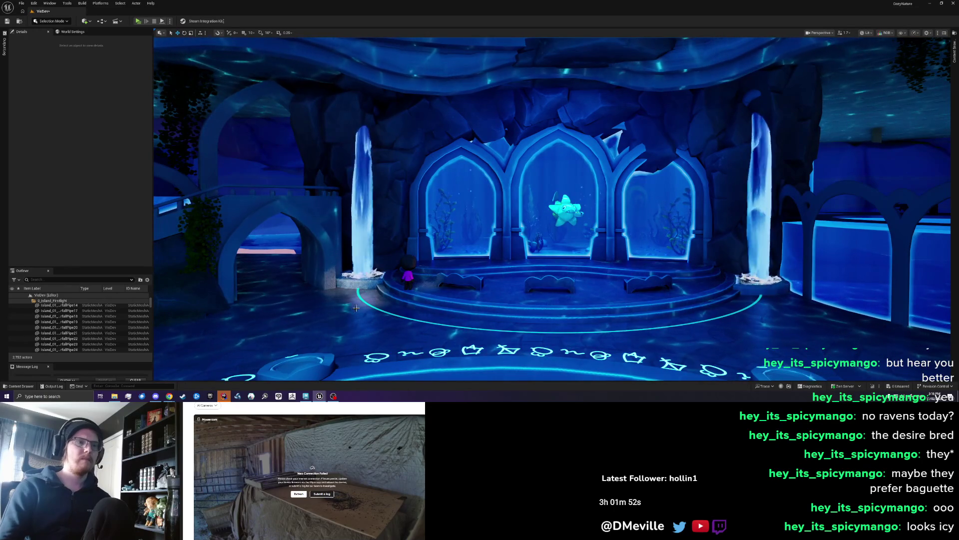
left_click(305, 397)
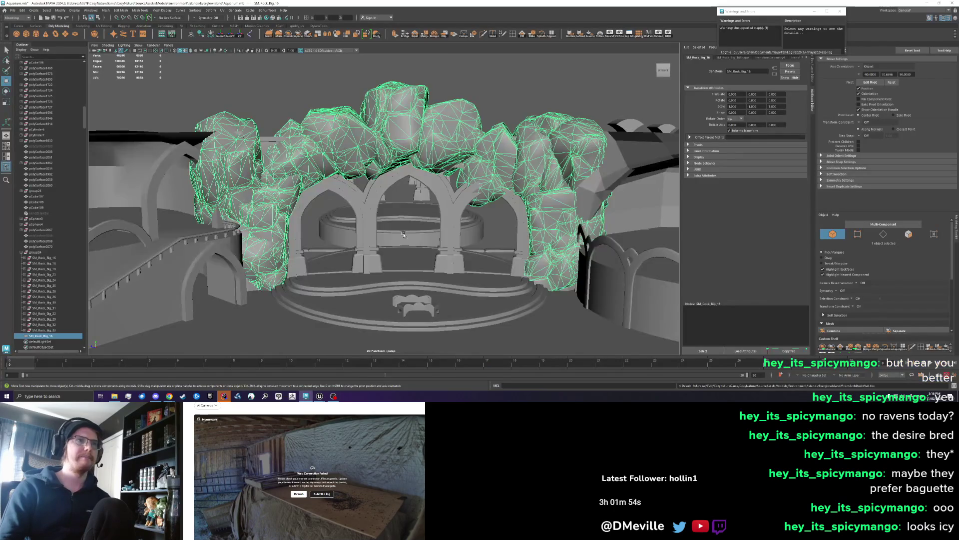
Isolate the rock wall and arch mesh with Hide Unselected
scroll(398, 215, "up", 3)
left_click(387, 192, "shift")
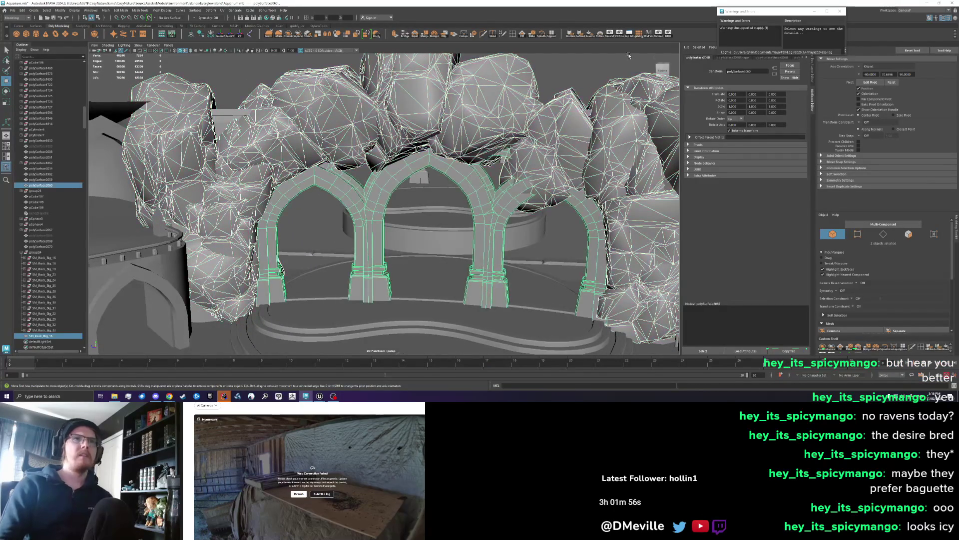
key("alt+h")
scroll(434, 105, "down", 2)
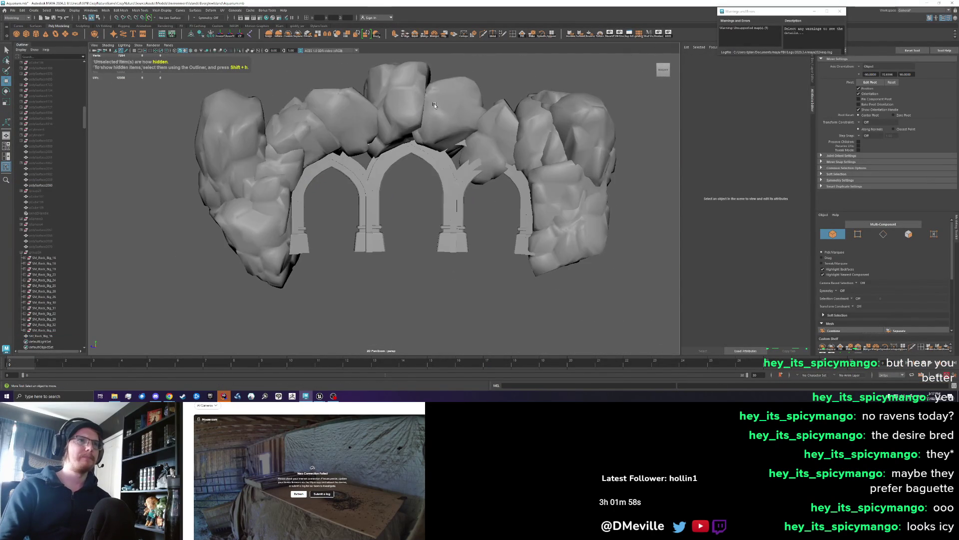
Select SM_Rock_Big_16 and try pulling its lower edge above the arches with the Grab brush
left_click(435, 105)
scroll(426, 123, "up", 2)
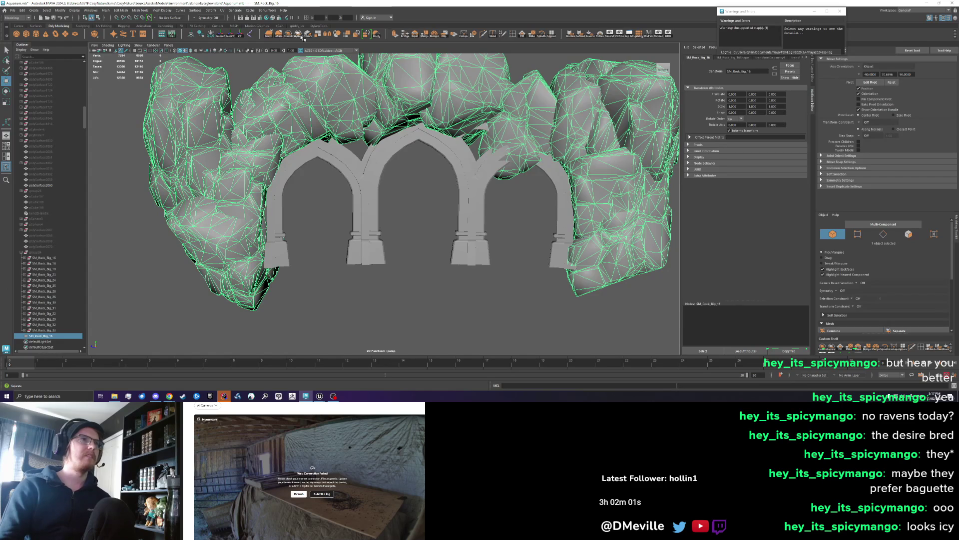
left_click(270, 35)
scroll(314, 148, "up", 2)
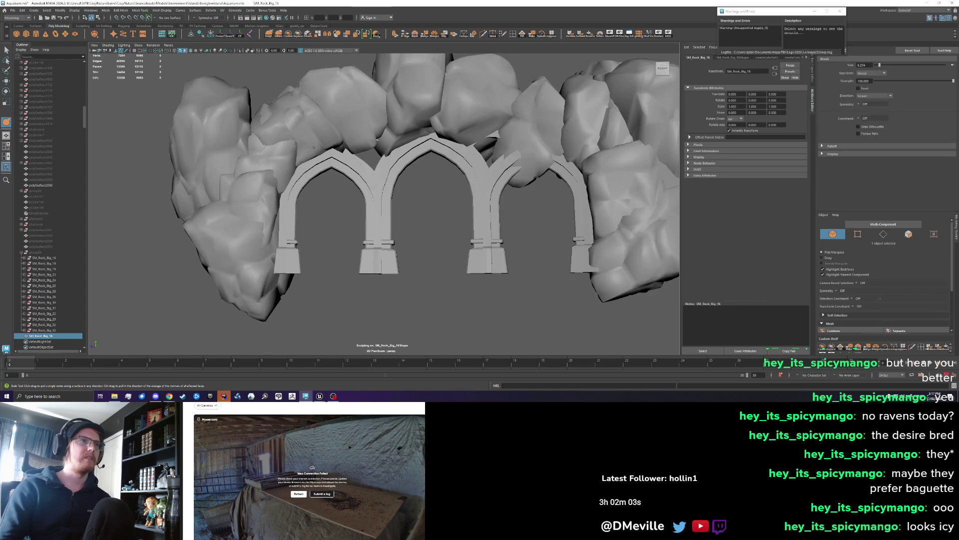
key("w")
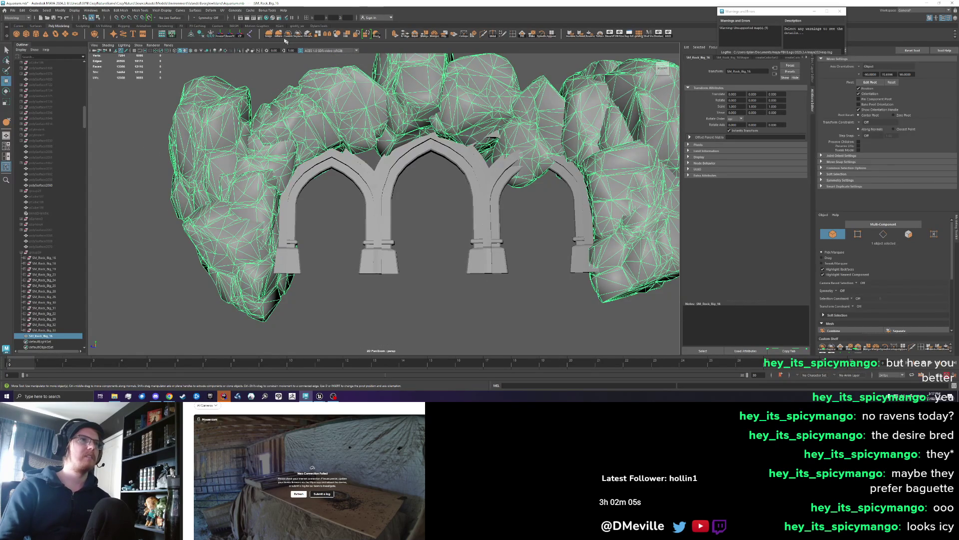
left_click(269, 35)
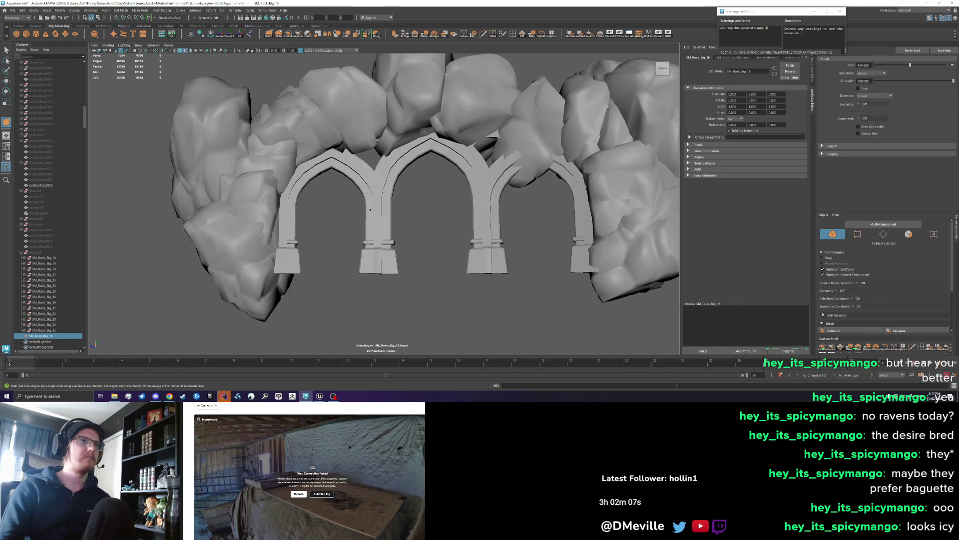
scroll(380, 185, "up", 8)
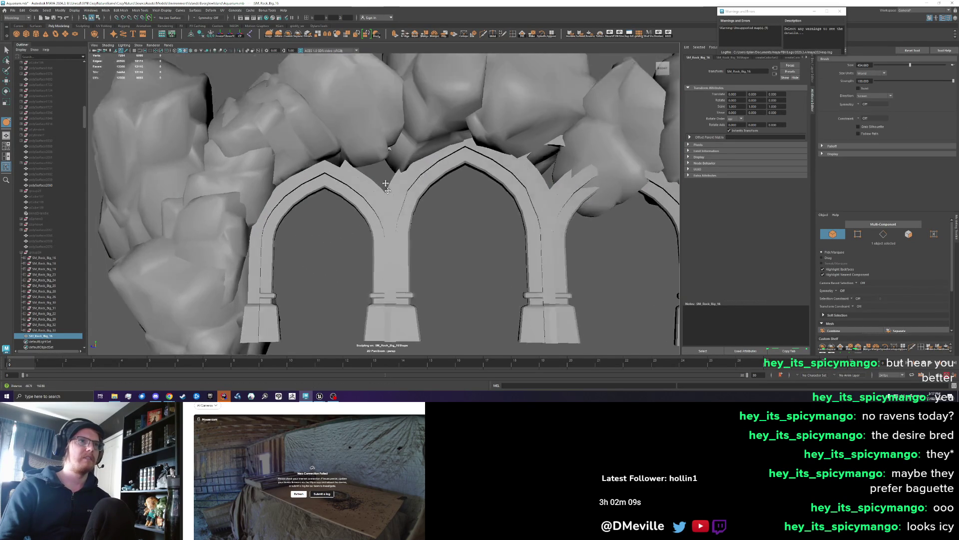
mouse_move(399, 176)
left_mouse_down()
mouse_move(415, 160)
mouse_move(418, 183)
left_mouse_up()
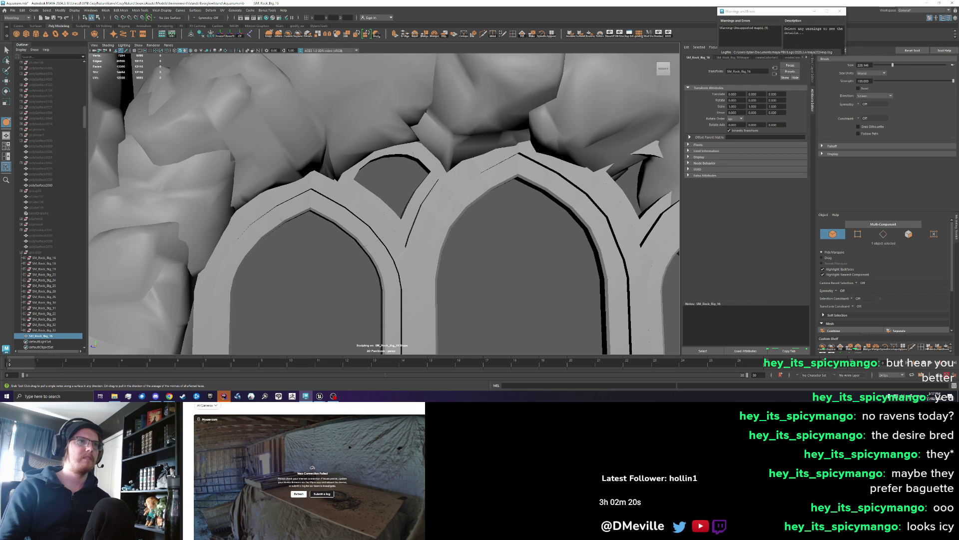
mouse_move(363, 151)
left_mouse_down()
mouse_move(345, 181)
mouse_move(293, 160)
mouse_move(328, 200)
left_mouse_up()
Undo the sculpt stroke and switch the rock to face selection mode
key("ctrl+z")
key("w")
right_click(293, 161)
left_click(319, 161)
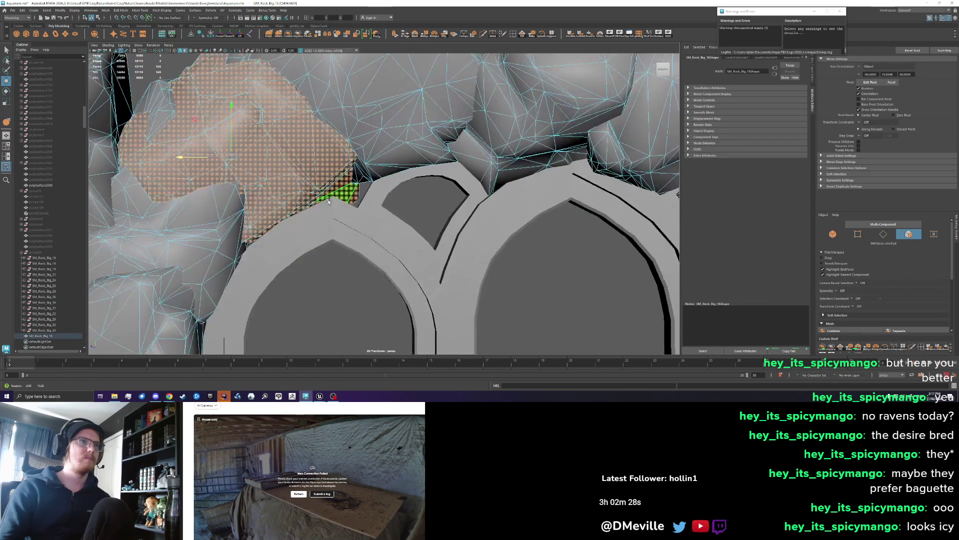
Extract the selected faces into a separate object and try the Grab brush on it
left_click(298, 34)
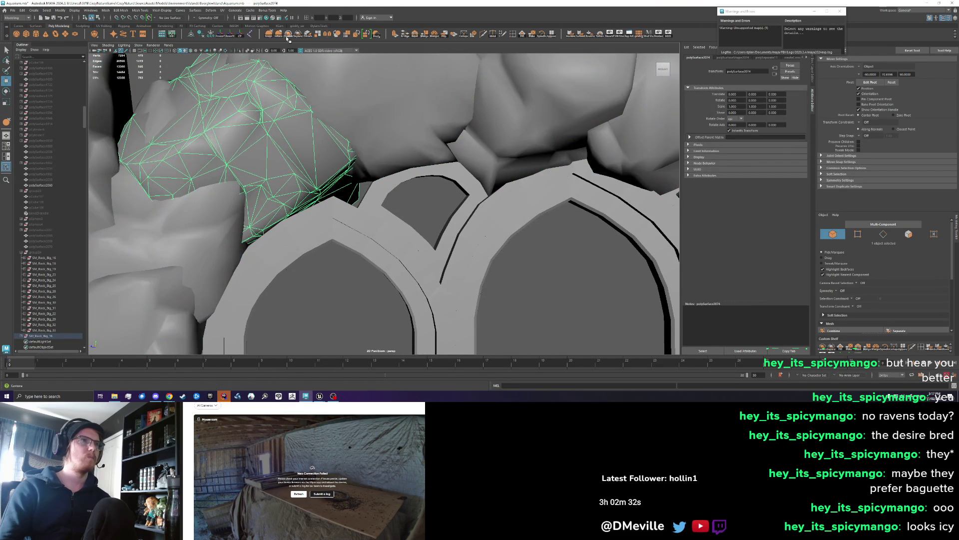
left_click(270, 34)
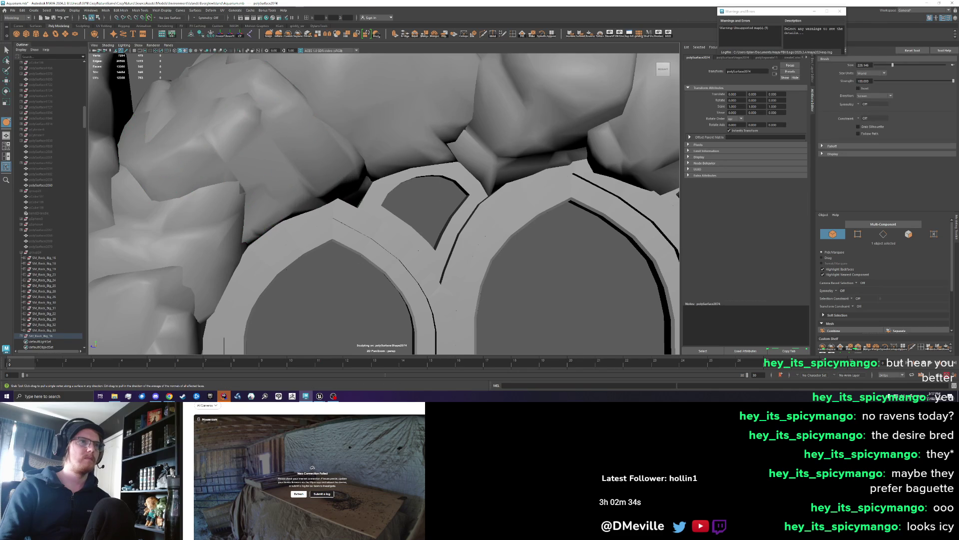
left_click_drag(352, 195, 337, 186)
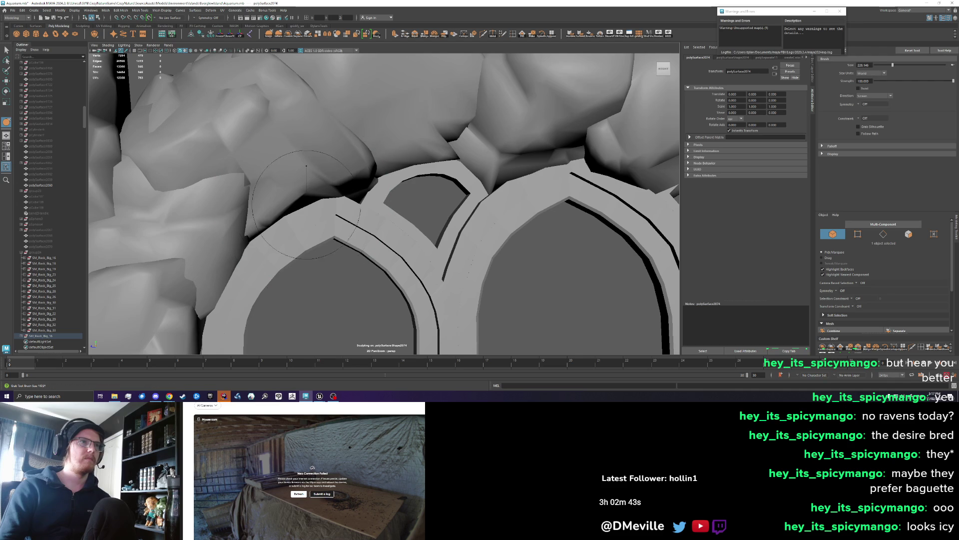
mouse_move(342, 198)
left_mouse_down("alt")
mouse_move(355, 213)
mouse_move(350, 201)
mouse_move(345, 225)
mouse_move(314, 186)
mouse_move(333, 213)
mouse_move(379, 210)
left_mouse_up("alt")
scroll(350, 215, "up", 3)
key("w")
Frame the arch and select the rock mesh above the arches
left_click(348, 216)
scroll(380, 210, "down", 5)
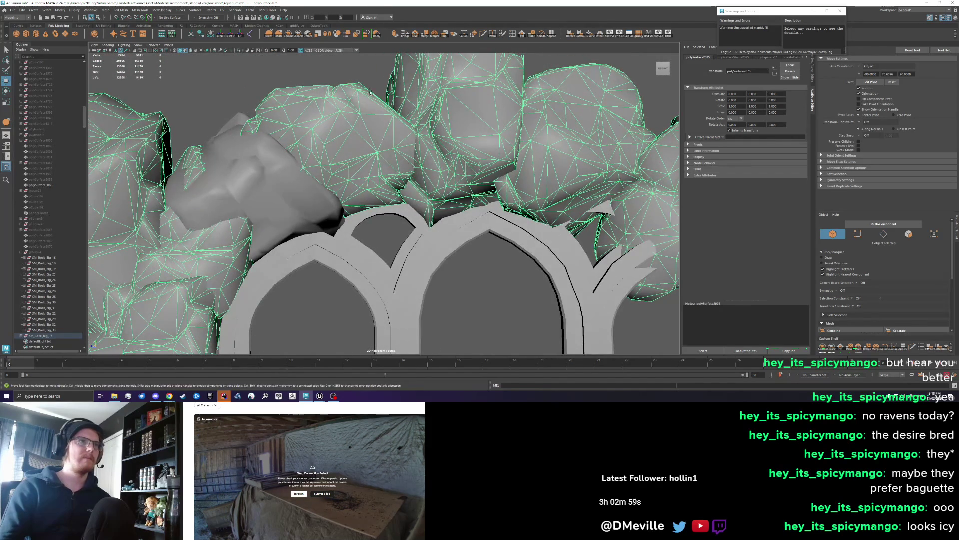
left_click(395, 204)
key("f")
left_click_drag(387, 166, 333, 155, "alt")
scroll(333, 155, "up", 3)
left_click(330, 120)
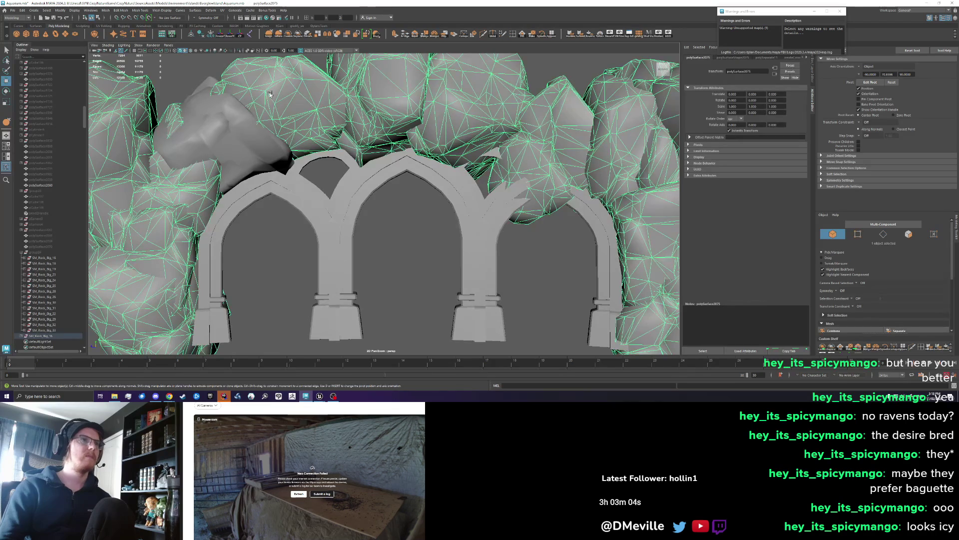
Activate the Grab brush at about size 285 and orbit to check the rock against the arches
left_click(269, 34)
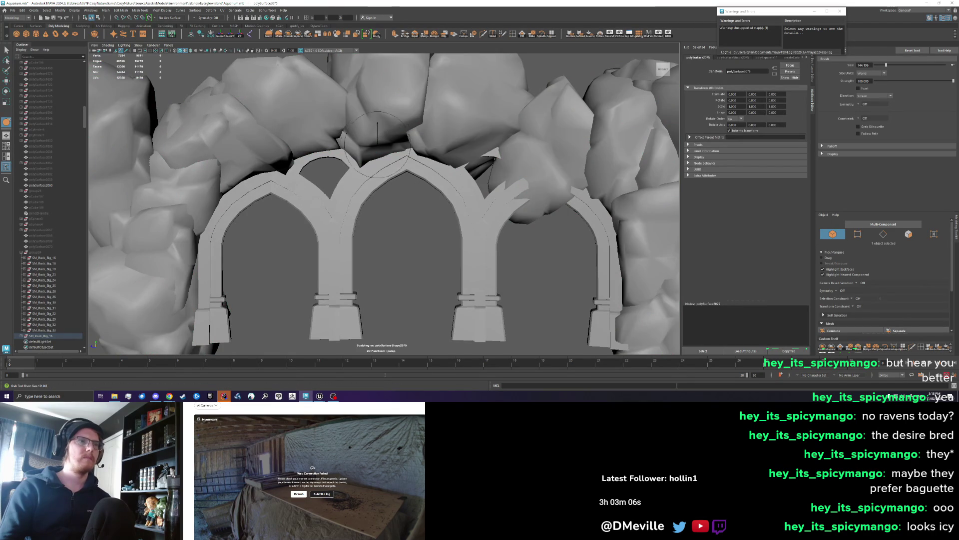
mouse_move(377, 144)
left_mouse_down()
mouse_move(430, 148)
mouse_move(400, 148)
mouse_move(416, 143)
mouse_move(451, 166)
left_mouse_up()
scroll(461, 163, "up", 5)
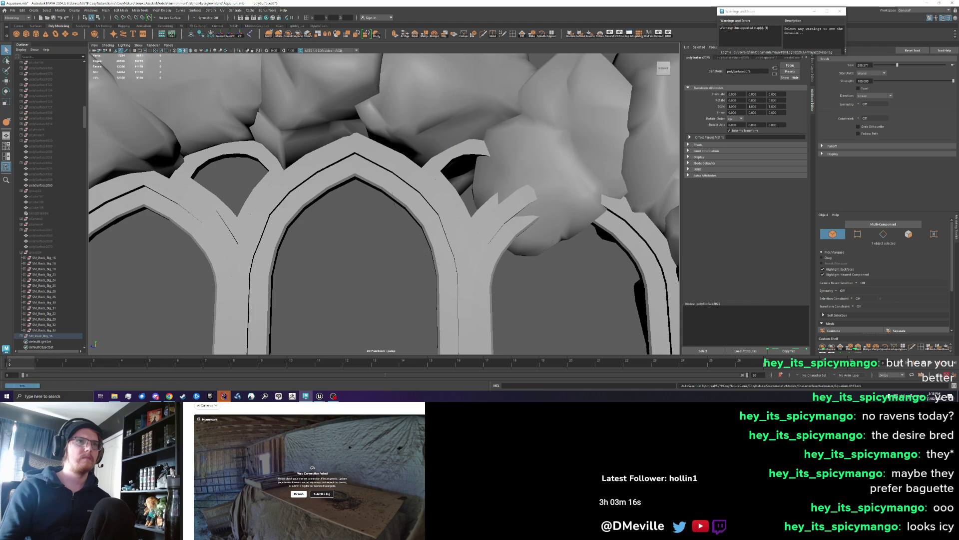
left_click_drag(447, 155, 470, 190, "alt")
left_click_drag(321, 180, 320, 165)
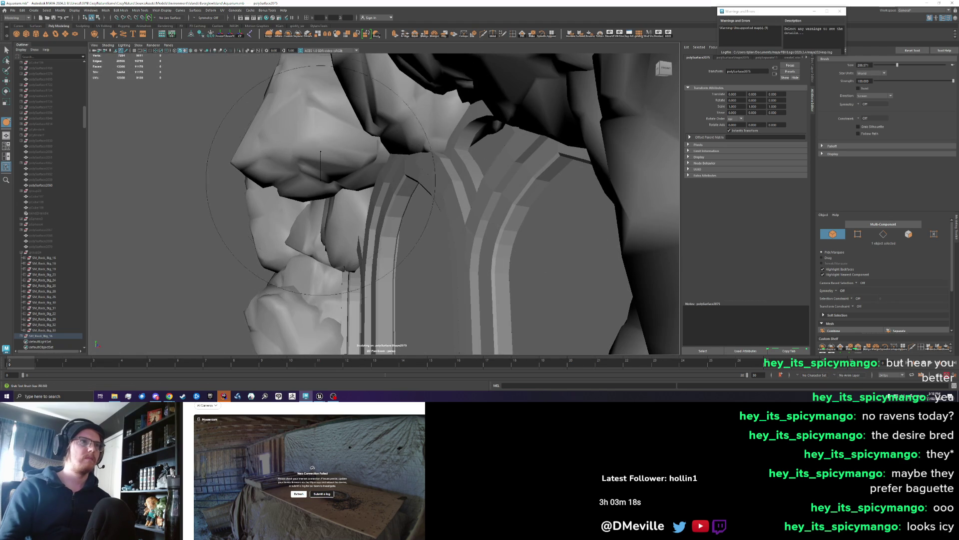
left_click_drag(265, 178, 348, 129, "alt")
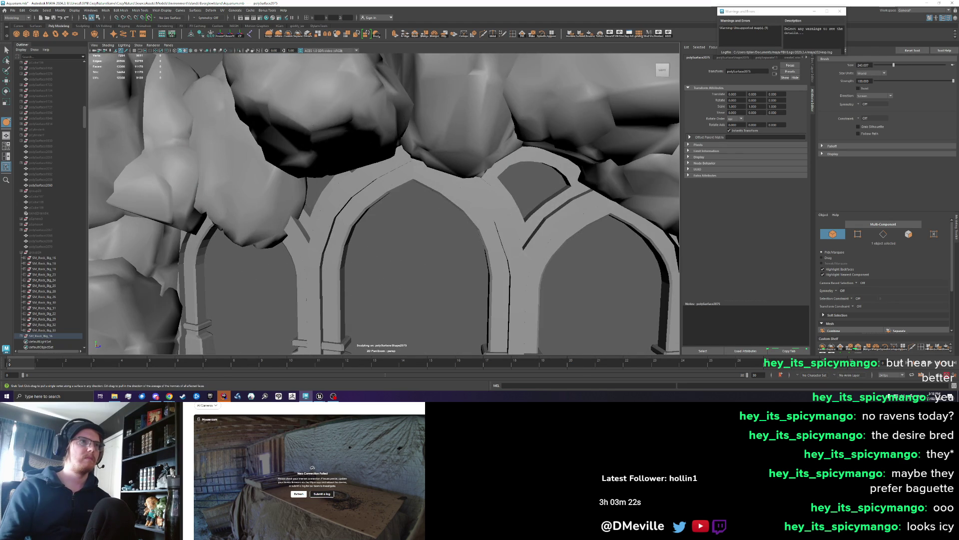
mouse_move(362, 147)
left_mouse_down("alt")
mouse_move(333, 149)
mouse_move(344, 170)
mouse_move(398, 176)
left_mouse_up("alt")
scroll(401, 178, "down", 5)
scroll(406, 180, "up", 3)
scroll(406, 180, "up", 3)
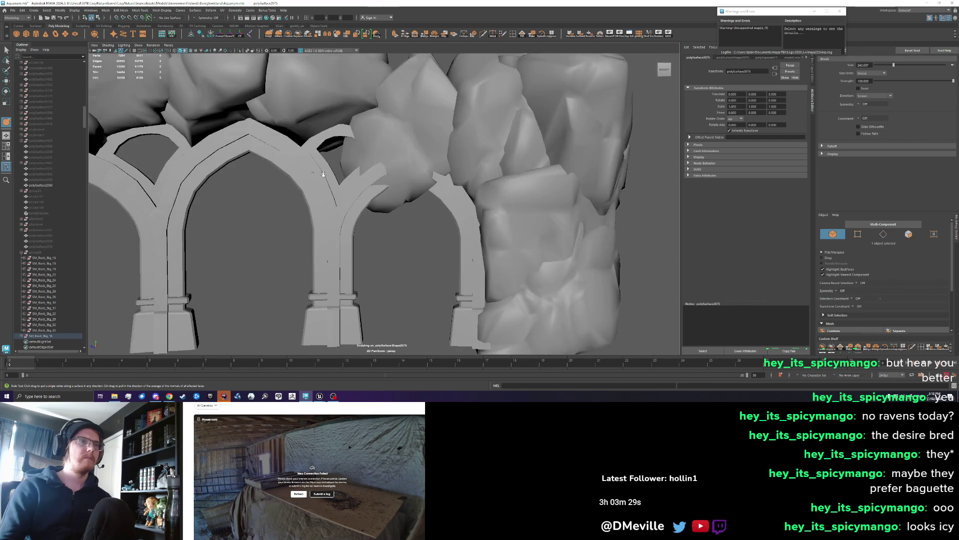
Resize the Grab brush to about 381, then 203, and pull rocks down over the arch tops
left_click_drag(362, 177, 398, 205)
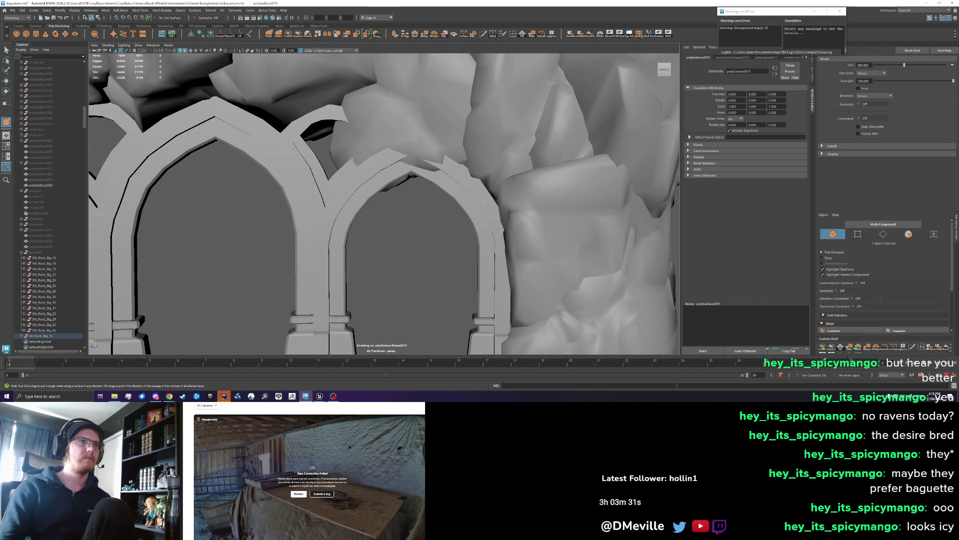
left_click_drag(405, 174, 370, 163, "alt")
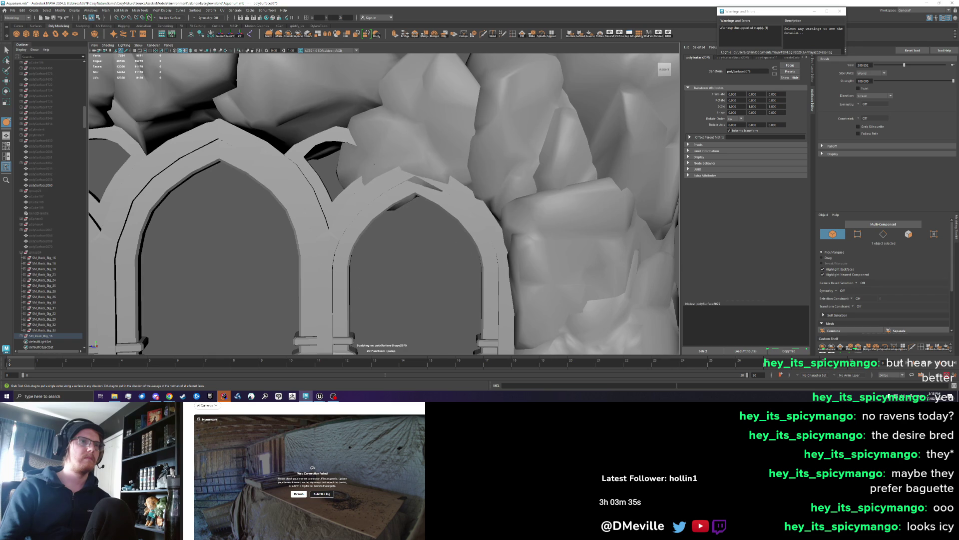
left_click_drag(370, 162, 383, 168, "alt")
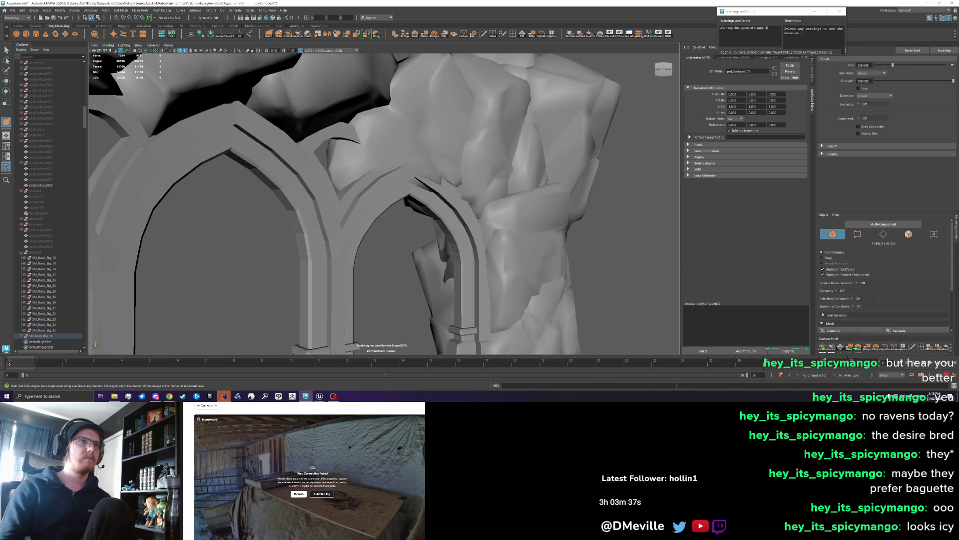
mouse_move(382, 137)
left_mouse_down("alt")
mouse_move(422, 180)
mouse_move(383, 171)
left_mouse_up("alt")
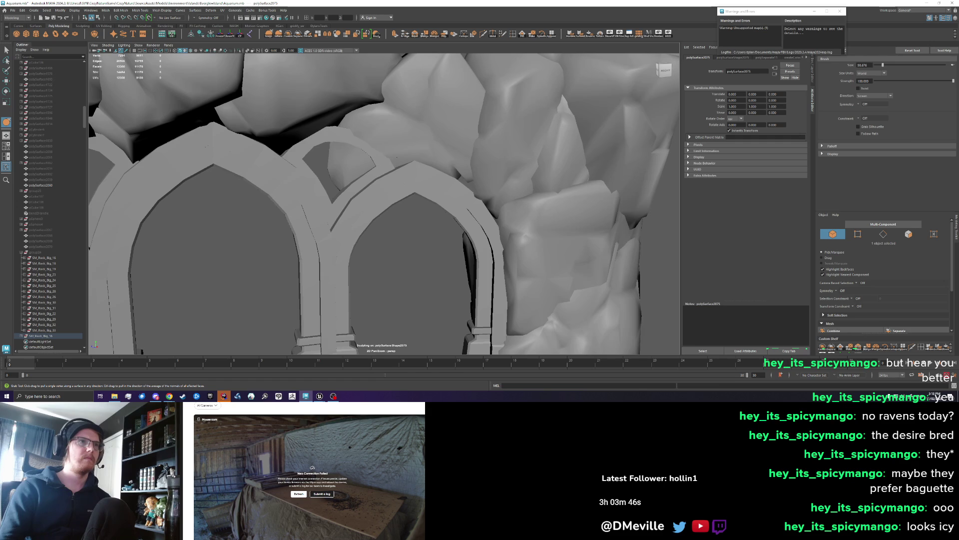
left_click_drag(354, 161, 375, 155)
mouse_move(415, 224)
left_mouse_down("alt")
mouse_move(509, 208)
mouse_move(402, 182)
mouse_move(393, 171)
mouse_move(415, 171)
left_mouse_up("alt")
Select one rock shell's faces in face mode and separate it into its own piece
key("w")
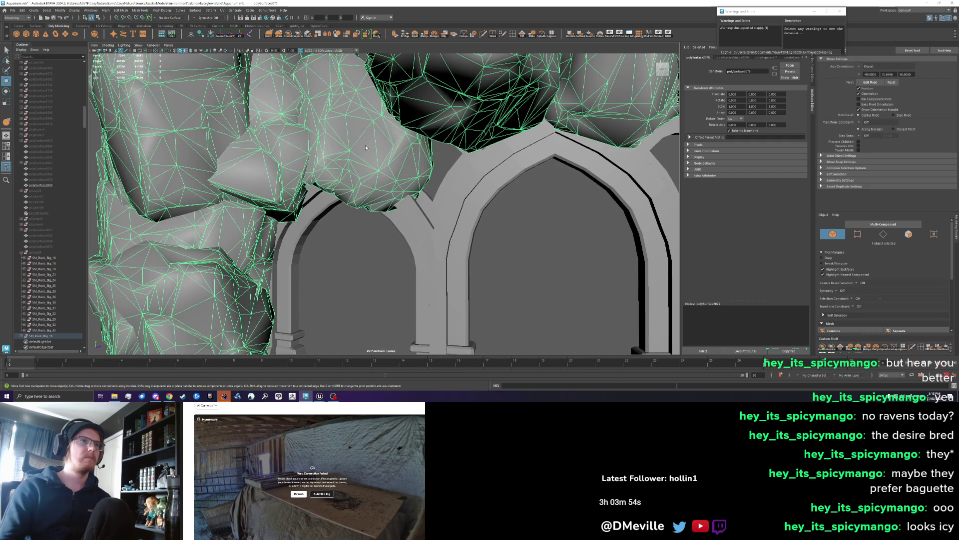
key("F11")
double_click(365, 146)
key("F8")
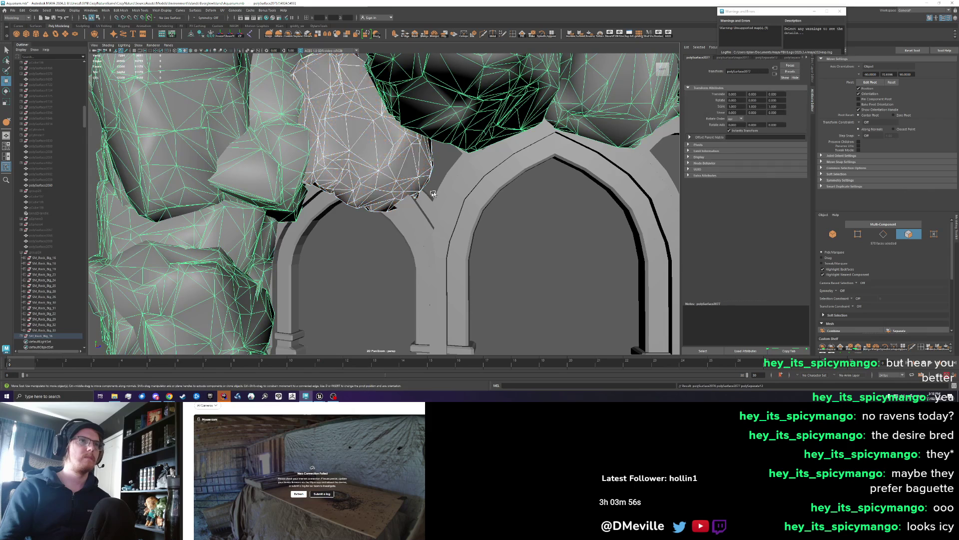
left_click(420, 185)
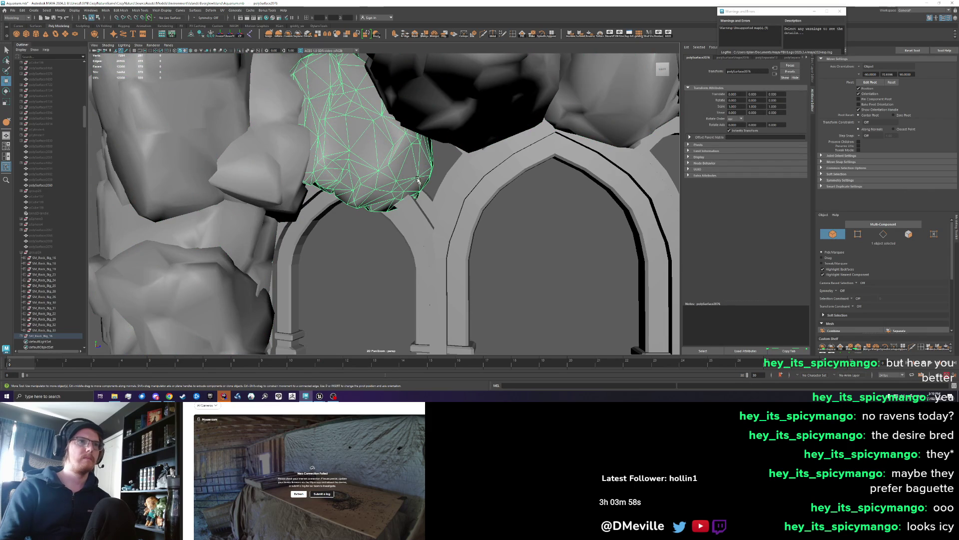
Try pulling the piece off the arch with the Grab brush, then undo the strokes
left_click(269, 34)
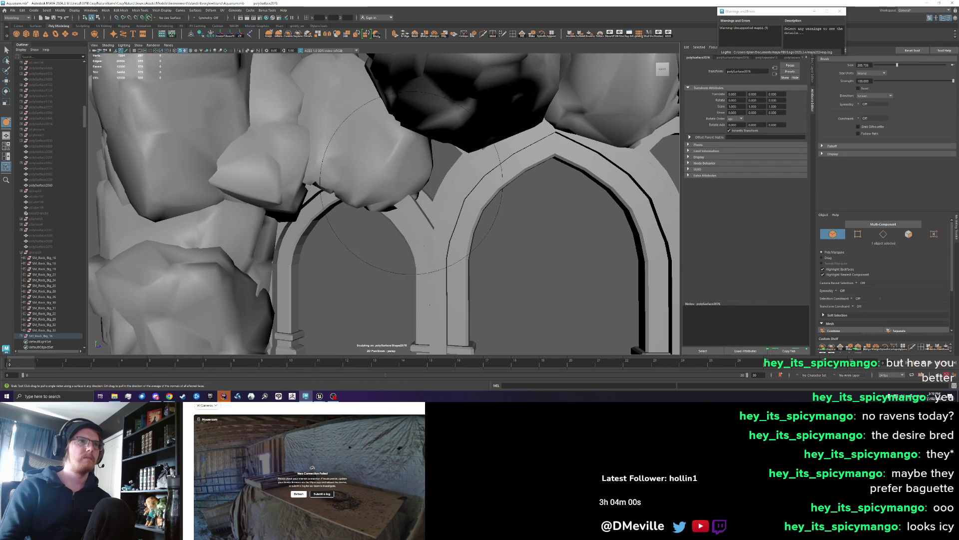
left_click_drag(417, 165, 388, 160)
mouse_move(375, 204)
left_mouse_down()
mouse_move(352, 182)
mouse_move(363, 155)
left_mouse_up()
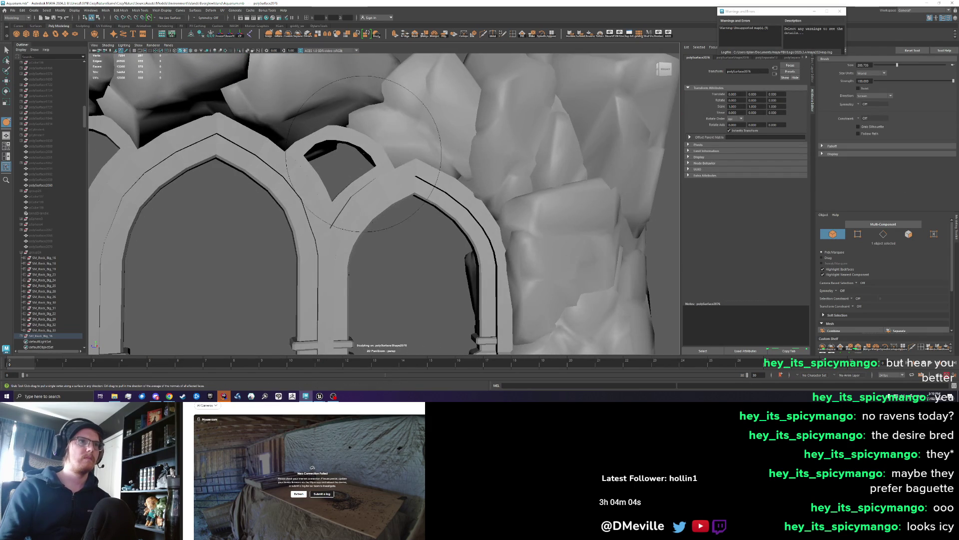
key("ctrl+z")
key("ctrl+z")
key("ctrl+z")
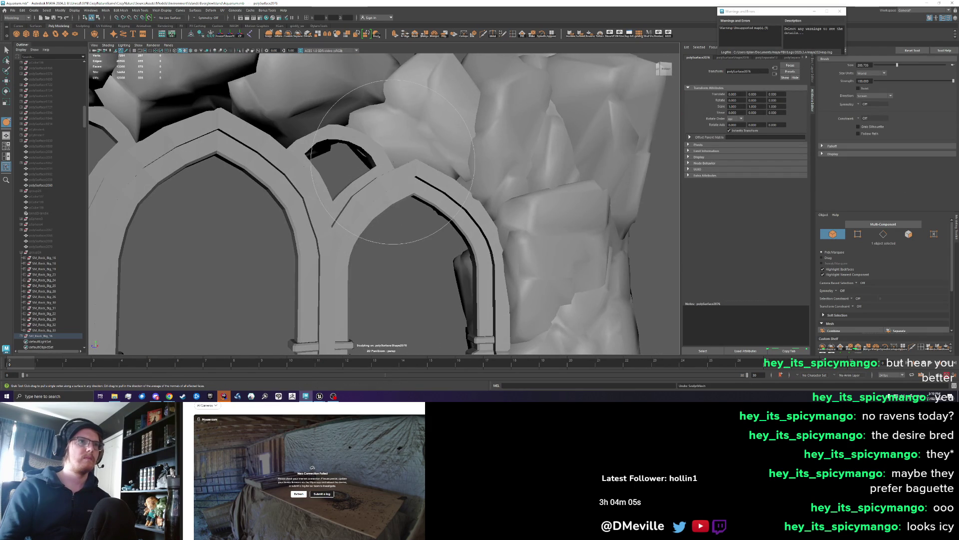
mouse_move(380, 160)
left_mouse_down()
mouse_move(375, 197)
mouse_move(357, 190)
mouse_move(379, 192)
mouse_move(372, 183)
left_mouse_up()
key("ctrl+z")
key("ctrl+z")
key("ctrl+z")
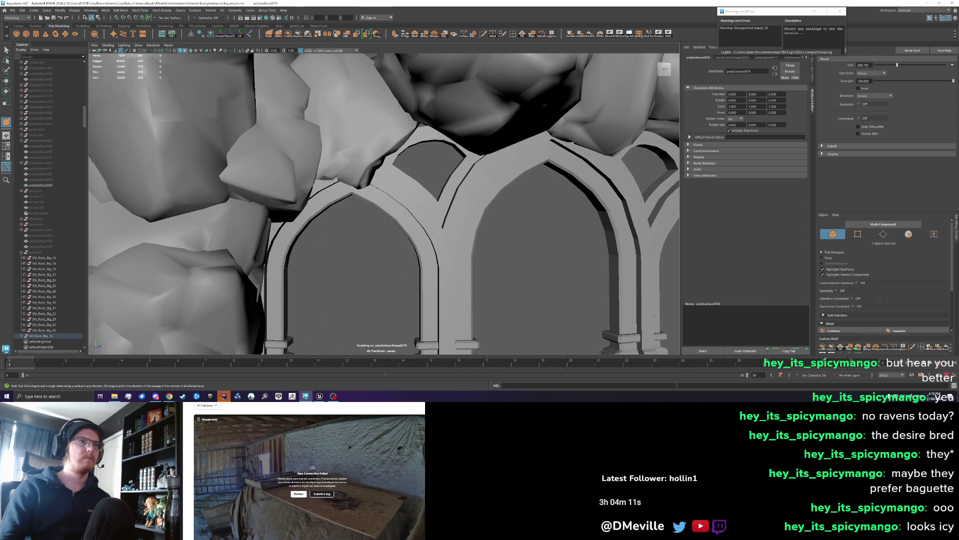
mouse_move(382, 186)
left_mouse_down()
mouse_move(392, 176)
mouse_move(410, 185)
left_mouse_up()
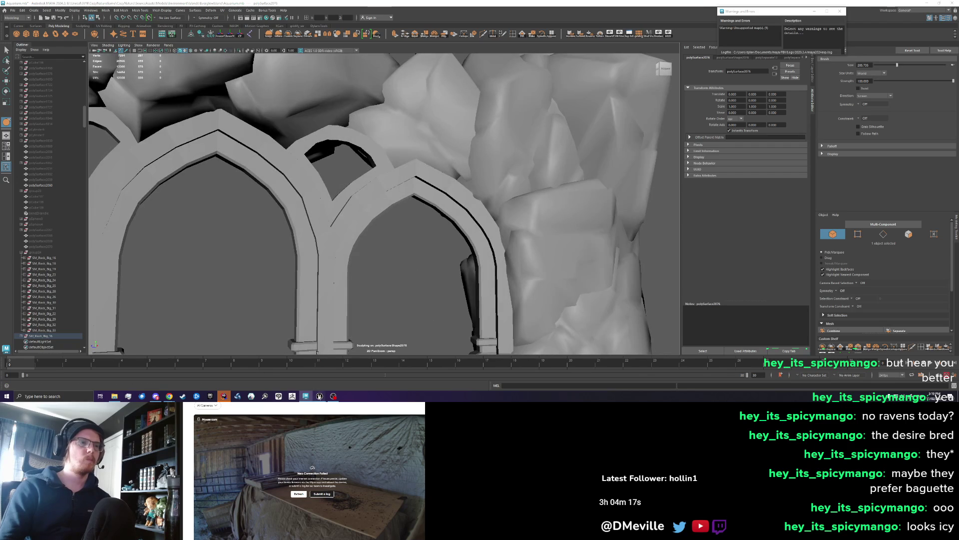
Compare the arches in Unreal Engine, then return to Maya and reselect the rock mesh
left_click(319, 396)
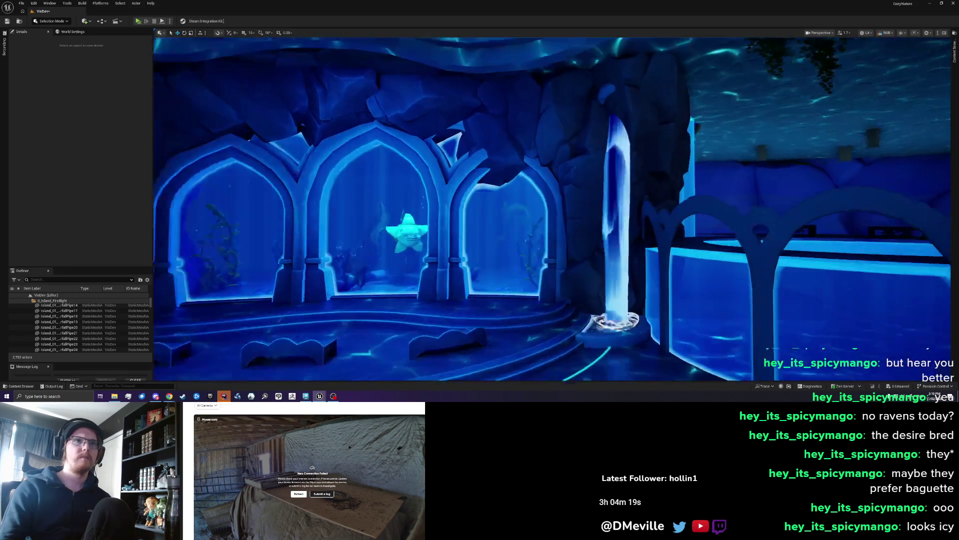
key("alt+Tab")
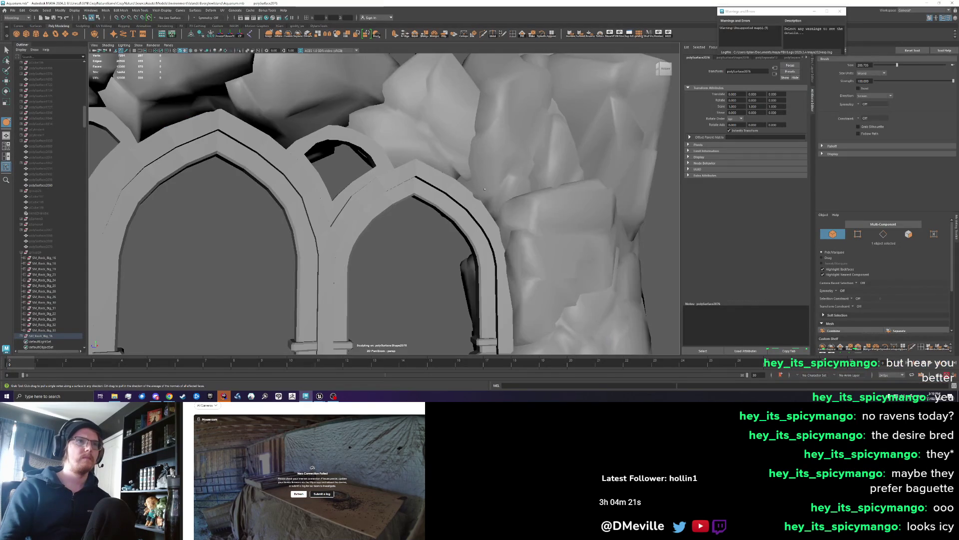
scroll(485, 189, "down", 3)
key("w")
left_click(550, 209)
left_click_drag(550, 210, 401, 233)
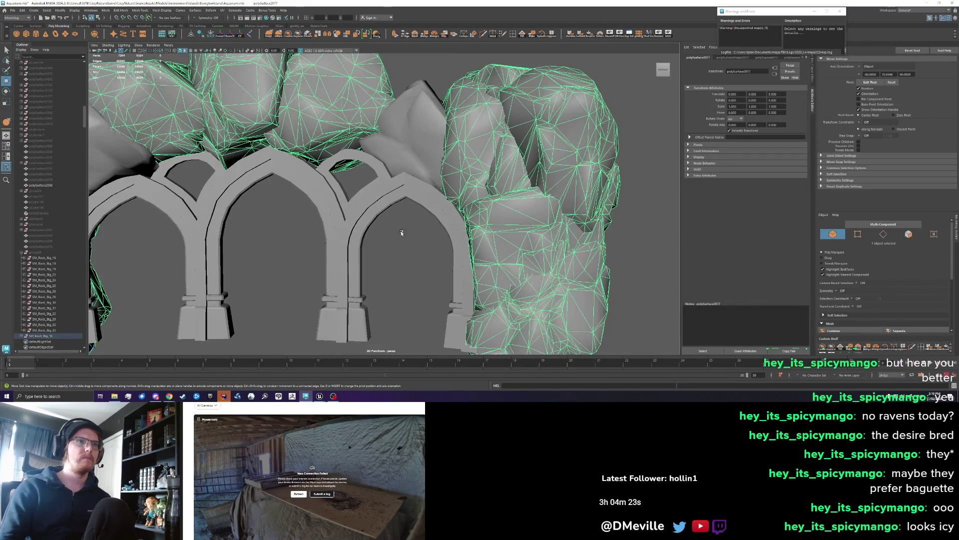
scroll(401, 233, "down", 5)
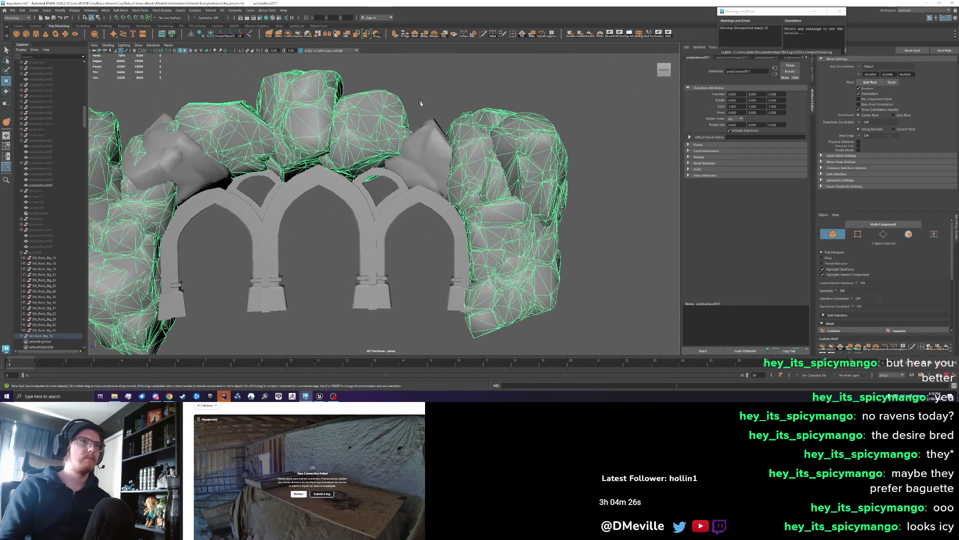
Combine the rock meshes, including the small rock between the arches, into a single mesh
left_click(420, 103)
scroll(331, 222, "down", 3)
scroll(388, 231, "up", 3)
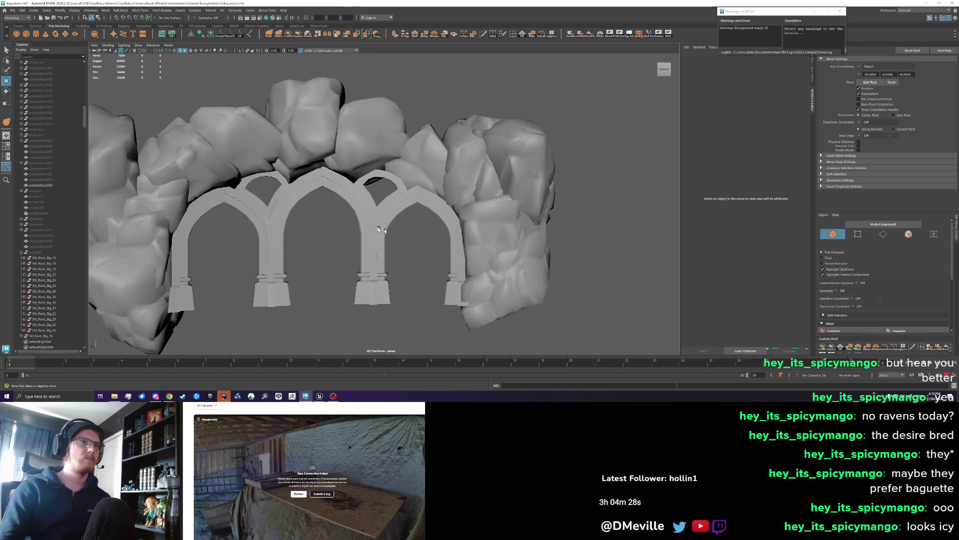
scroll(388, 231, "down", 5)
left_click(249, 200)
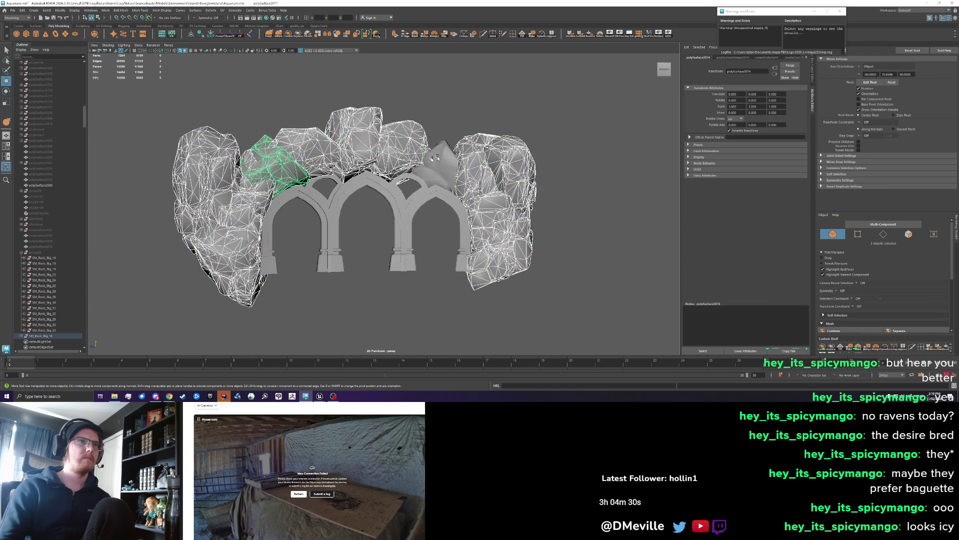
left_click(392, 163)
left_click(299, 35)
left_click(281, 100)
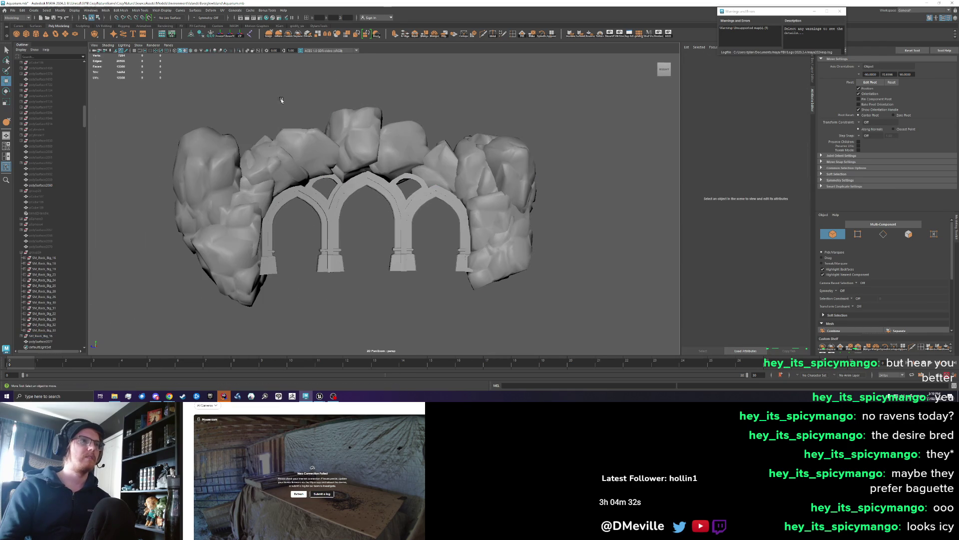
Select the combined rock mesh and delete its leftover construction history
left_click_drag(203, 181, 273, 171)
left_click(253, 159)
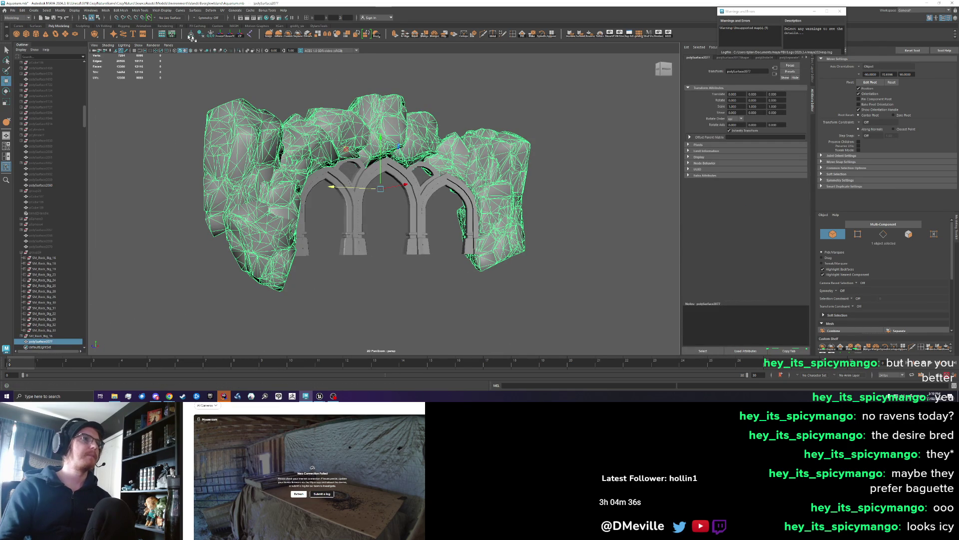
left_click(228, 34)
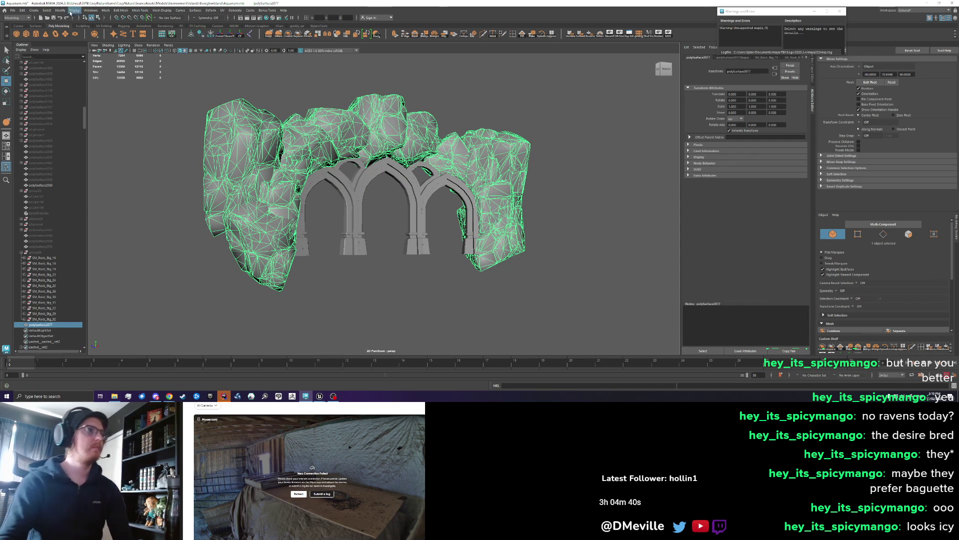
Export the selected rock wall over FrontArchRockWall.fbx and bring up Unreal Engine
left_click(11, 10)
left_click(34, 80)
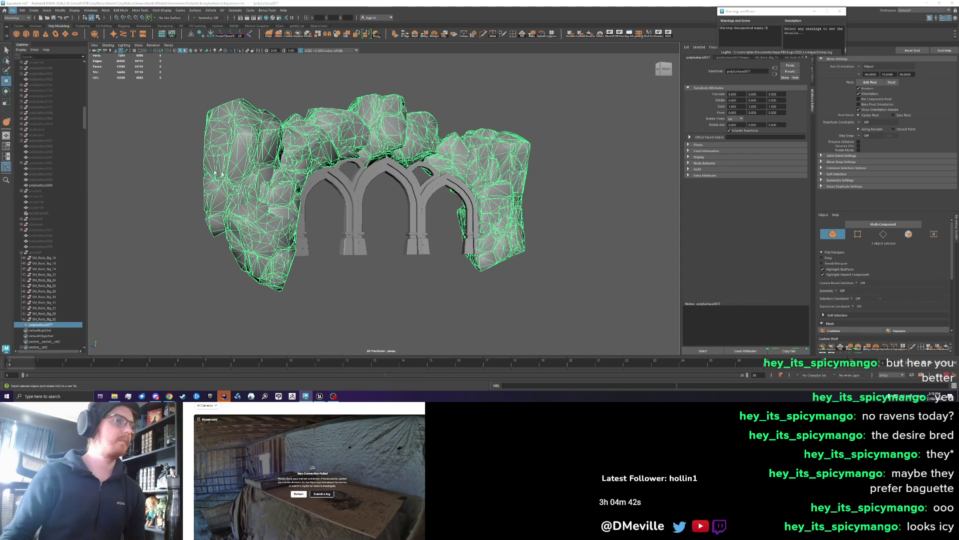
left_click(430, 268)
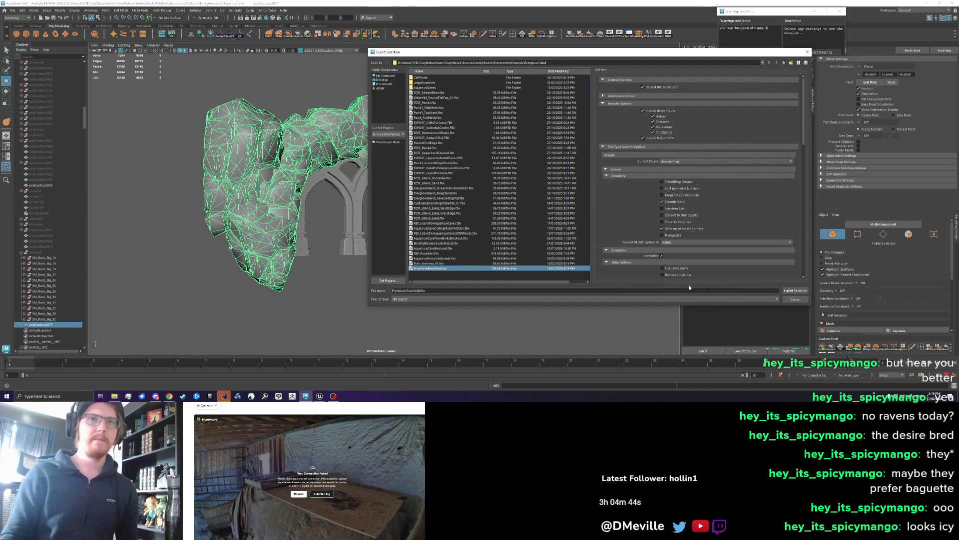
left_click(794, 291)
left_click(579, 188)
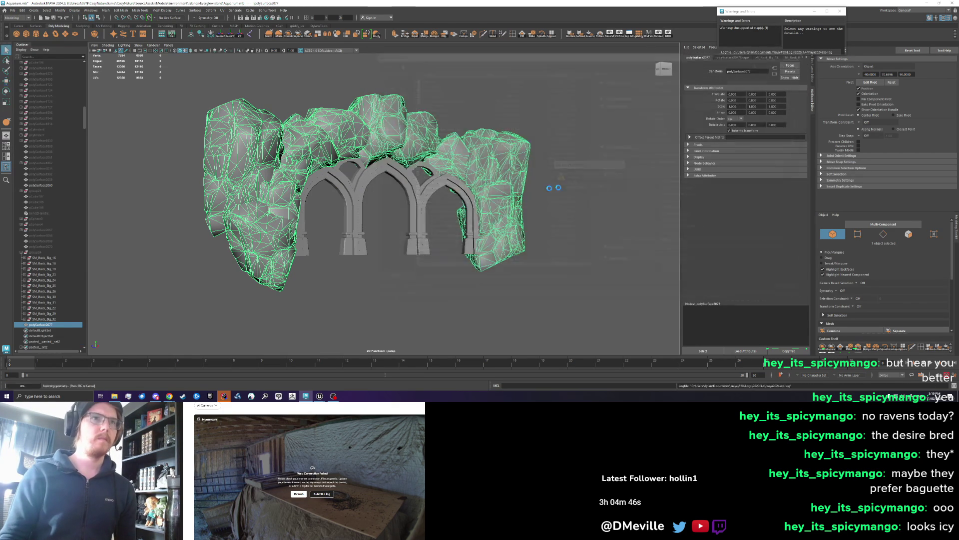
left_click(320, 396)
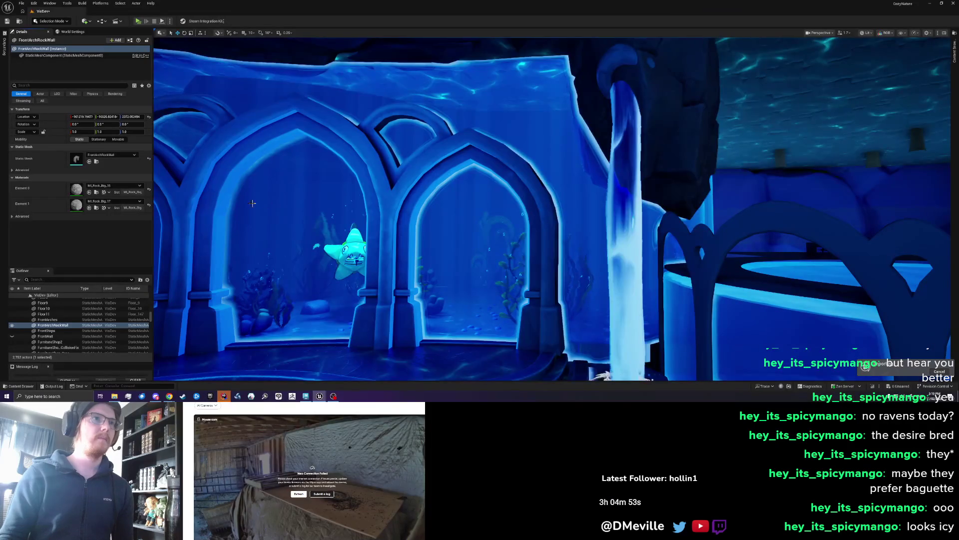
Focus the Unreal viewport on the arch wall, deselect it, then go back to Maya
left_click_drag(253, 203, 252, 203)
key("Escape")
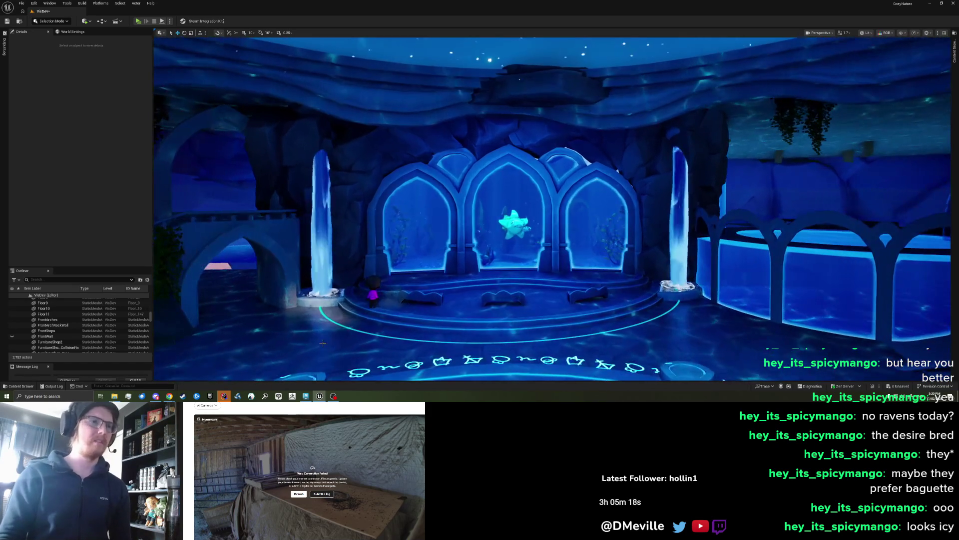
left_click(305, 395)
Frame the arches head-on in Maya and compare the rock wall against the Unreal level
scroll(472, 249, "up", 5)
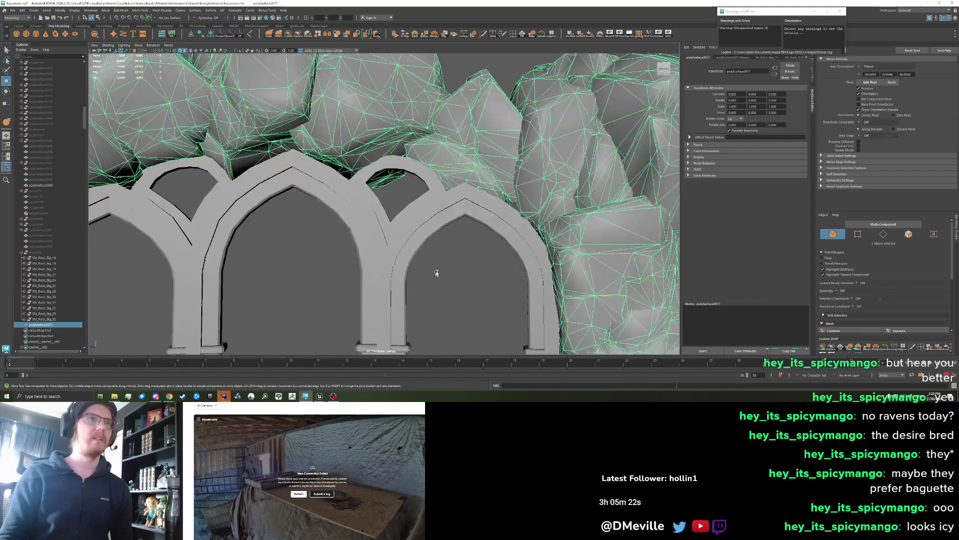
left_click(439, 279)
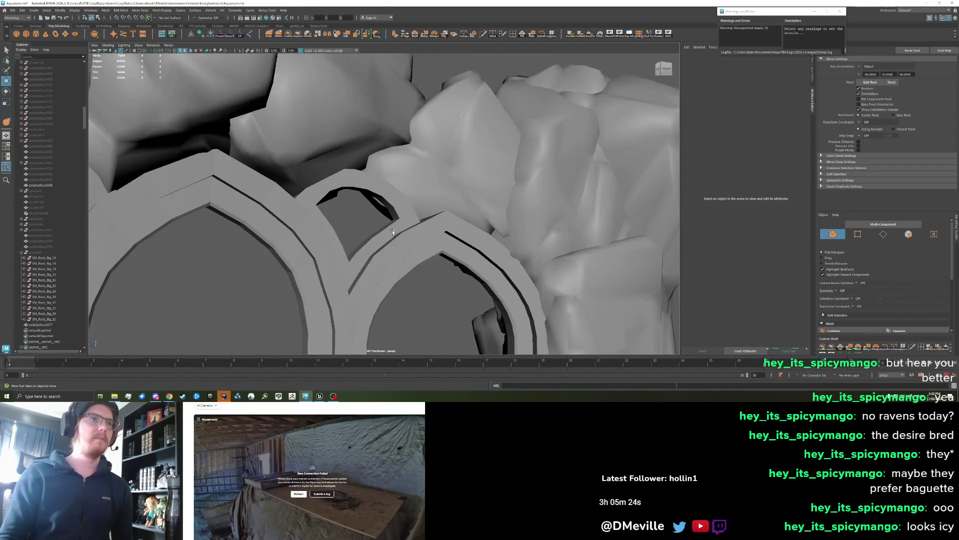
left_click(395, 250)
left_click_drag(395, 250, 393, 199)
scroll(393, 199, "down", 10)
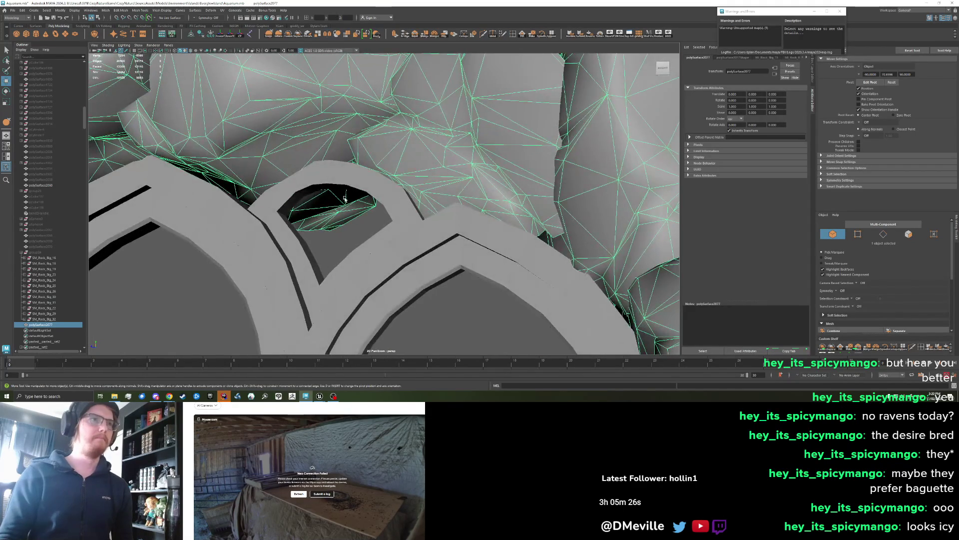
left_click(349, 210)
left_click_drag(348, 210, 312, 346)
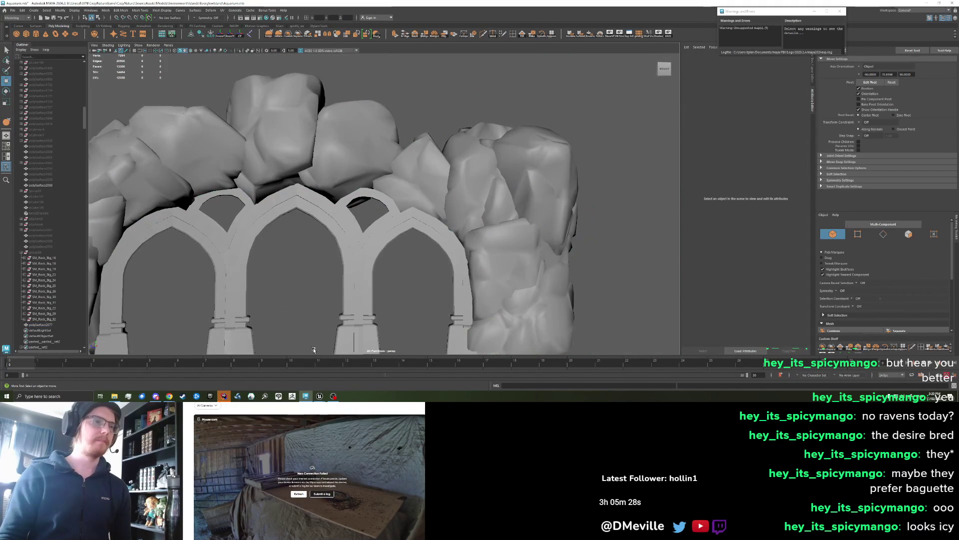
left_click(319, 395)
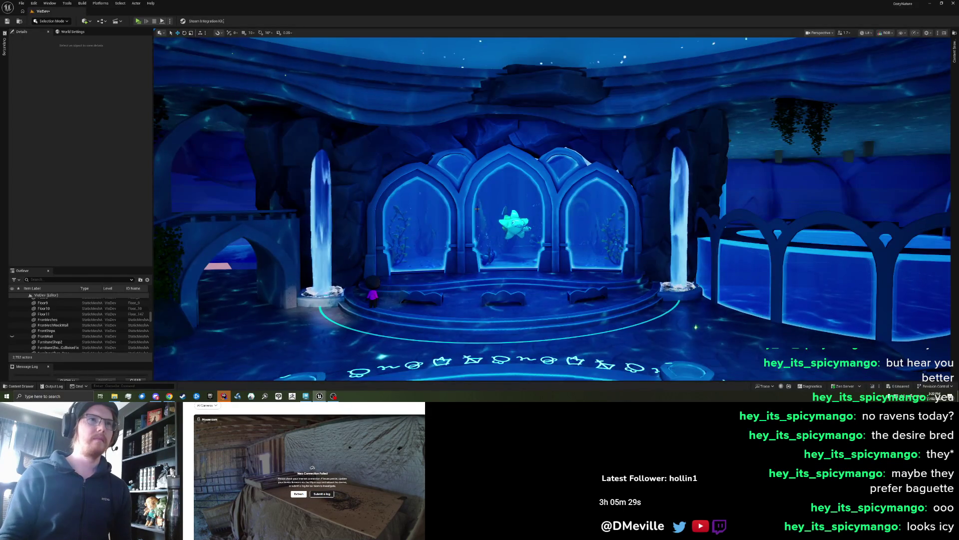
left_click(306, 396)
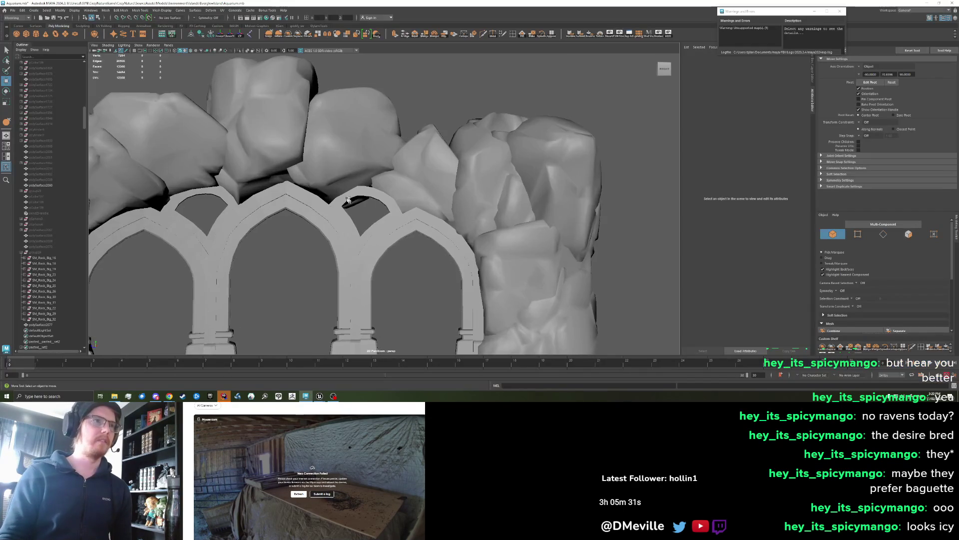
Soft-select a rock vertex at the arch gap and pull it down, then return to object mode
scroll(318, 198, "up", 5)
left_click(405, 190)
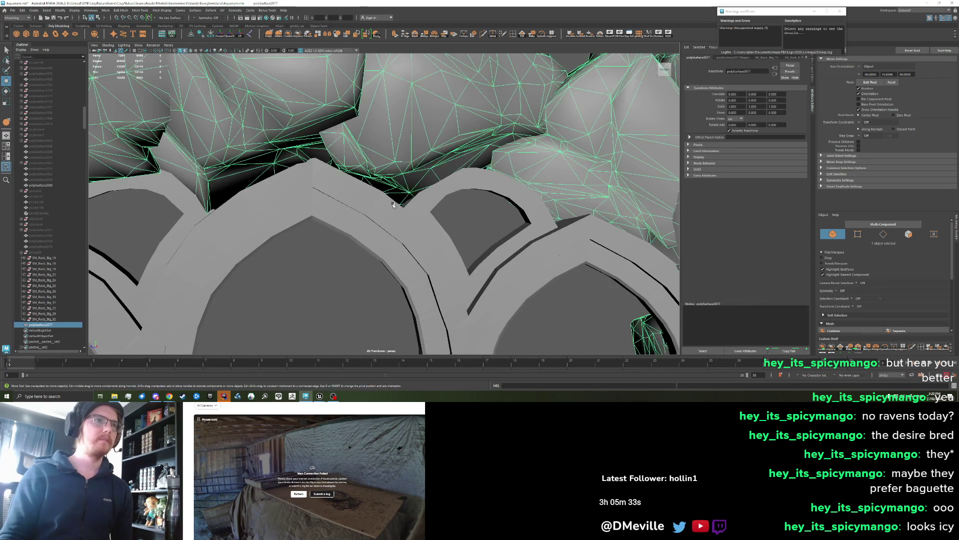
right_click(405, 190)
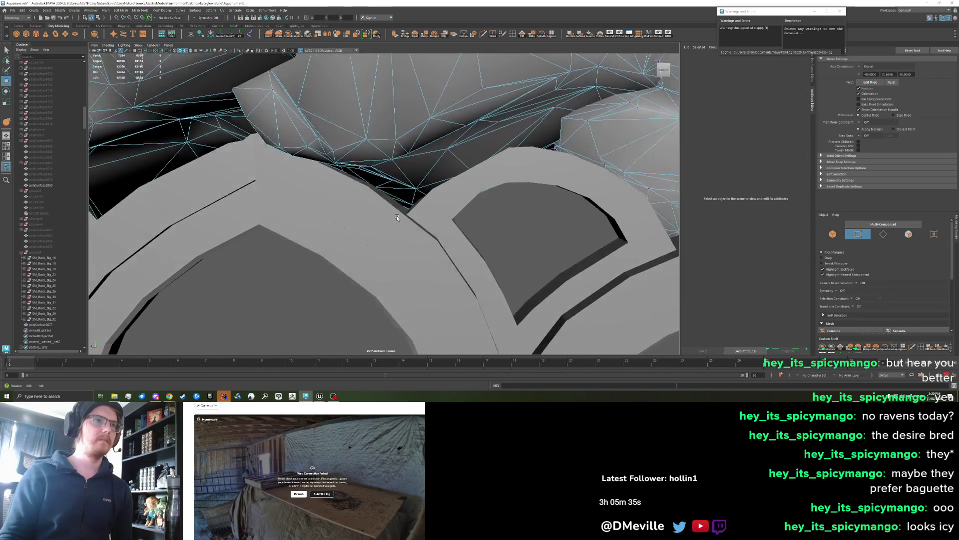
right_click(413, 205)
left_click(420, 218)
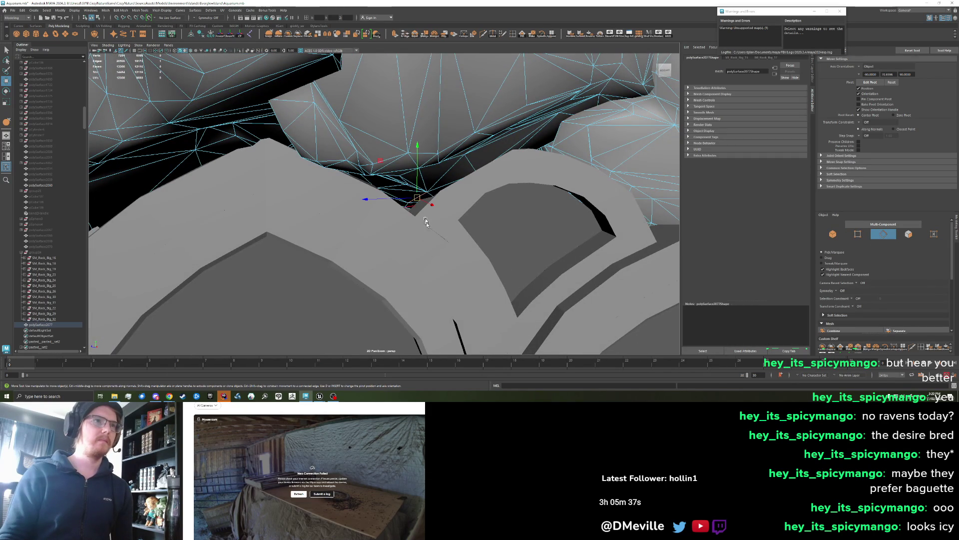
key("b")
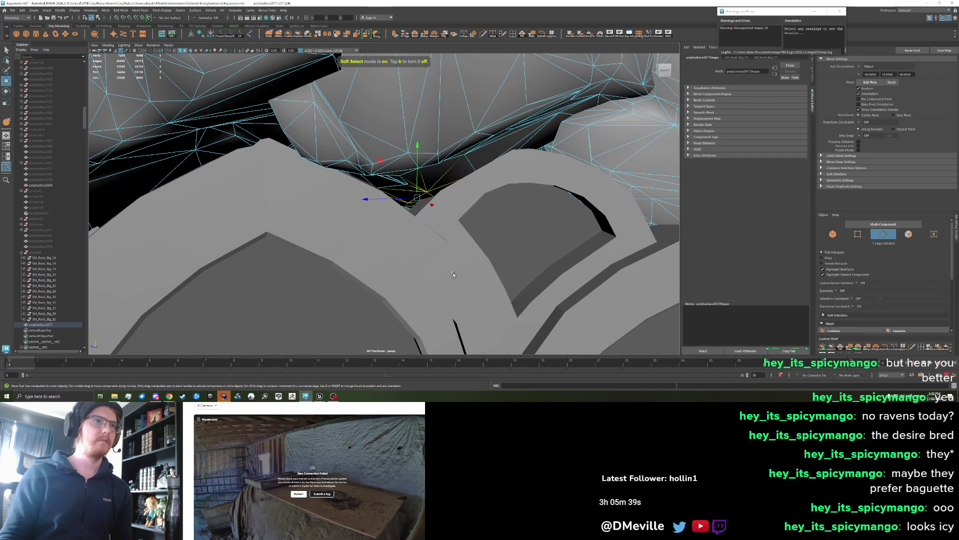
mouse_move(460, 275)
left_mouse_down()
mouse_move(378, 212)
mouse_move(363, 183)
left_mouse_up()
right_click(364, 181)
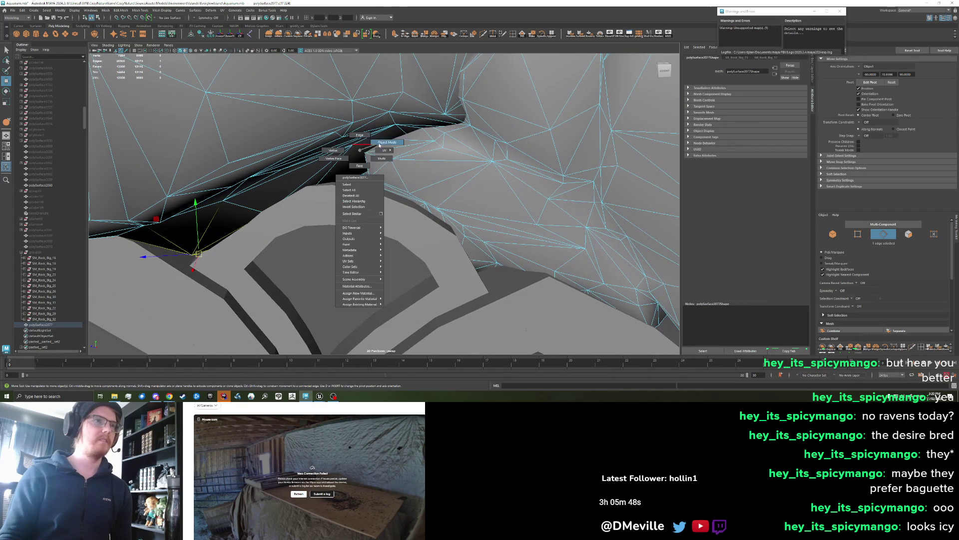
left_click(359, 171)
Grab-sculpt the rock surface down over the arch tops
left_click(273, 36)
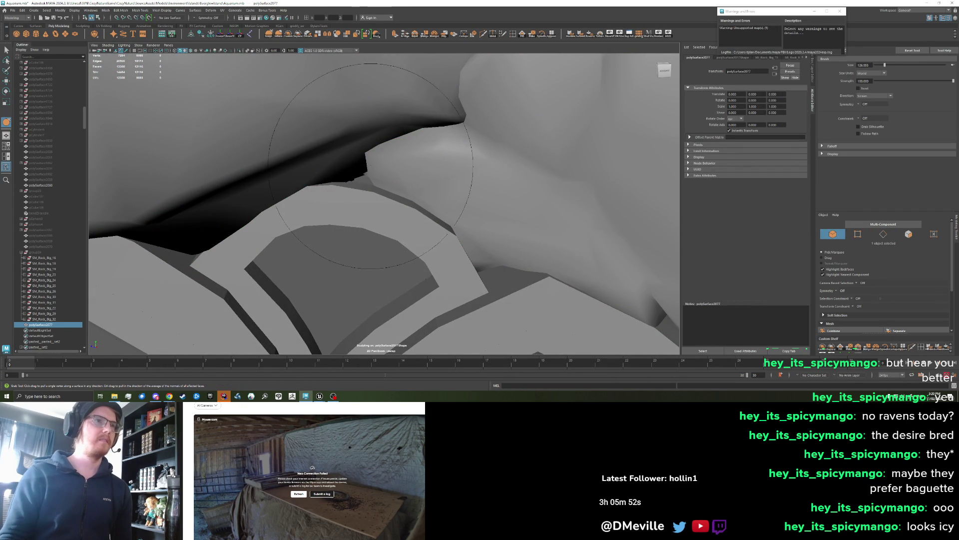
mouse_move(439, 216)
left_mouse_down()
mouse_move(411, 181)
mouse_move(400, 189)
mouse_move(357, 171)
mouse_move(333, 179)
left_mouse_up()
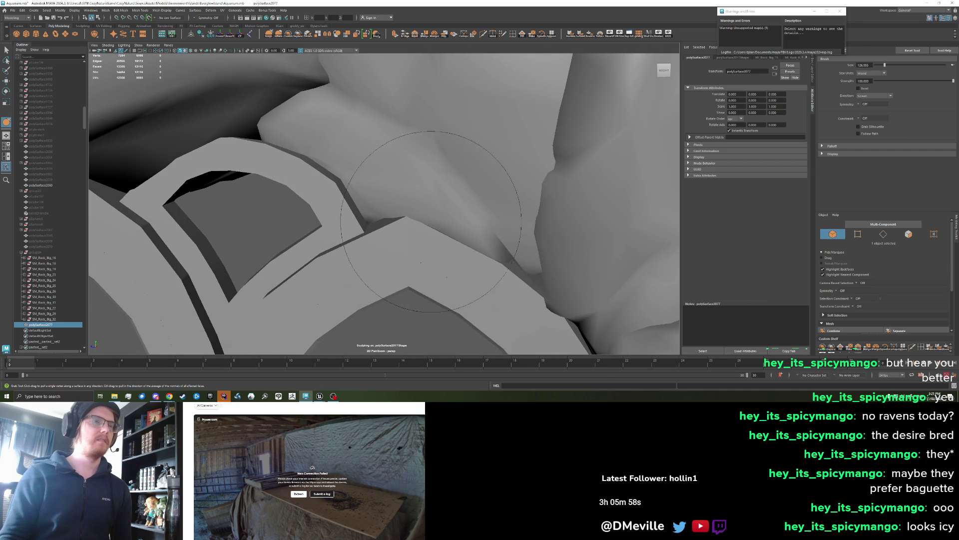
mouse_move(408, 234)
left_mouse_down()
mouse_move(376, 225)
mouse_move(374, 242)
mouse_move(332, 238)
left_mouse_up()
Export the reshaped rock wall selection over FrontArchRockWall.fbx and bring up Unreal Engine
scroll(333, 238, "down", 5)
scroll(240, 177, "up", 6)
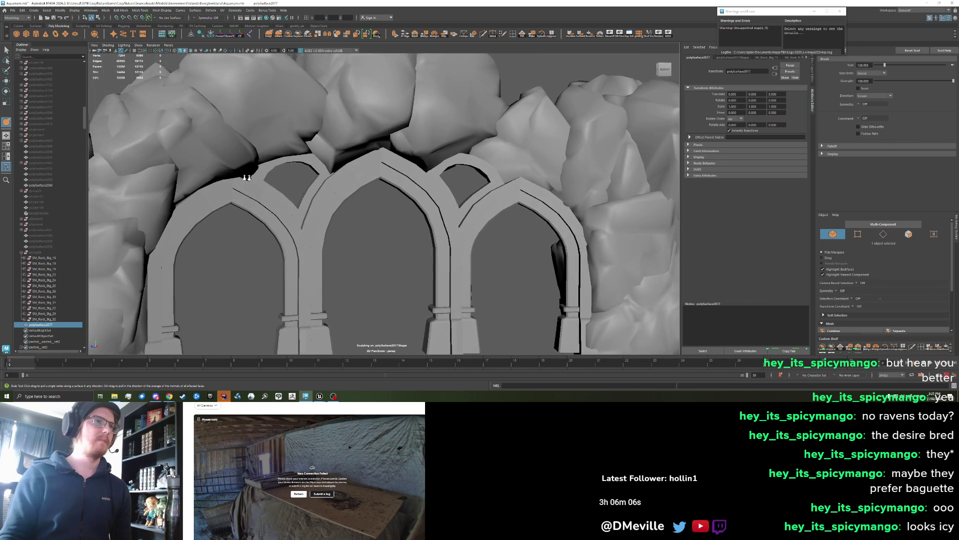
scroll(286, 147, "up", 2)
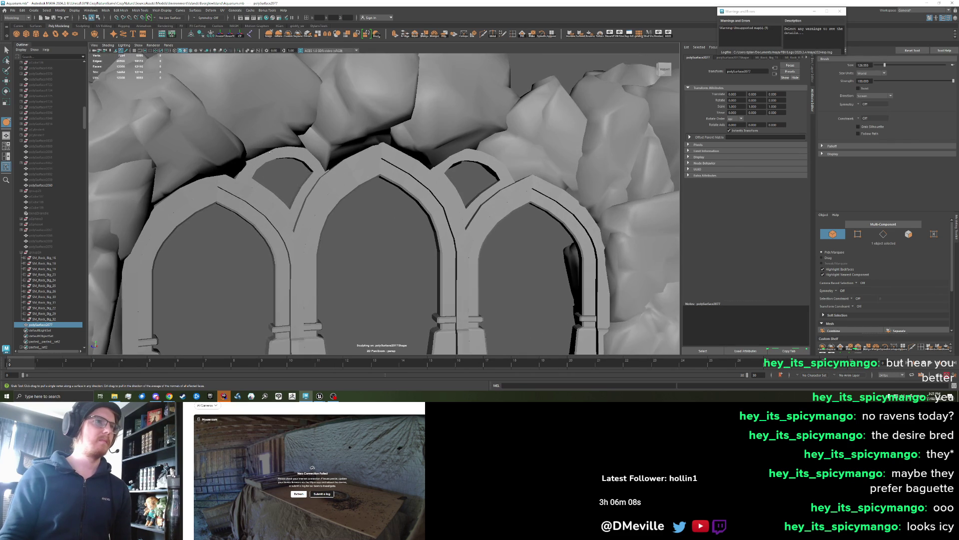
scroll(285, 147, "down", 4)
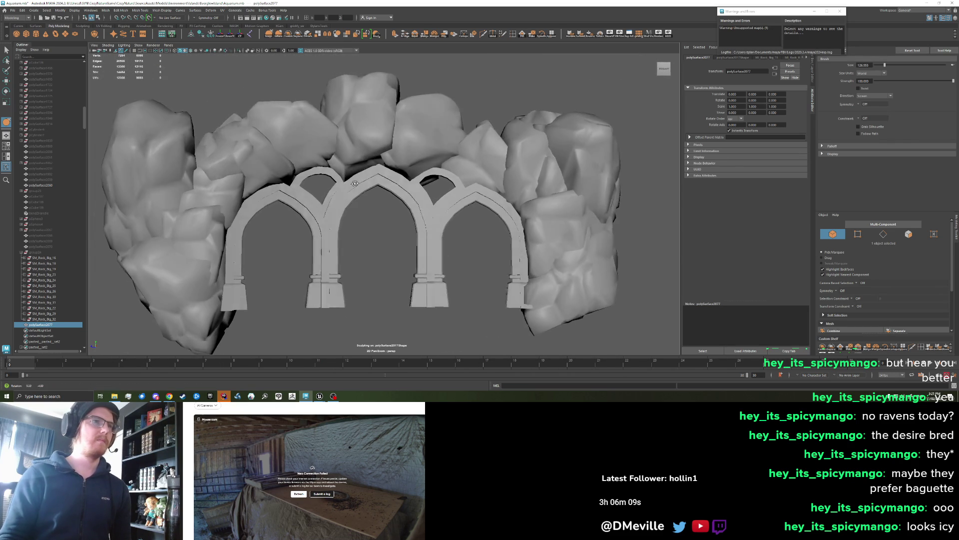
key("w")
left_click(13, 10)
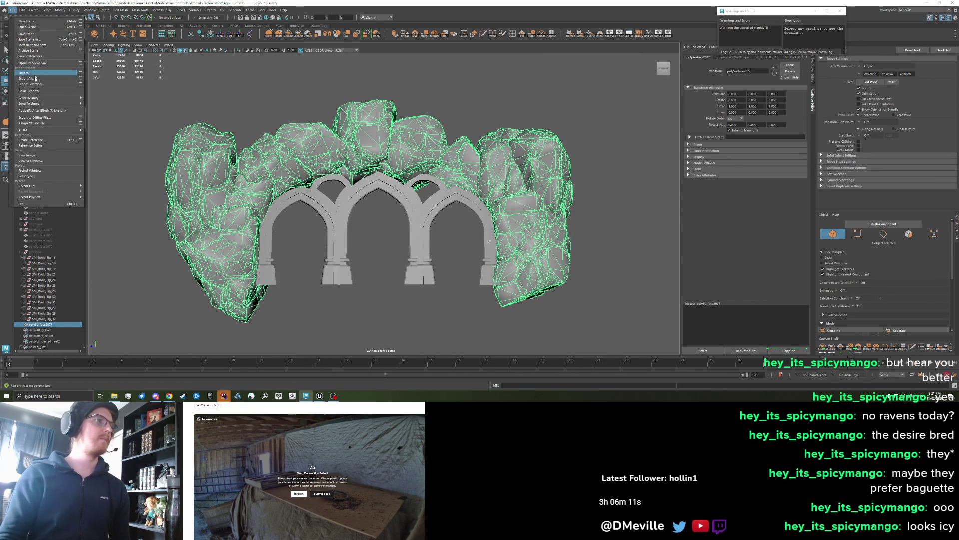
left_click(235, 224)
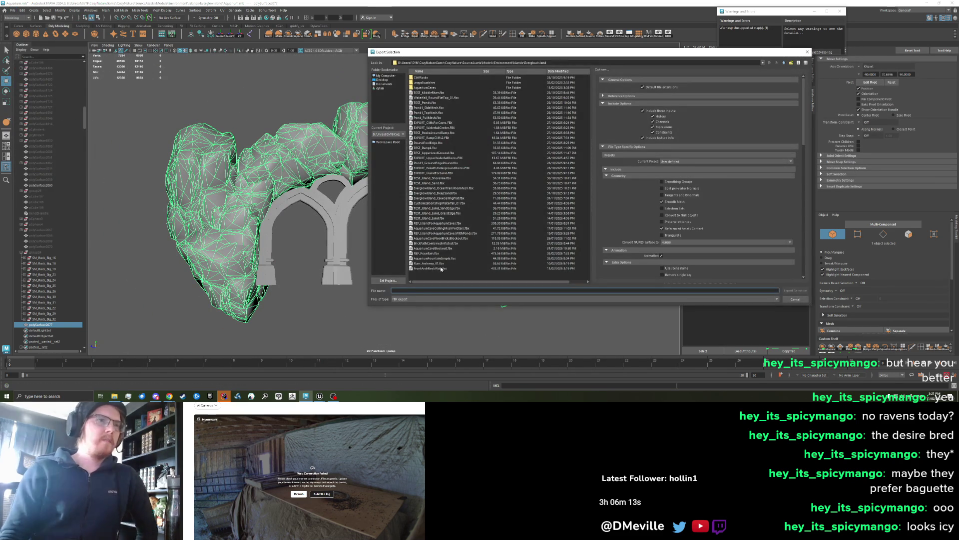
left_click(804, 290)
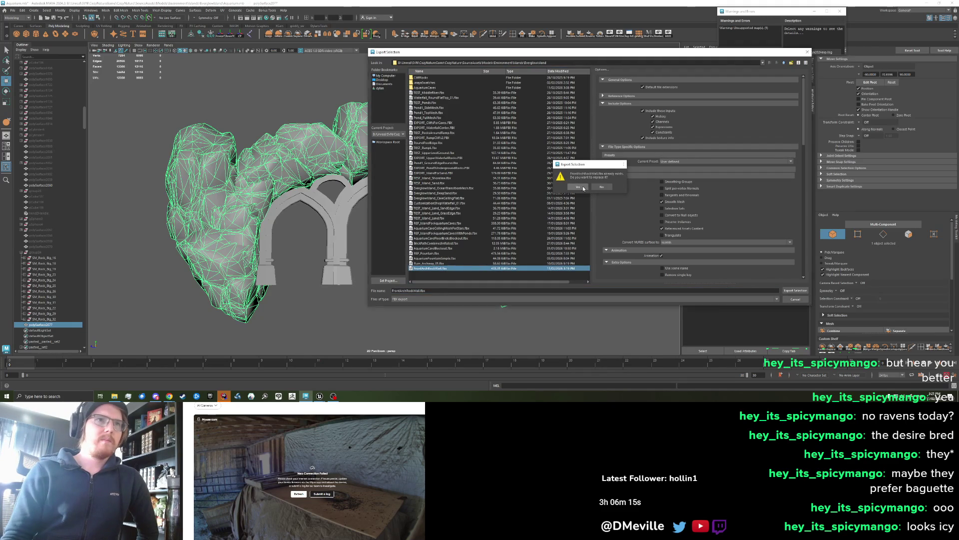
left_click(579, 187)
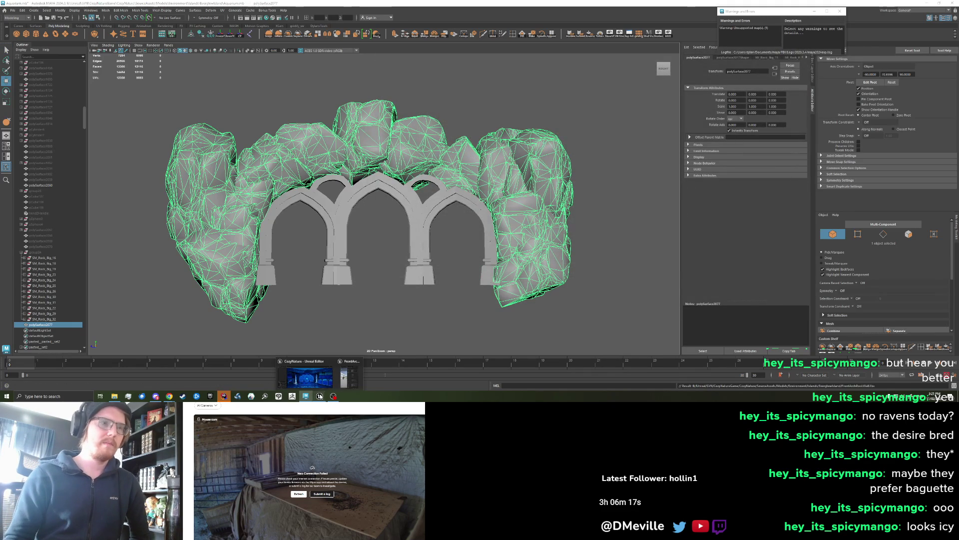
left_click(319, 396)
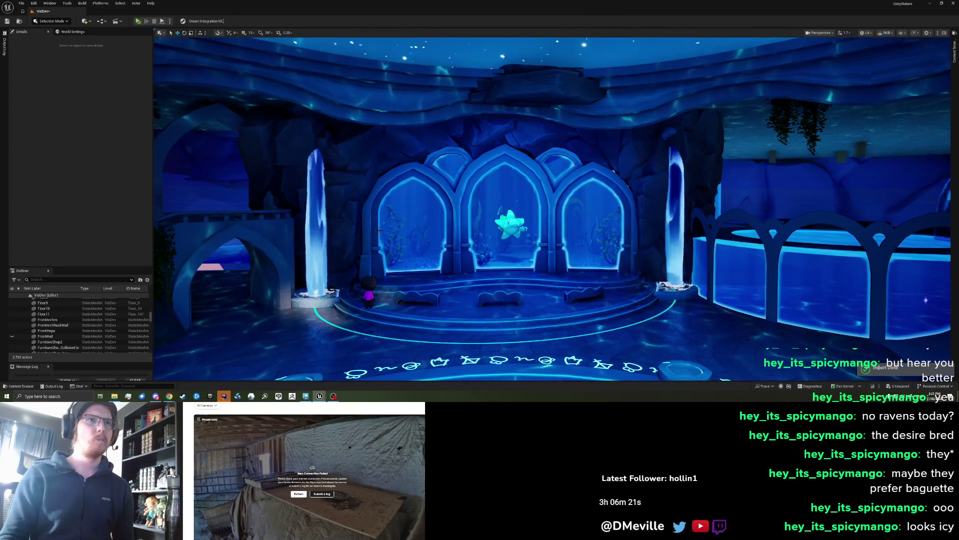
Orbit and zoom the Unreal viewport to inspect the rock wall above the archways, then return to Maya
mouse_move(380, 229)
left_mouse_down()
mouse_move(503, 300)
mouse_move(474, 248)
left_mouse_up()
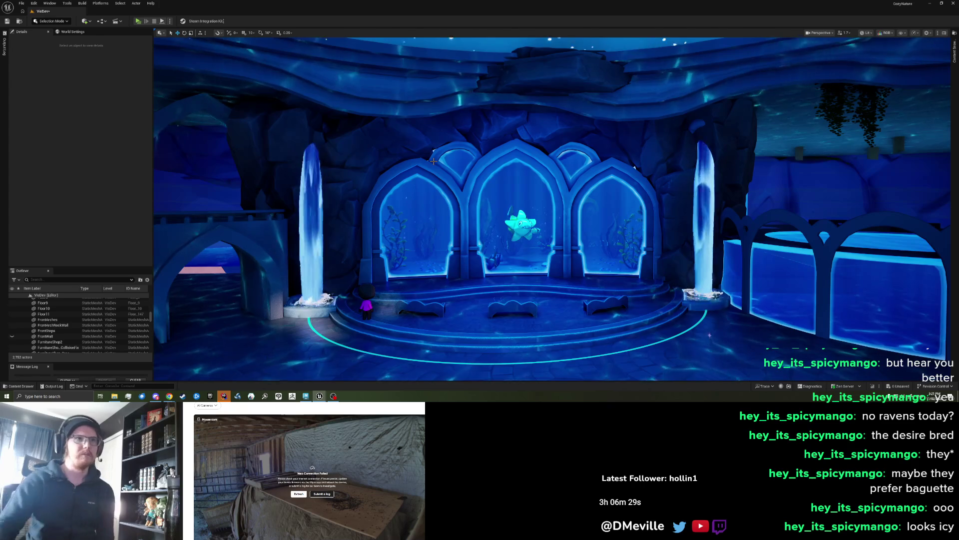
left_click_drag(424, 116, 414, 111)
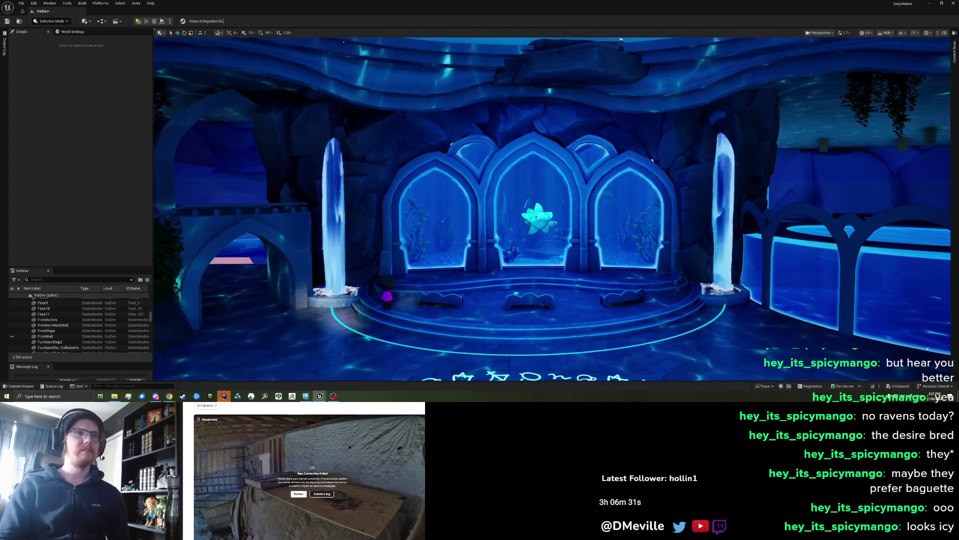
scroll(550, 210, "up", 6)
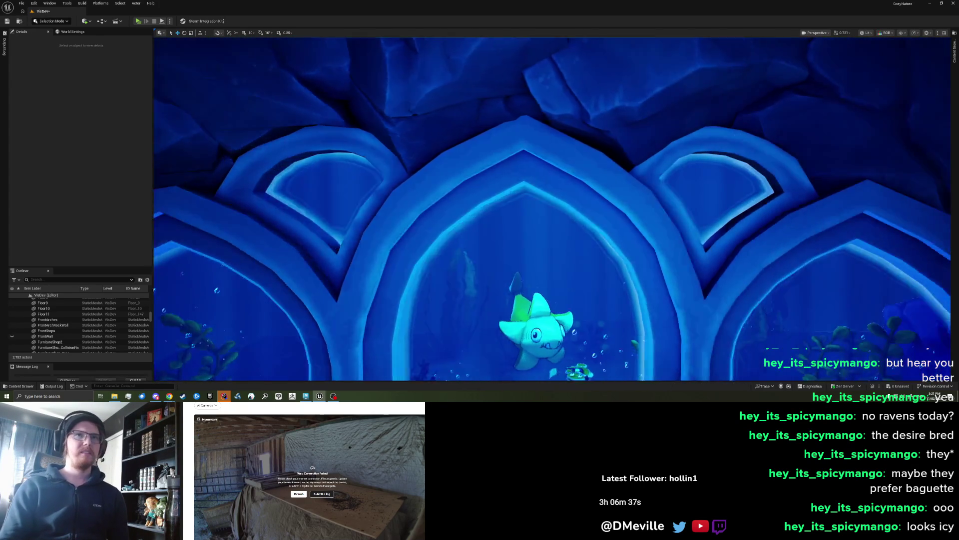
left_click_drag(549, 210, 599, 208)
scroll(434, 155, "down", 6)
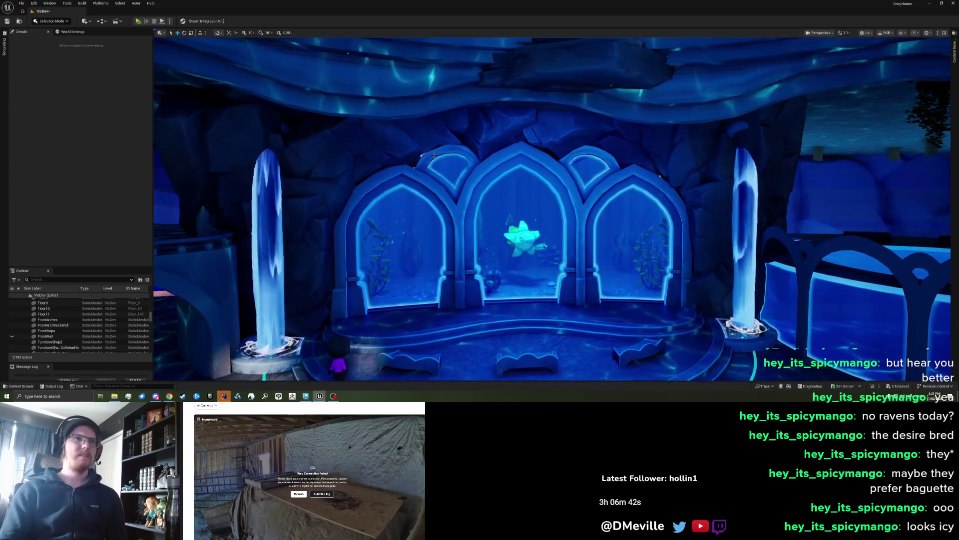
left_click_drag(434, 155, 420, 150)
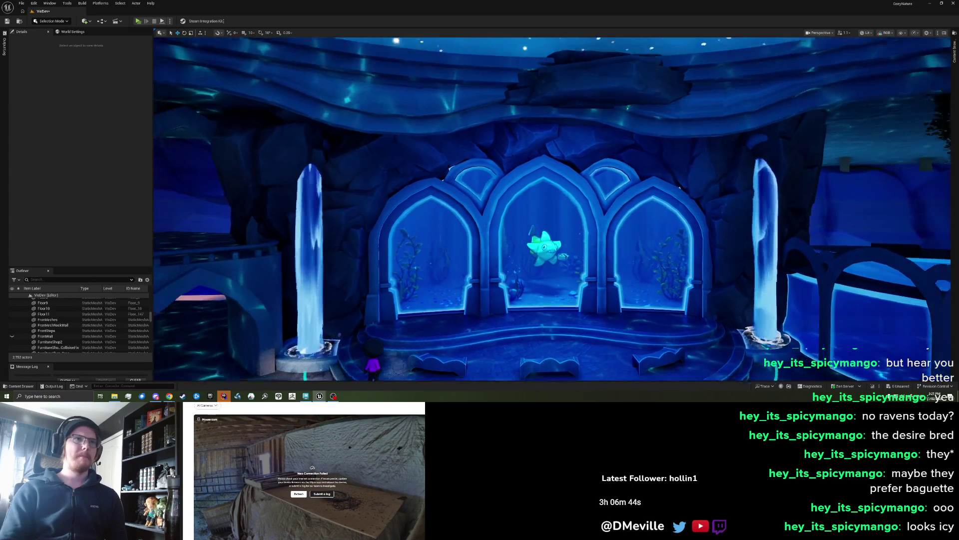
scroll(434, 155, "down", 5)
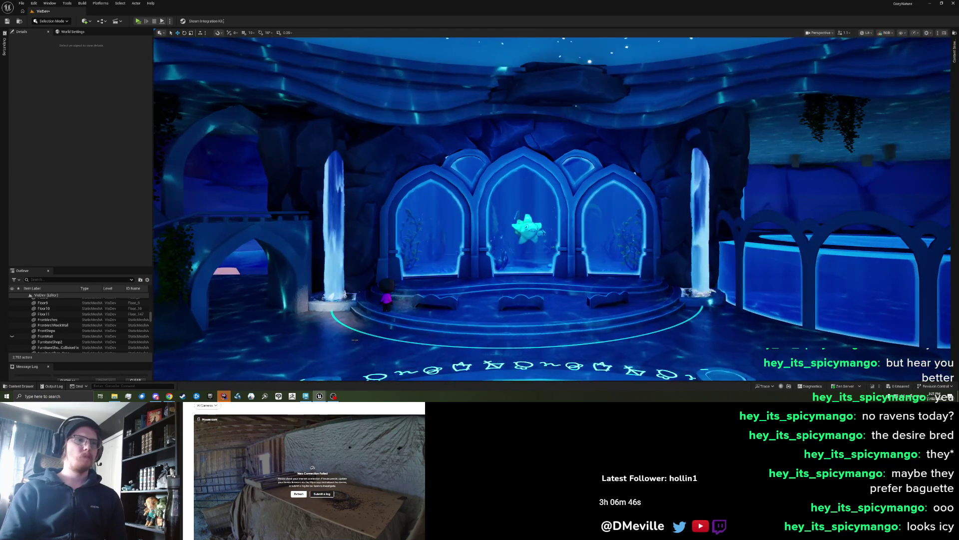
left_click(307, 396)
Zoom onto the arch tops, select the Grab sculpt tool and shrink the brush to about 67
scroll(260, 226, "up", 5)
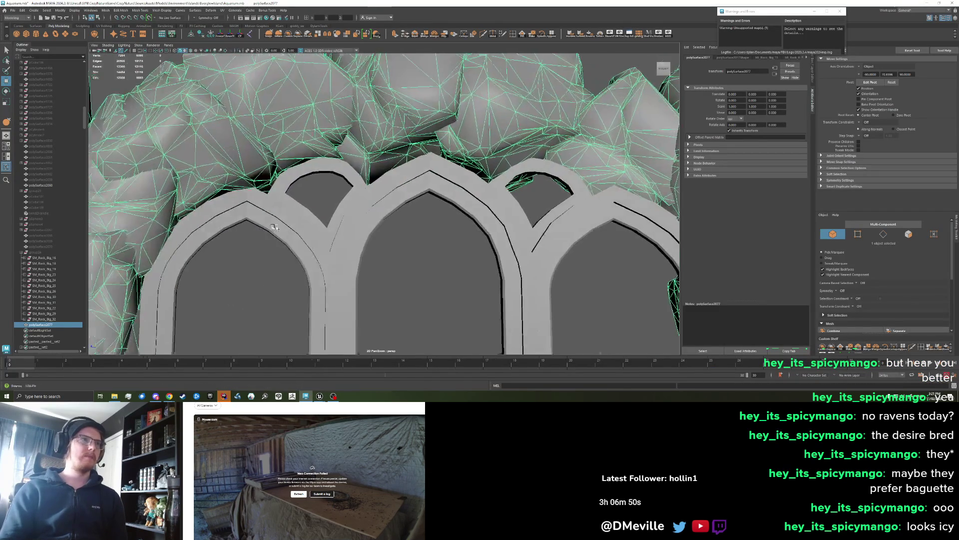
scroll(315, 227, "up", 3)
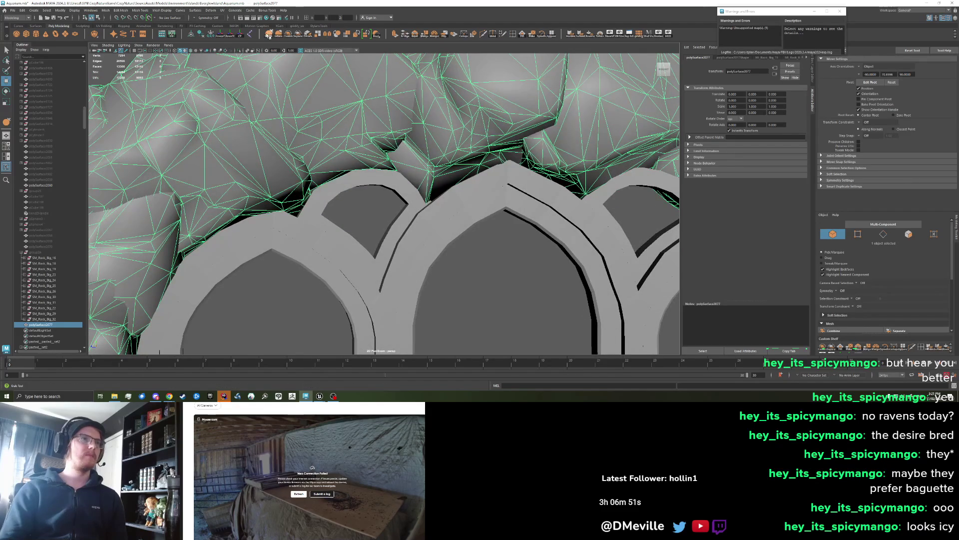
left_click(268, 35)
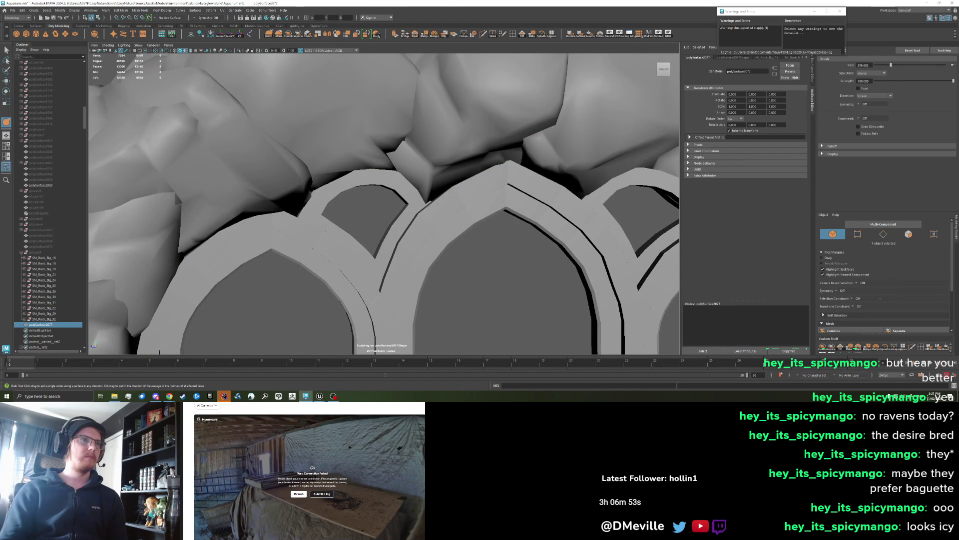
mouse_move(313, 190)
left_mouse_down("alt")
mouse_move(333, 204)
mouse_move(327, 197)
mouse_move(453, 171)
left_mouse_up("alt")
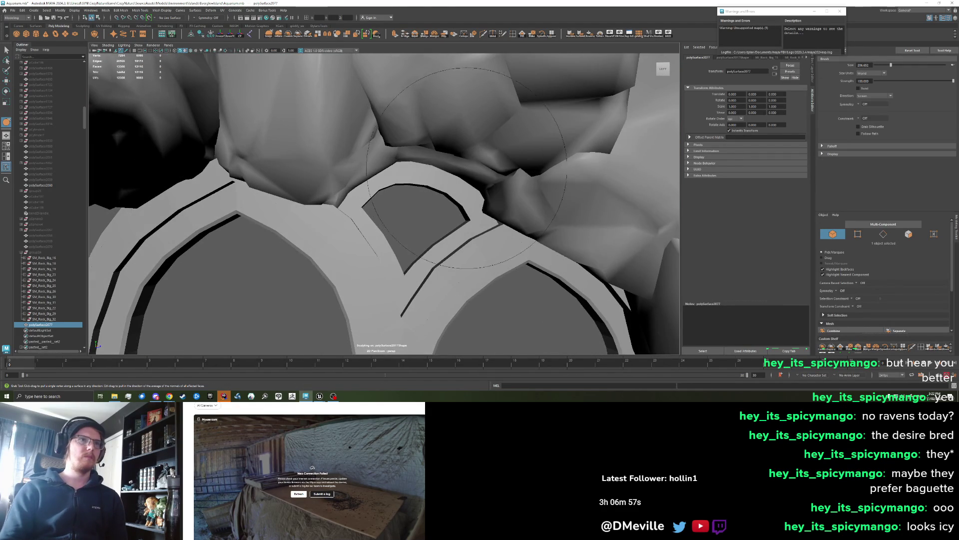
mouse_move(498, 190)
left_mouse_down("alt")
mouse_move(451, 199)
mouse_move(238, 183)
mouse_move(313, 219)
mouse_move(344, 206)
mouse_move(324, 205)
mouse_move(339, 219)
mouse_move(307, 212)
left_mouse_up("alt")
left_click_drag(329, 128, 325, 212)
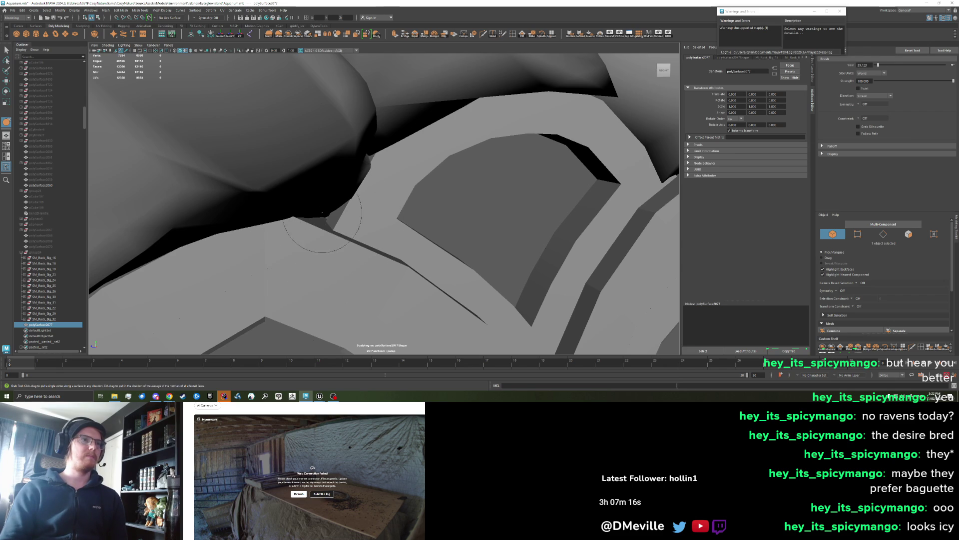
Check the wireframe, then grab-sculpt the rock surface down along the ridge over the arch
key("w")
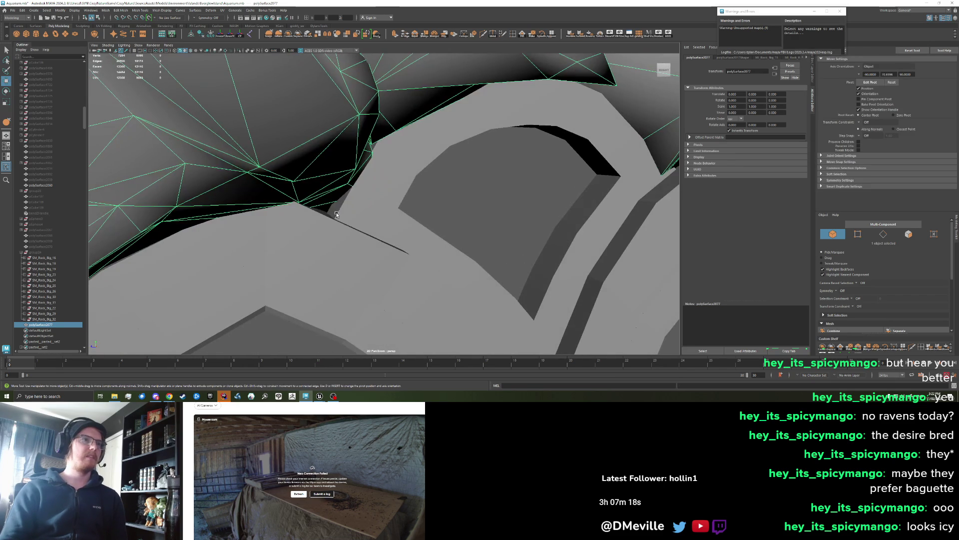
key("y")
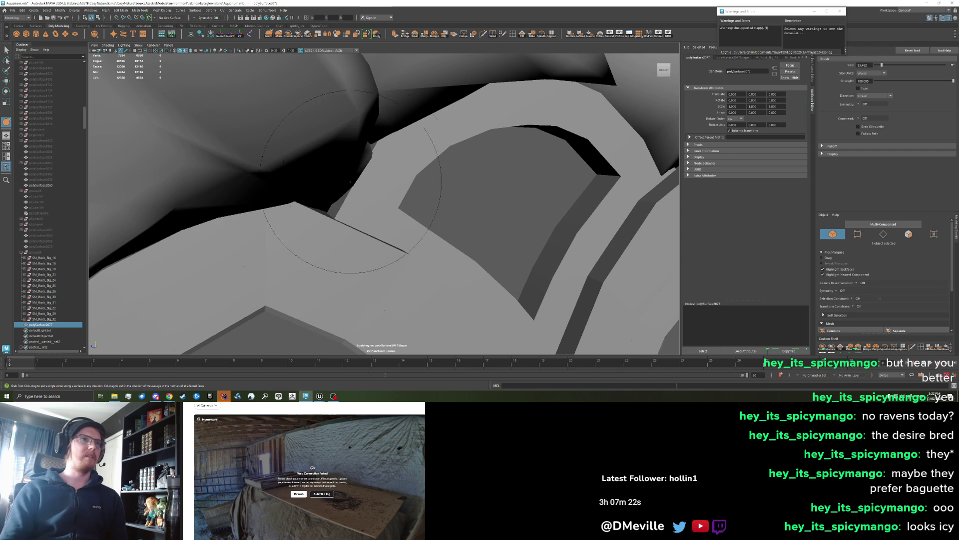
mouse_move(330, 199)
left_mouse_down()
mouse_move(322, 209)
mouse_move(319, 198)
mouse_move(353, 190)
left_mouse_up()
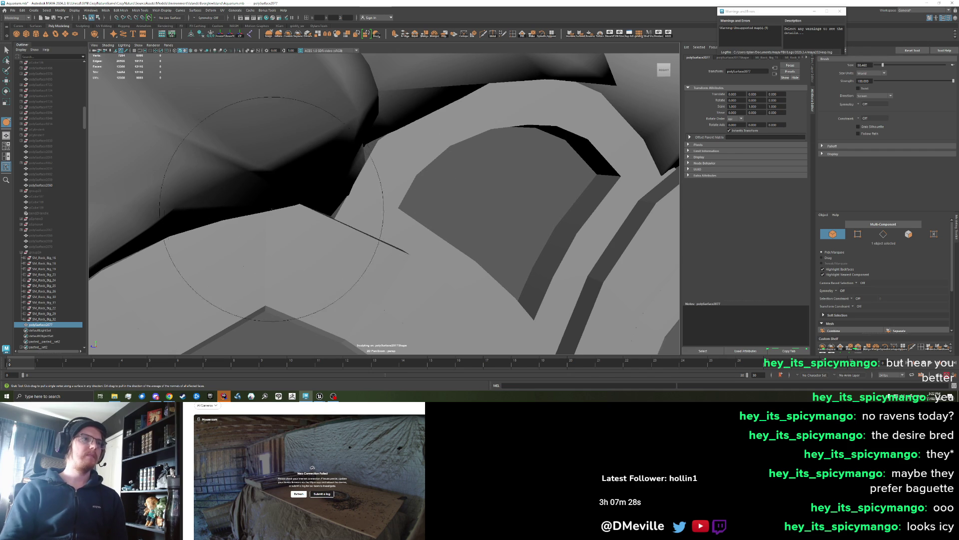
left_click_drag(276, 207, 282, 220)
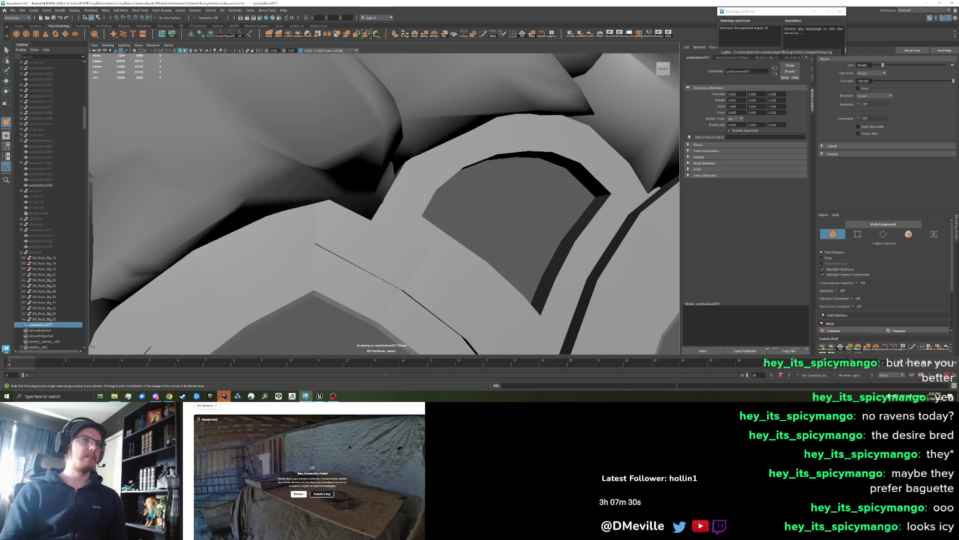
scroll(384, 195, "up", 5)
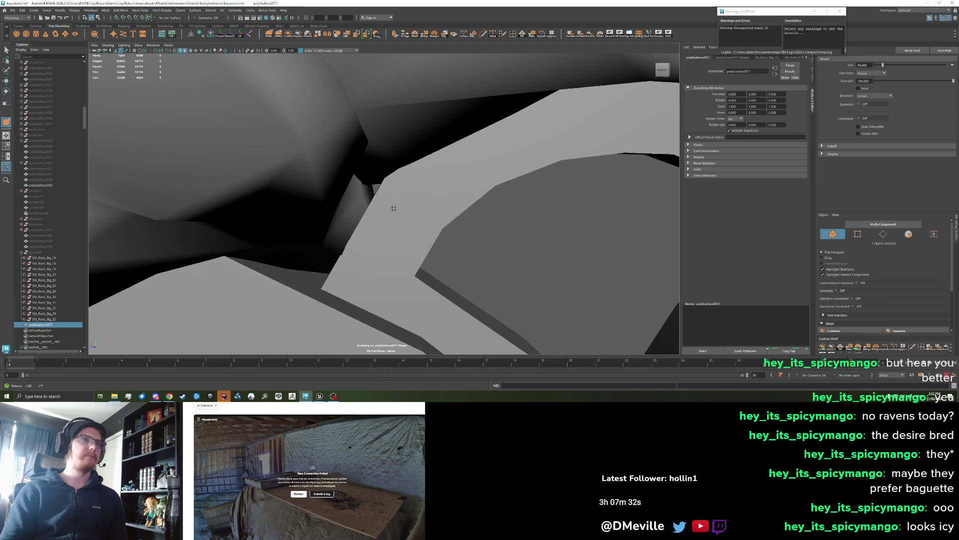
mouse_move(393, 208)
left_mouse_down()
mouse_move(433, 223)
mouse_move(387, 200)
mouse_move(377, 206)
mouse_move(390, 200)
mouse_move(508, 250)
mouse_move(392, 197)
mouse_move(448, 187)
mouse_move(296, 174)
mouse_move(450, 167)
mouse_move(397, 169)
left_mouse_up()
Reframe the rock ring over the arch, enlarge the brush to about 76, and recheck the wireframe
mouse_move(331, 156)
left_mouse_down()
mouse_move(360, 161)
mouse_move(343, 160)
mouse_move(456, 135)
left_mouse_up()
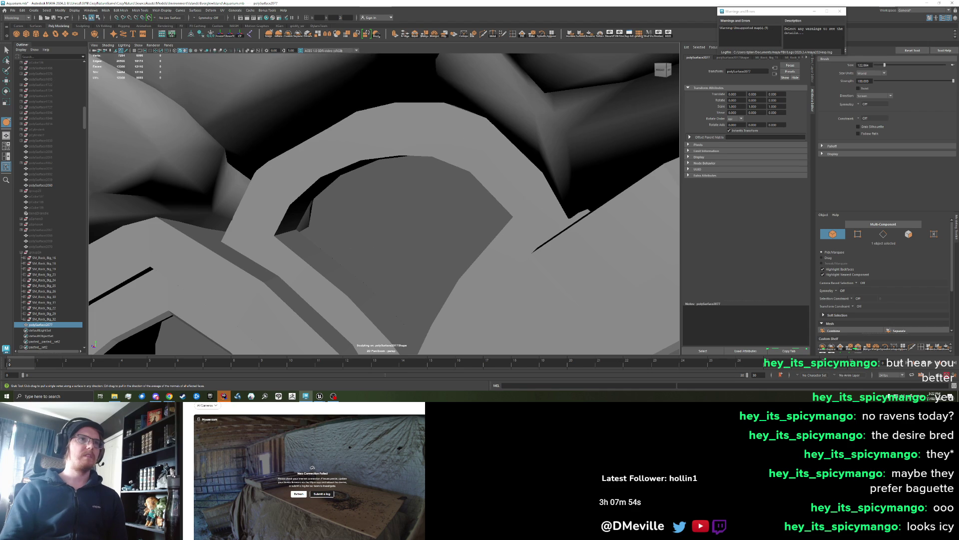
left_click_drag(389, 120, 433, 165)
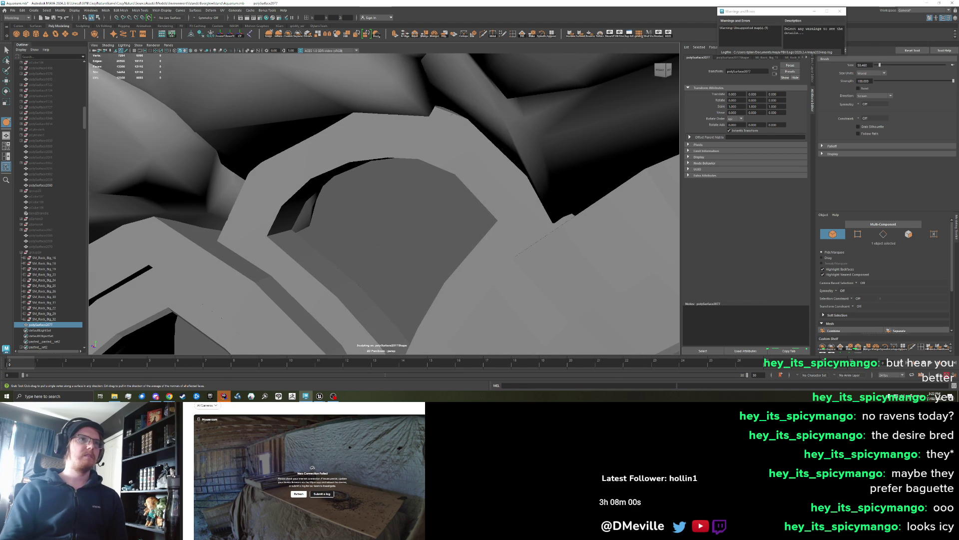
left_click_drag(454, 114, 457, 113)
key("w")
left_click_drag(427, 150, 409, 144)
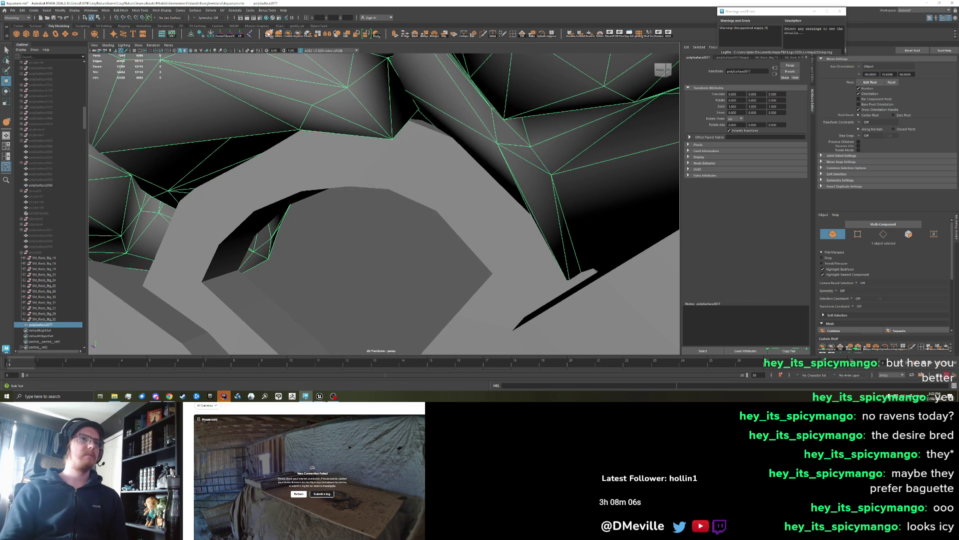
key("y")
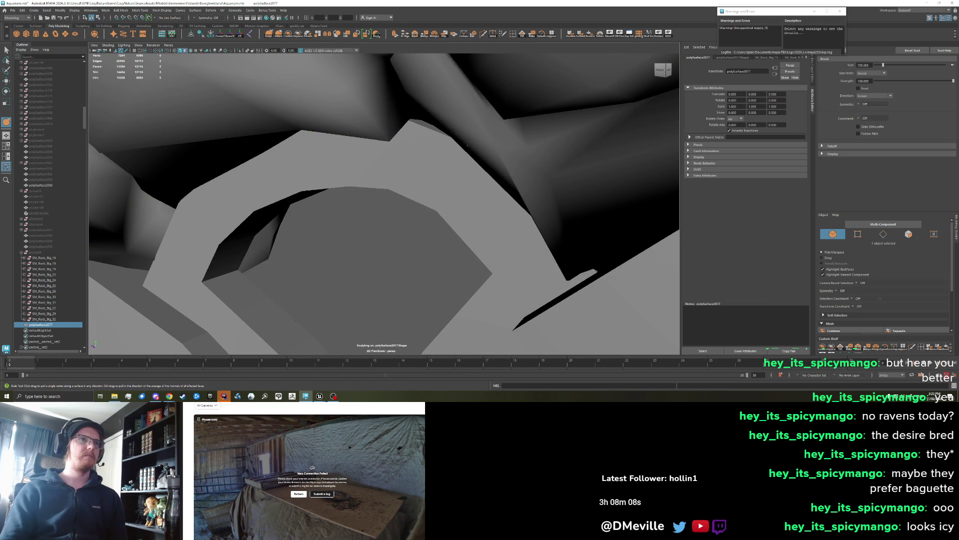
left_click_drag(472, 140, 486, 104)
key("w")
right_click(486, 103)
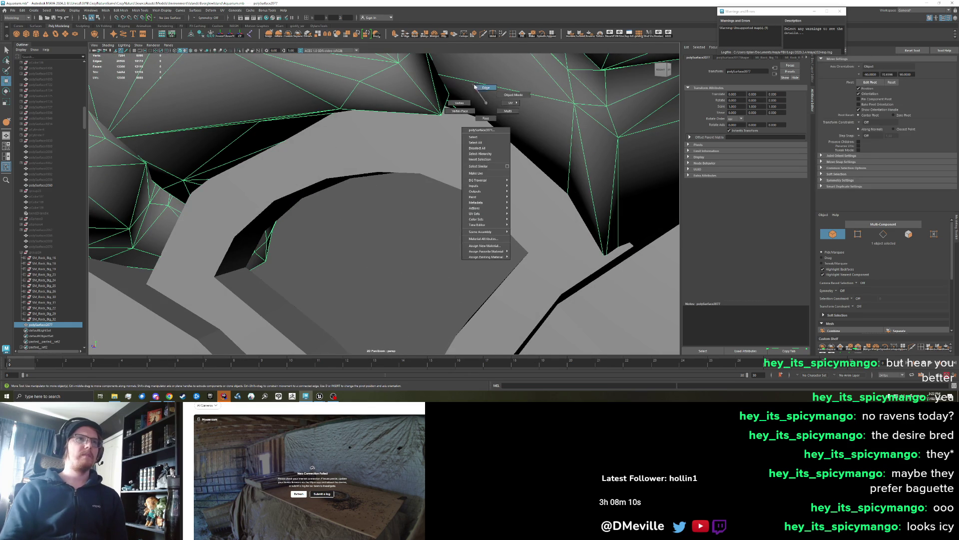
Tweak an edge of the rock mesh, deselect, and zoom out to view the whole sculpted arch
left_click(507, 171)
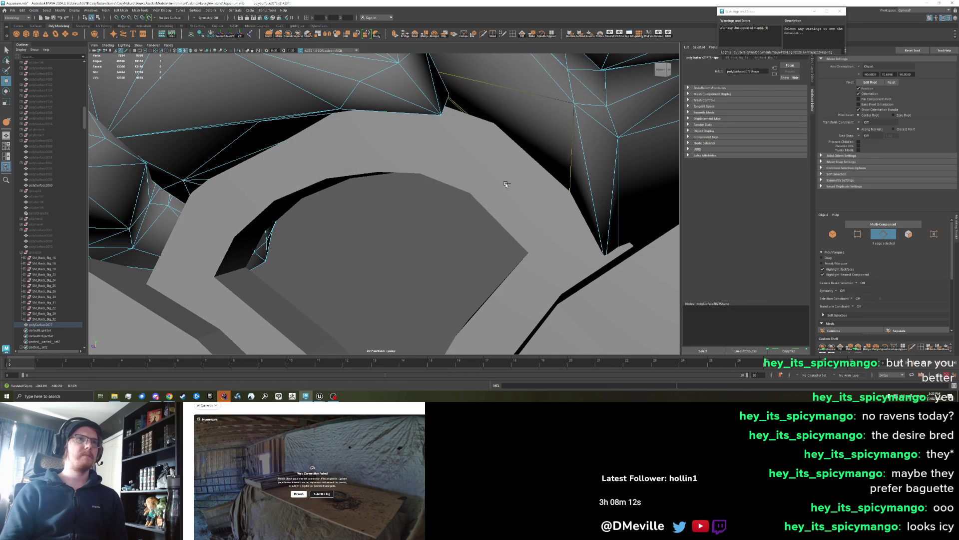
left_click_drag(514, 183, 500, 183)
left_click(497, 185)
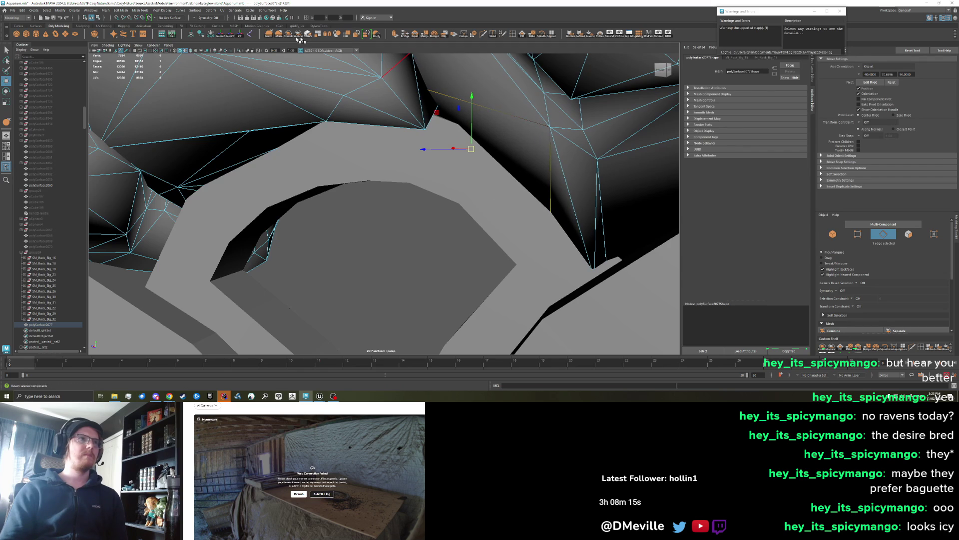
left_click(268, 36)
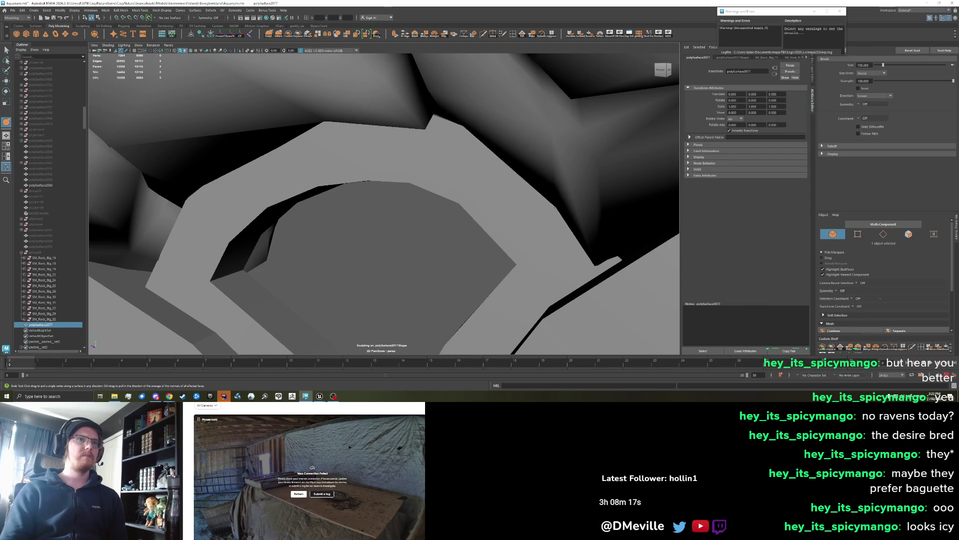
scroll(408, 219, "down", 10)
key("w")
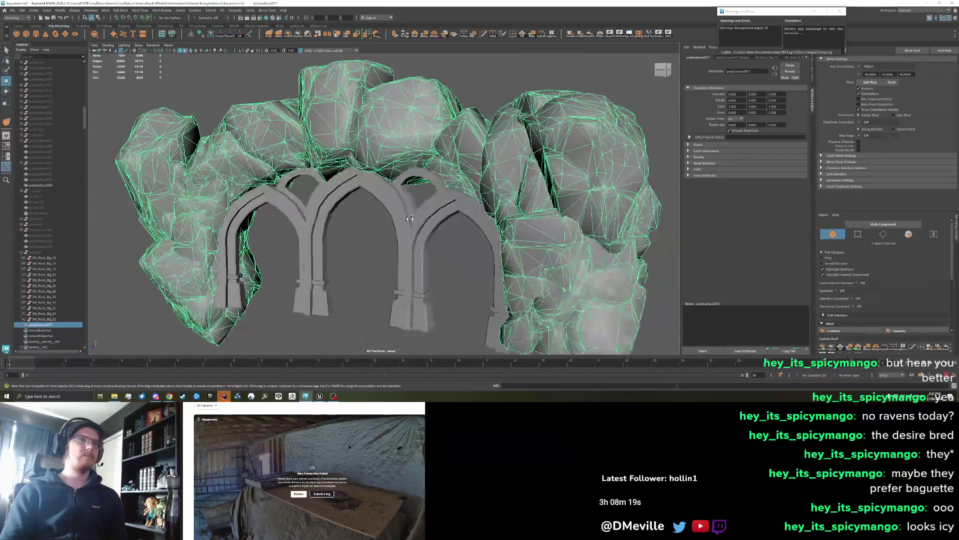
scroll(409, 219, "up", 10)
left_click(388, 197)
mouse_move(388, 197)
left_mouse_down()
mouse_move(439, 206)
mouse_move(395, 296)
left_mouse_up()
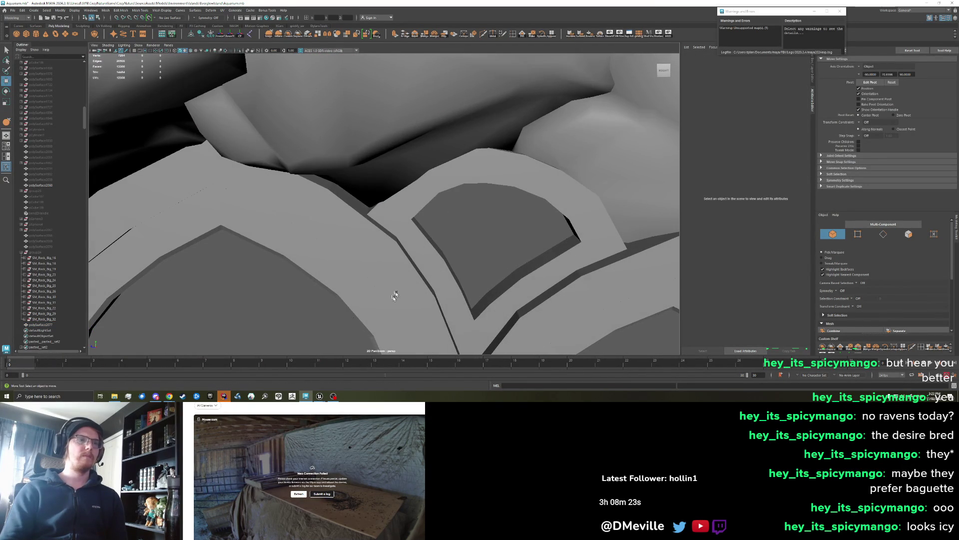
Compare the arches in the Unreal level, then back in Maya select polySurface2077
mouse_move(319, 396)
left_click(333, 365)
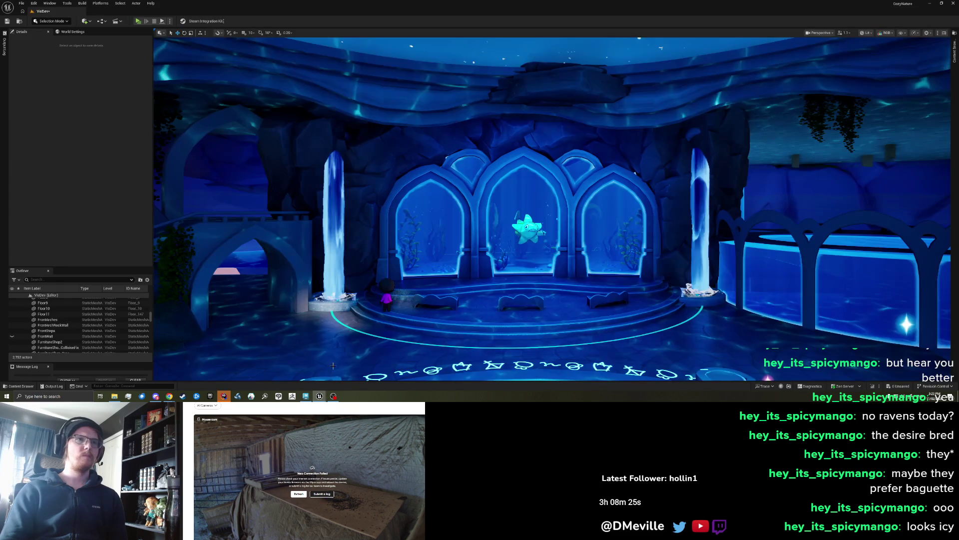
left_click_drag(333, 366, 345, 320)
key("alt+Tab")
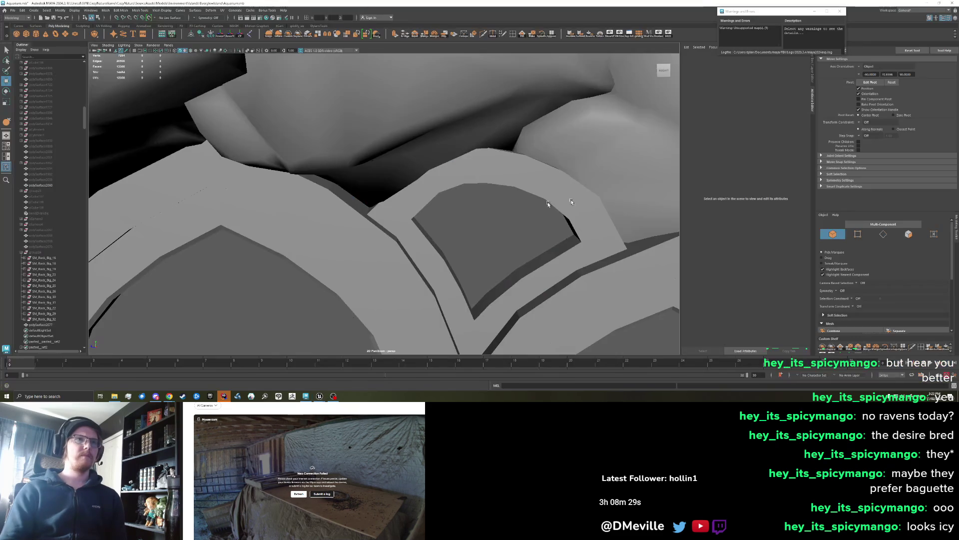
mouse_move(528, 173)
left_mouse_down()
mouse_move(500, 183)
mouse_move(435, 177)
left_mouse_up()
left_click(496, 184)
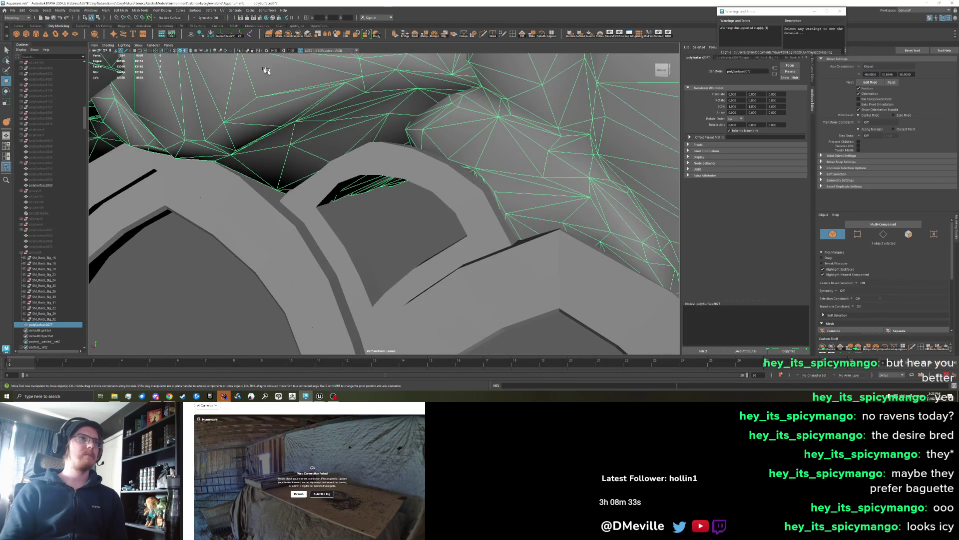